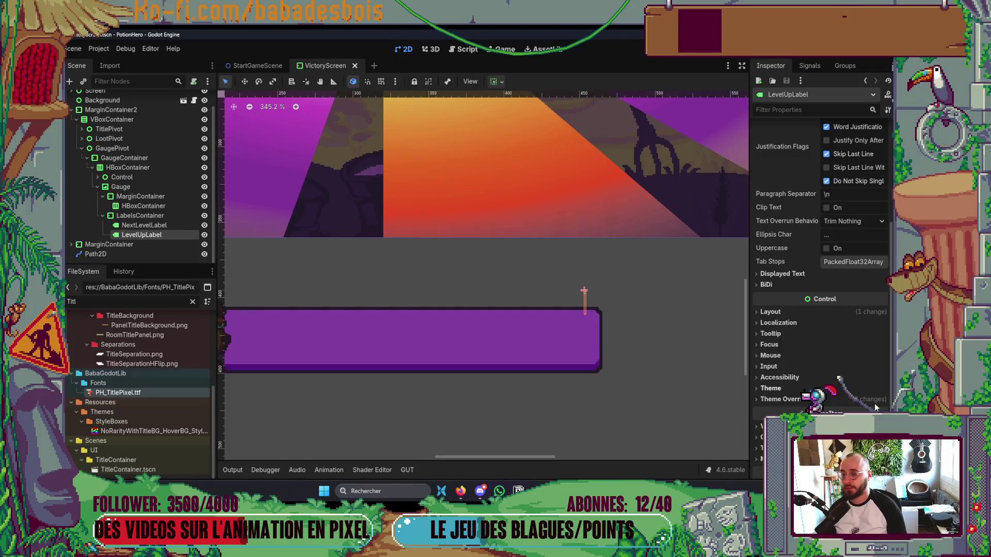
Expand the BiDi section of LevelUpLabel's properties in the Inspector.
click(779, 284)
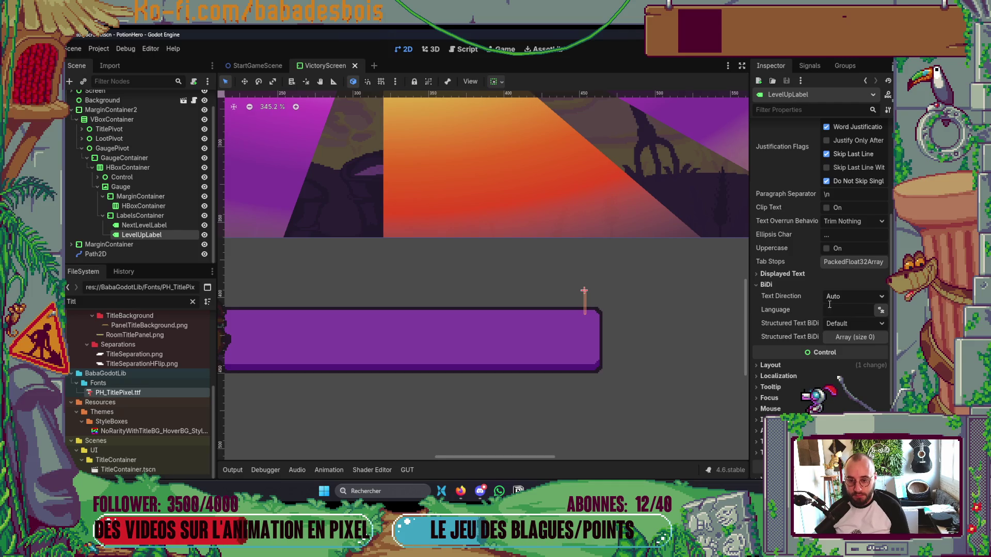
mouse_move(775, 324)
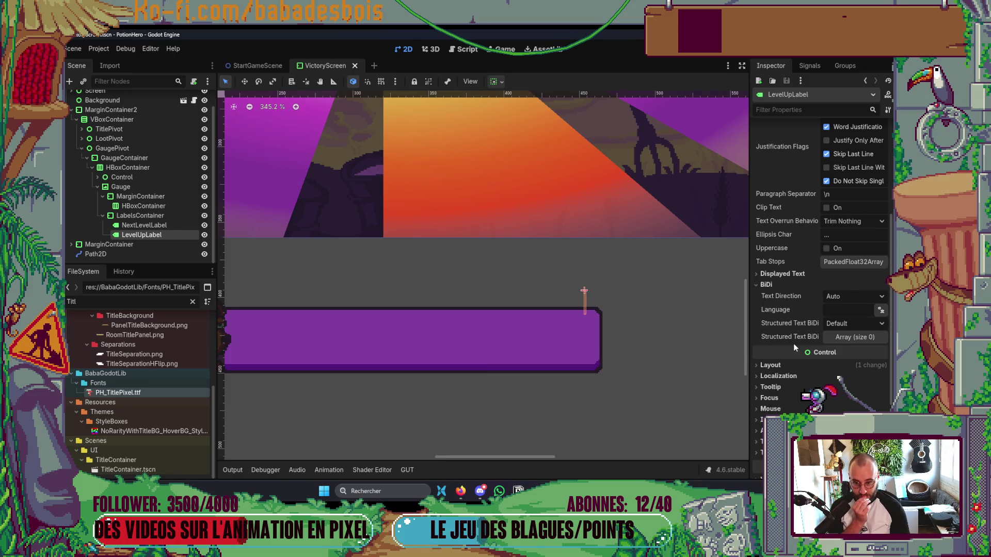
key(alt+Tab)
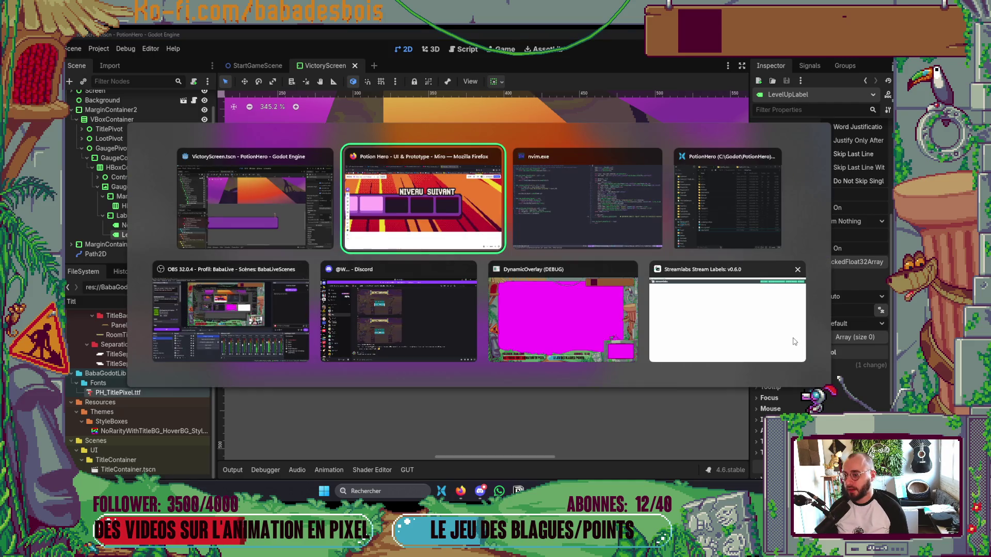
In Firefox, search Google for 'bb code godot' in a new tab.
key(alt+Tab)
click(423, 198)
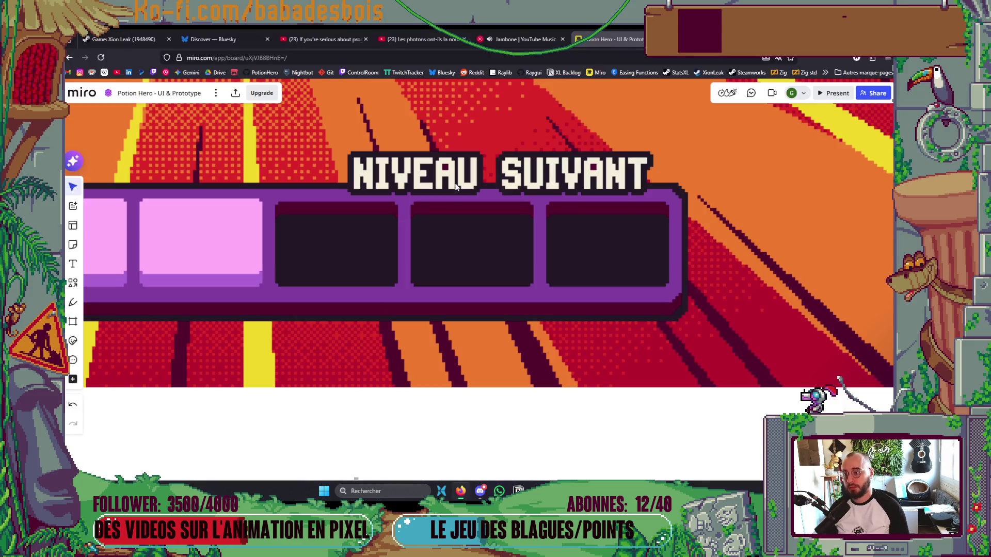
key(ctrl+t)
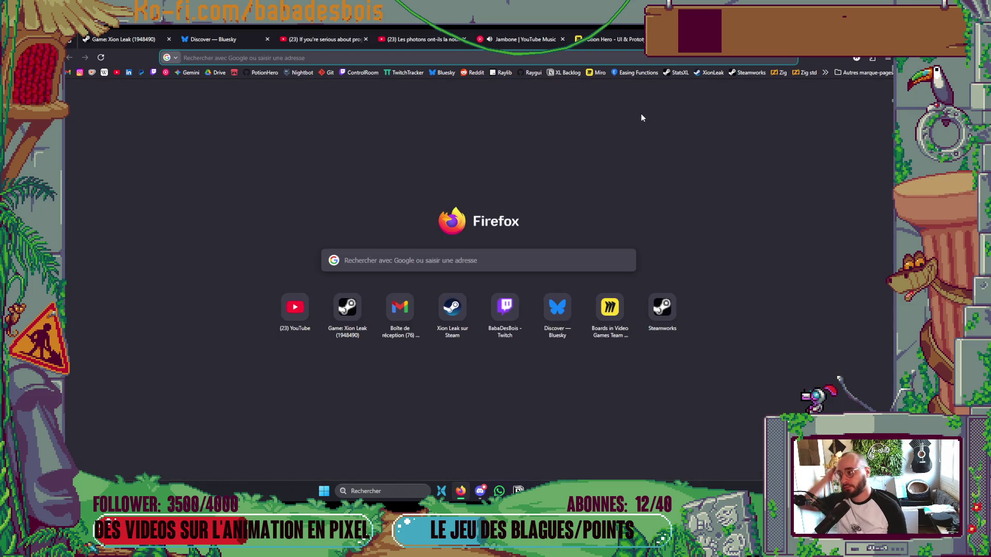
text(bb code)
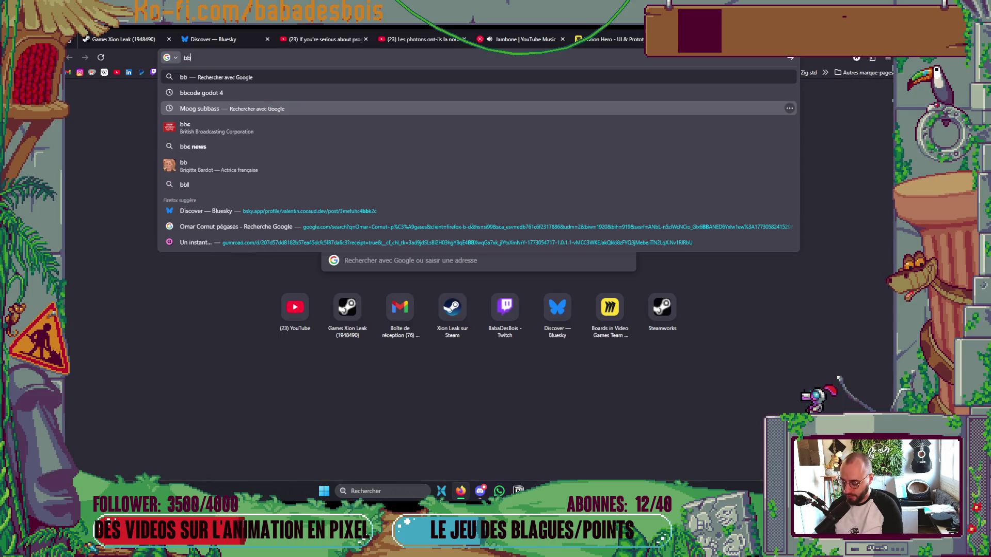
text( godot)
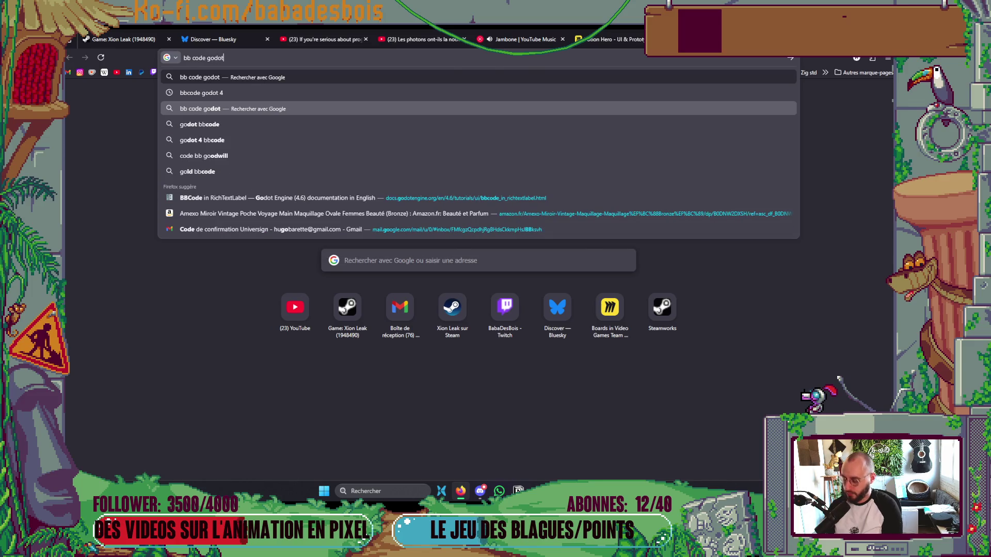
key(Return)
click(261, 177)
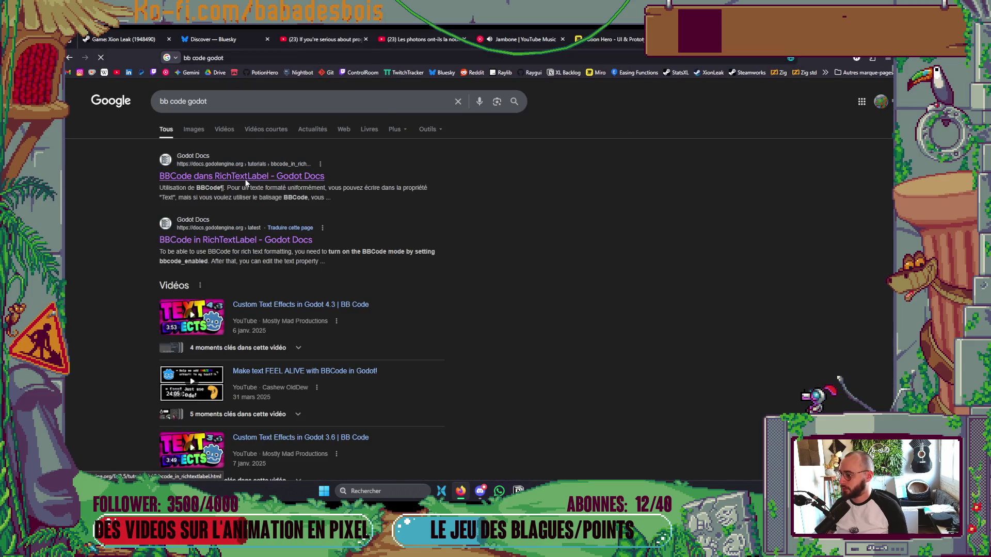
Skim the BBCode in RichTextLabel docs page and switch it to version 4.x.
scroll(513, 269, down, 15)
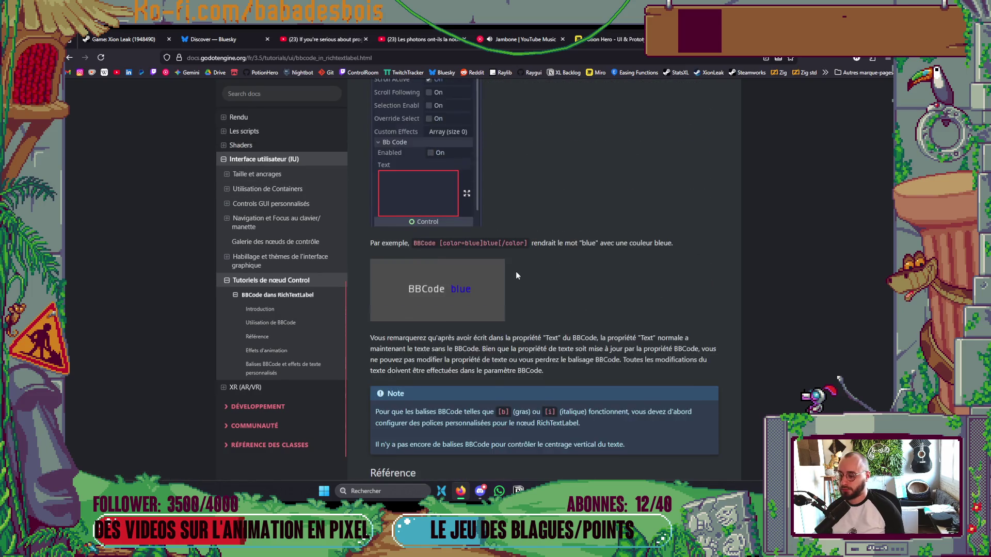
scroll(511, 279, down, 12)
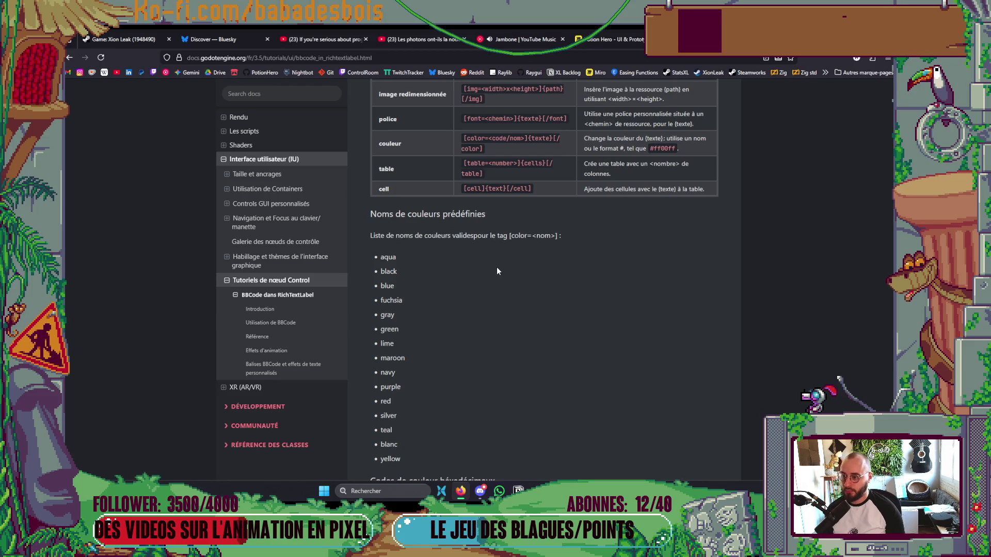
scroll(496, 271, up, 3)
scroll(496, 274, up, 3)
scroll(497, 277, up, 6)
click(815, 453)
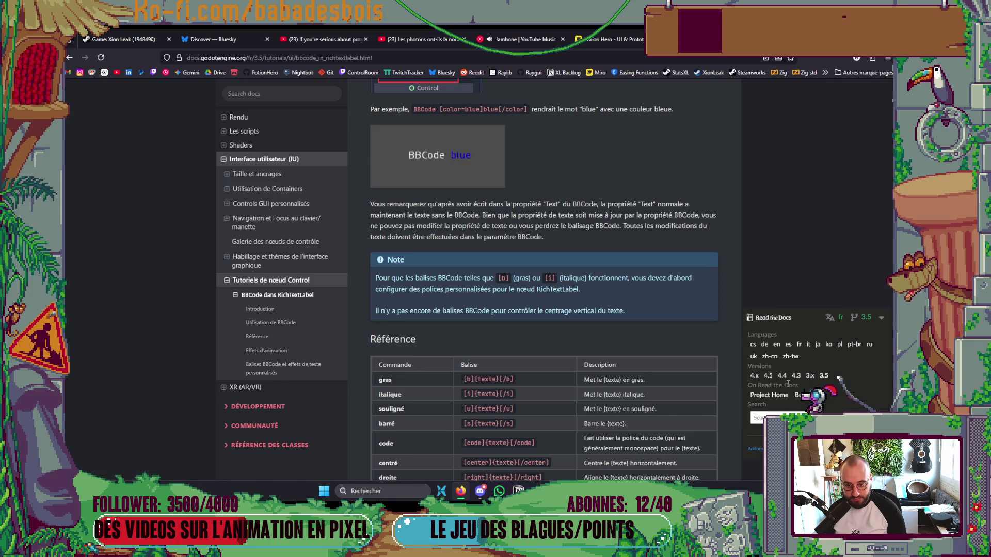
click(754, 380)
scroll(751, 343, down, 3)
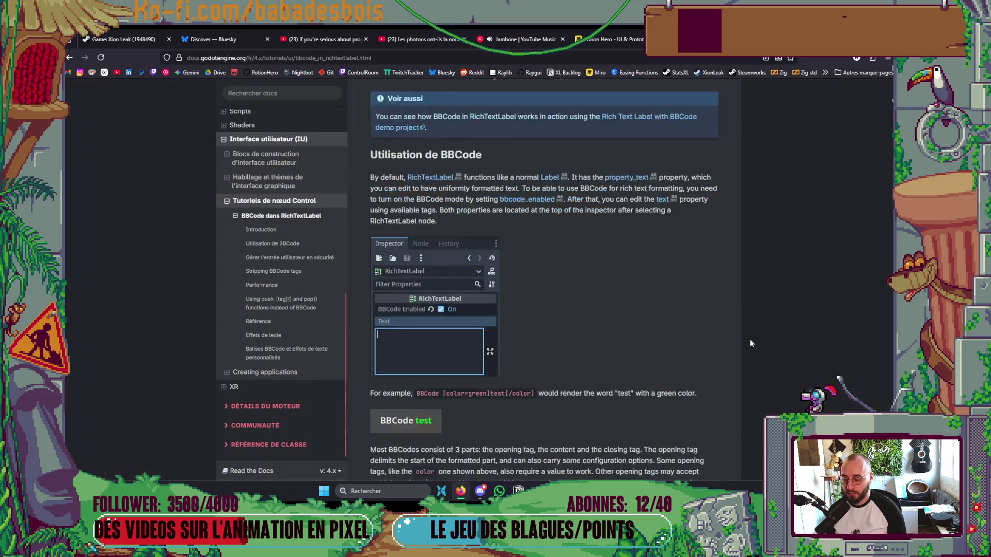
scroll(753, 343, down, 15)
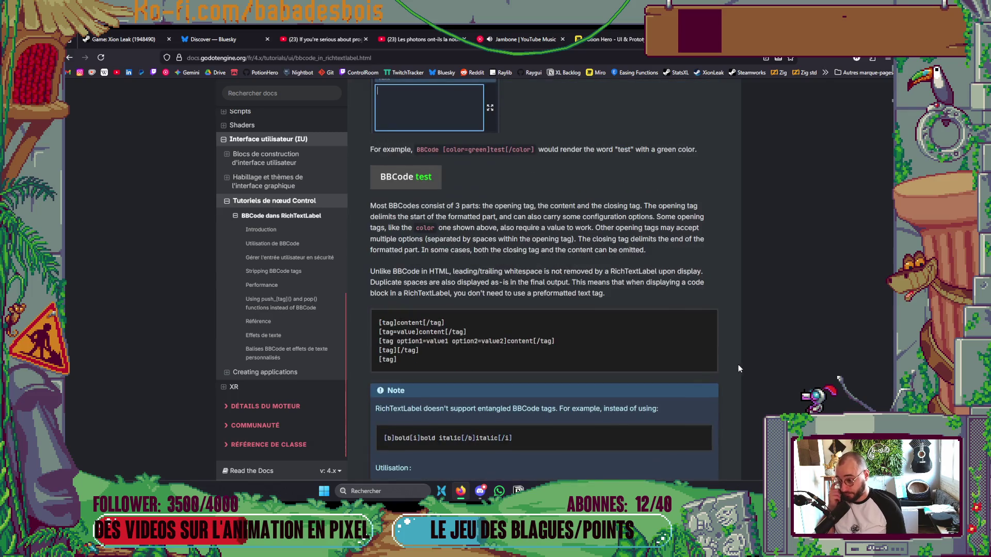
scroll(721, 370, down, 12)
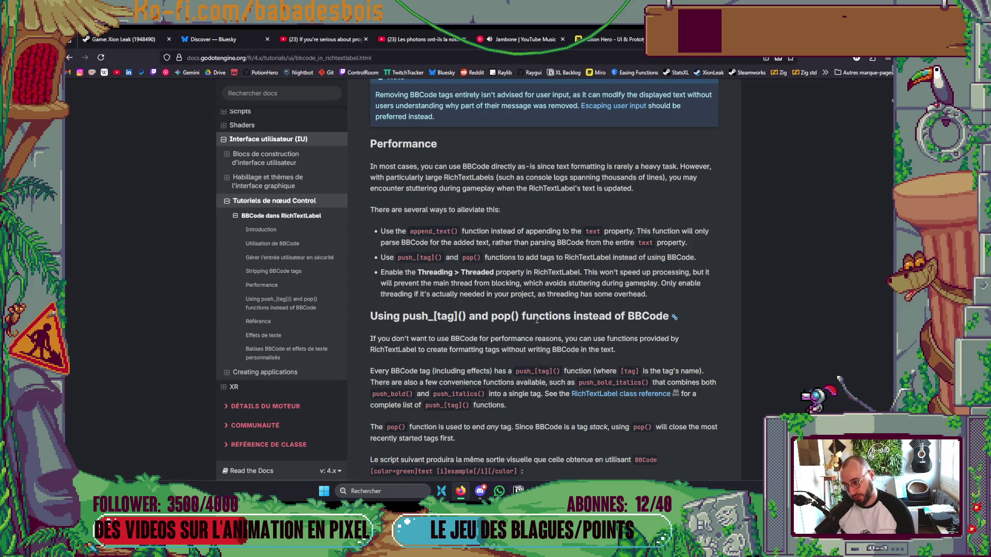
scroll(535, 335, down, 3)
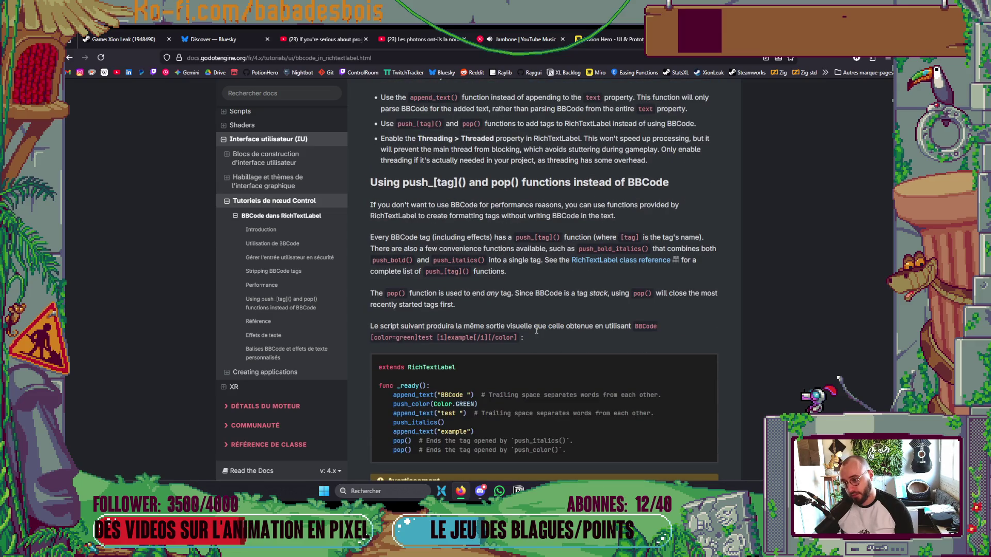
scroll(535, 331, down, 8)
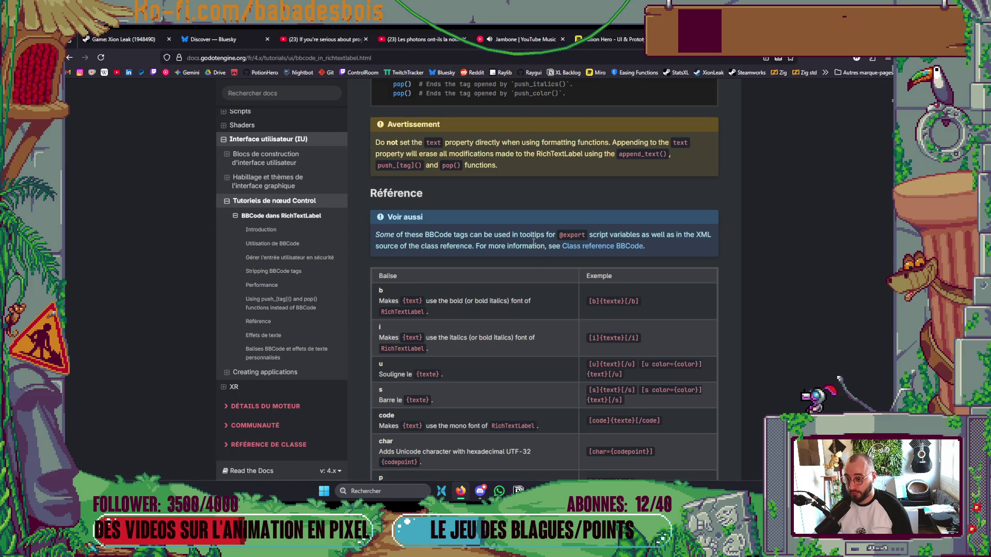
Read through the 4.x BBCode page past URL options, then return to the 3.5 Référence table.
scroll(546, 306, down, 1)
scroll(544, 340, down, 2)
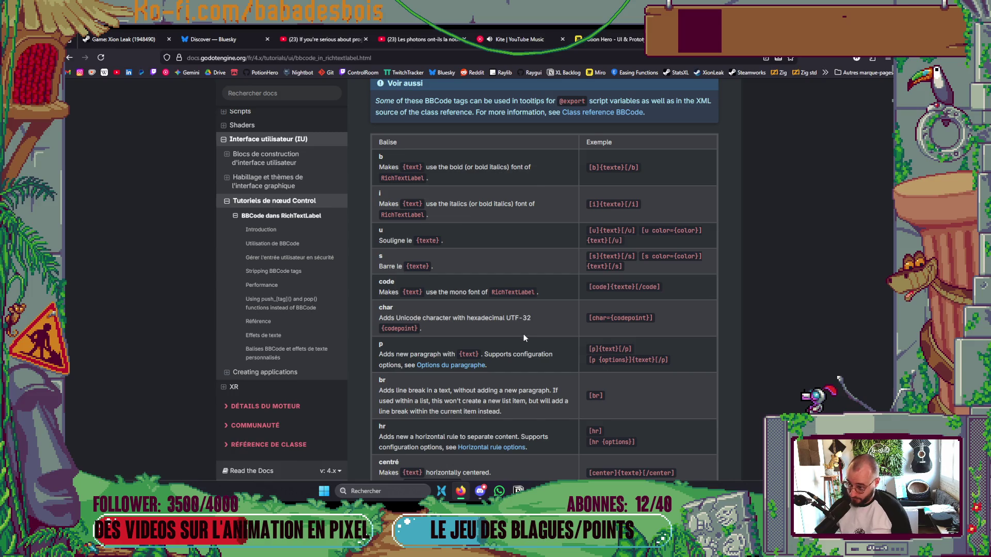
scroll(523, 338, down, 1)
scroll(520, 343, down, 1)
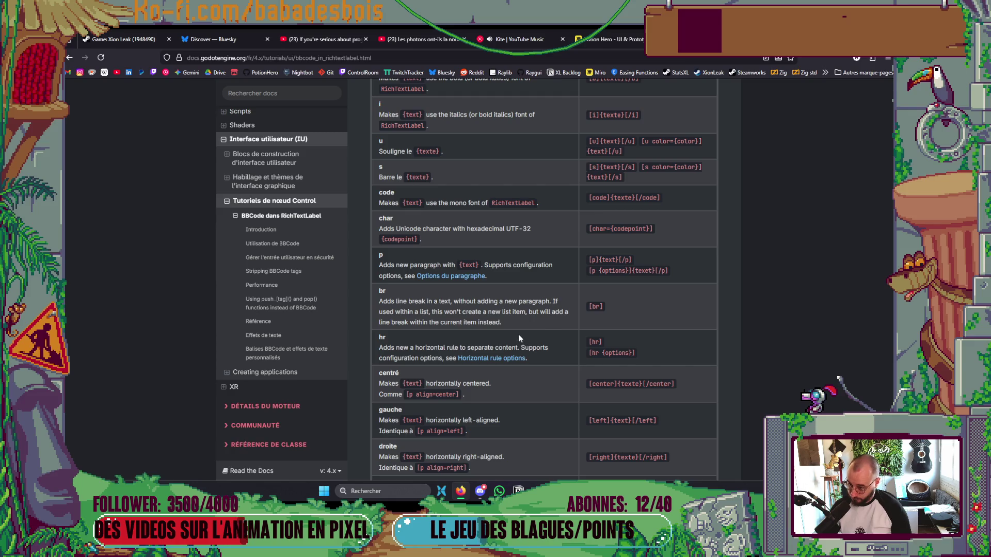
scroll(518, 335, down, 2)
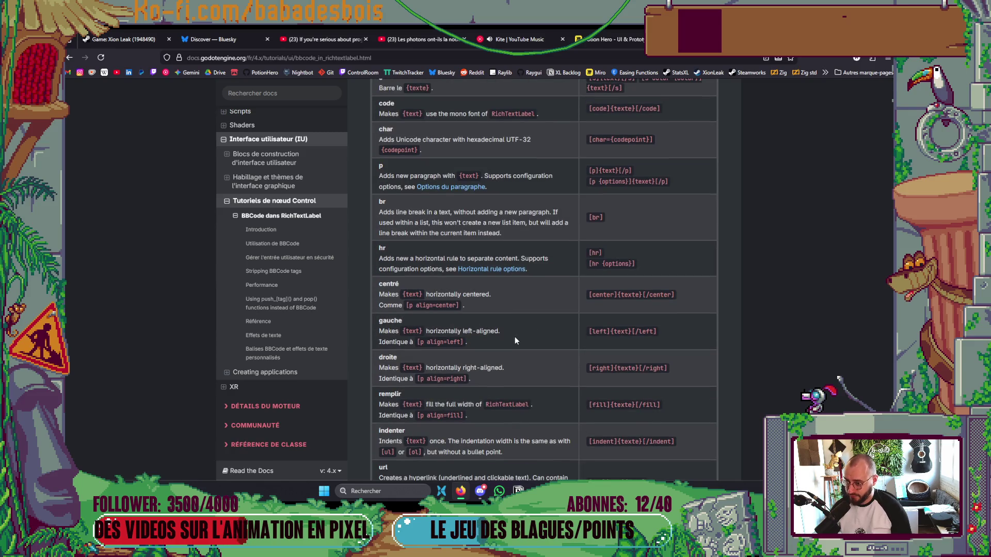
scroll(514, 341, down, 1)
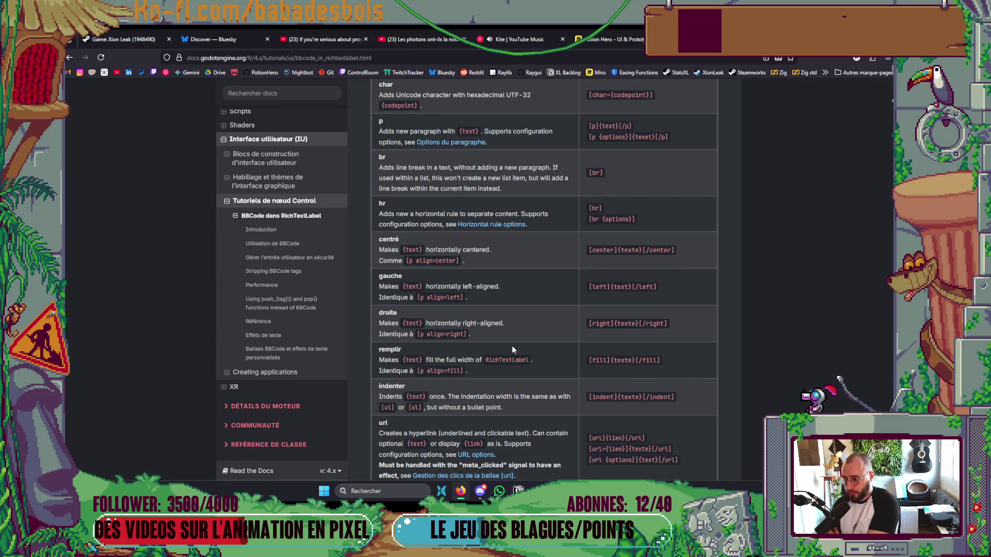
scroll(514, 344, down, 2)
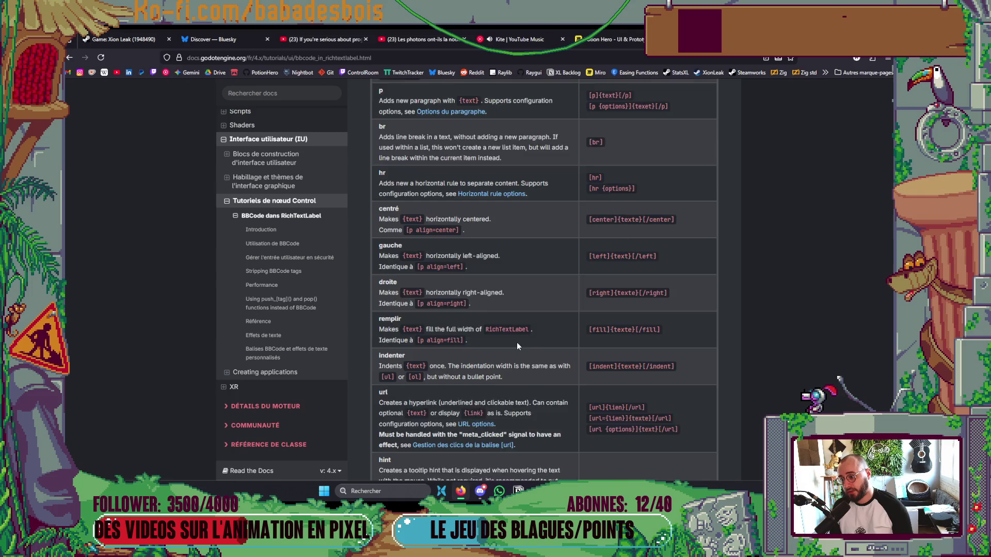
scroll(498, 333, down, 2)
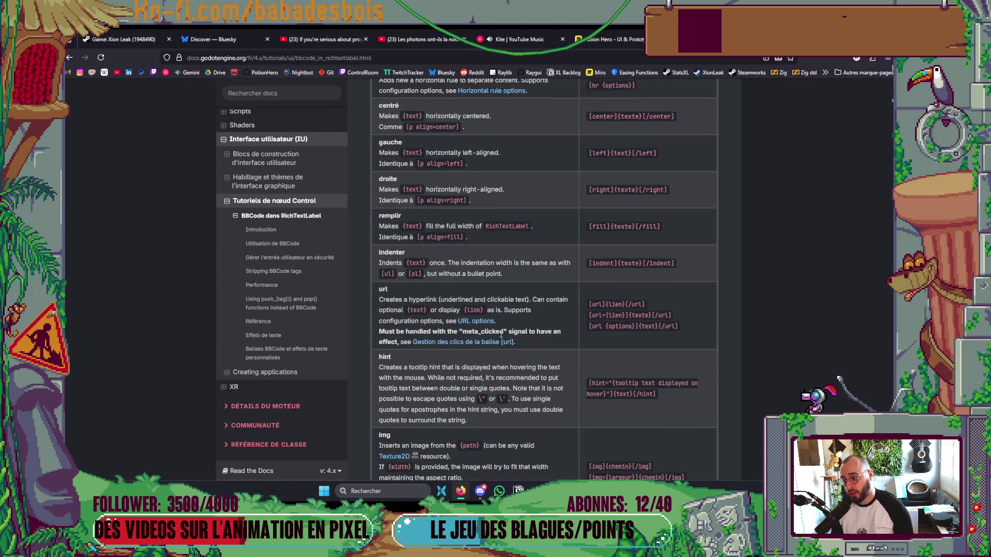
scroll(500, 335, down, 6)
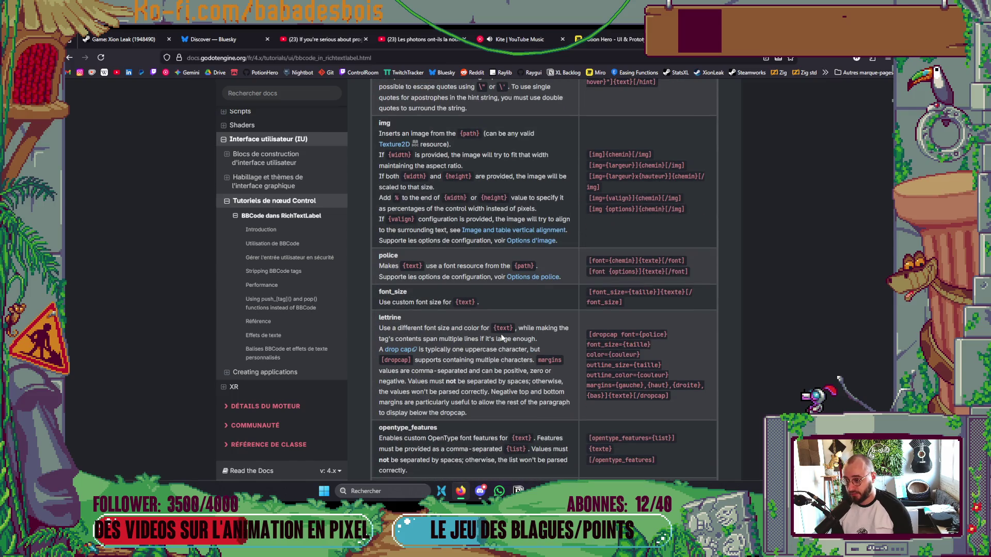
scroll(501, 337, down, 2)
scroll(501, 338, down, 2)
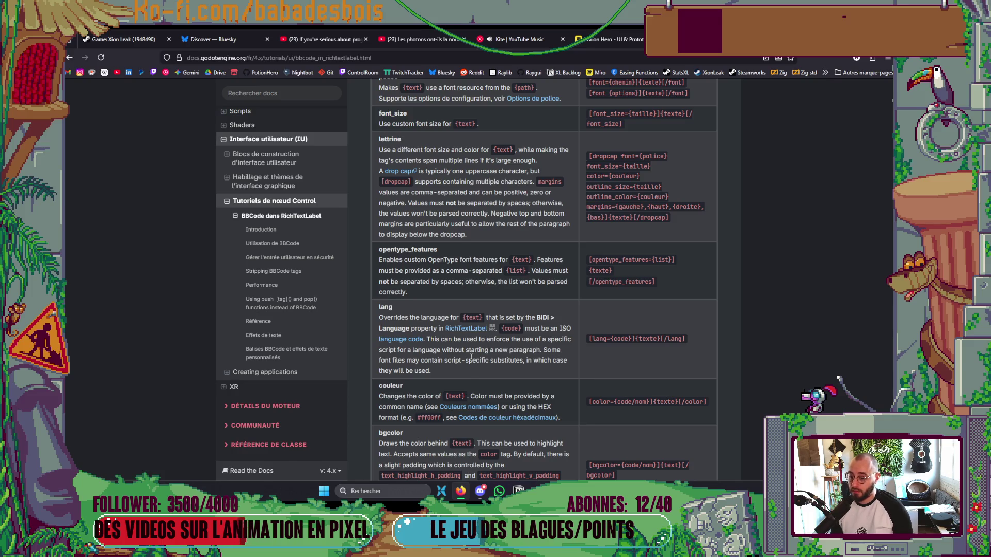
scroll(470, 356, down, 2)
scroll(466, 358, down, 1)
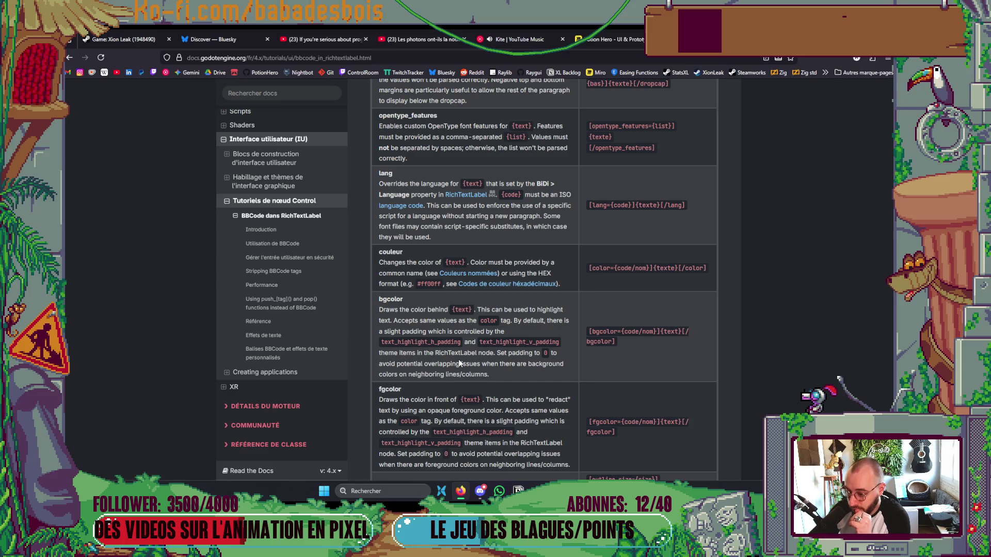
scroll(457, 364, down, 3)
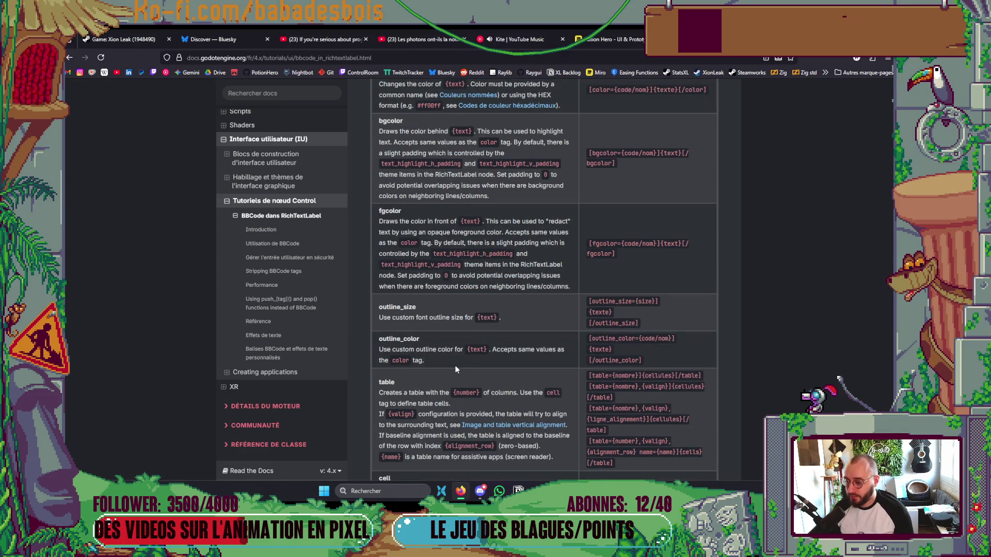
scroll(456, 369, down, 5)
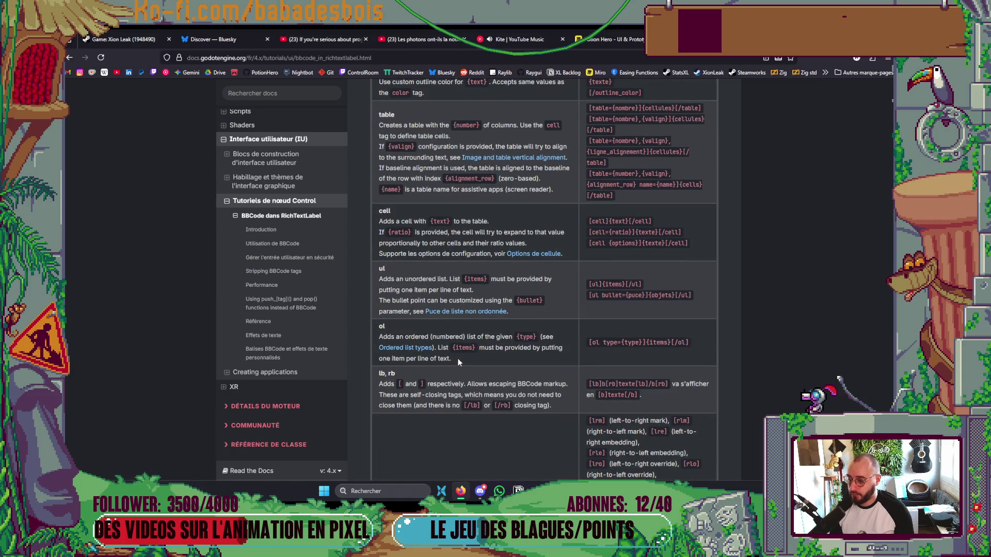
scroll(460, 346, up, 1)
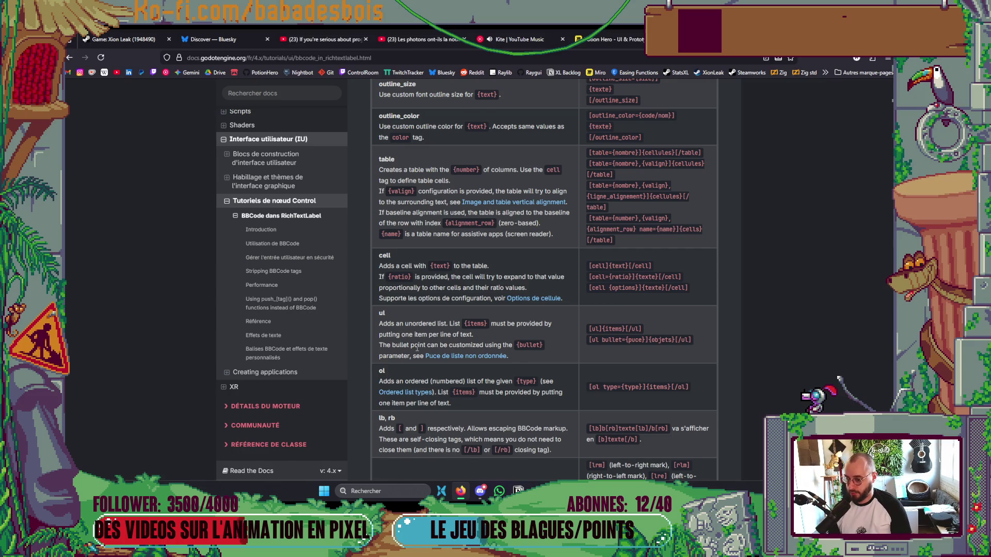
scroll(417, 348, down, 2)
scroll(417, 347, down, 2)
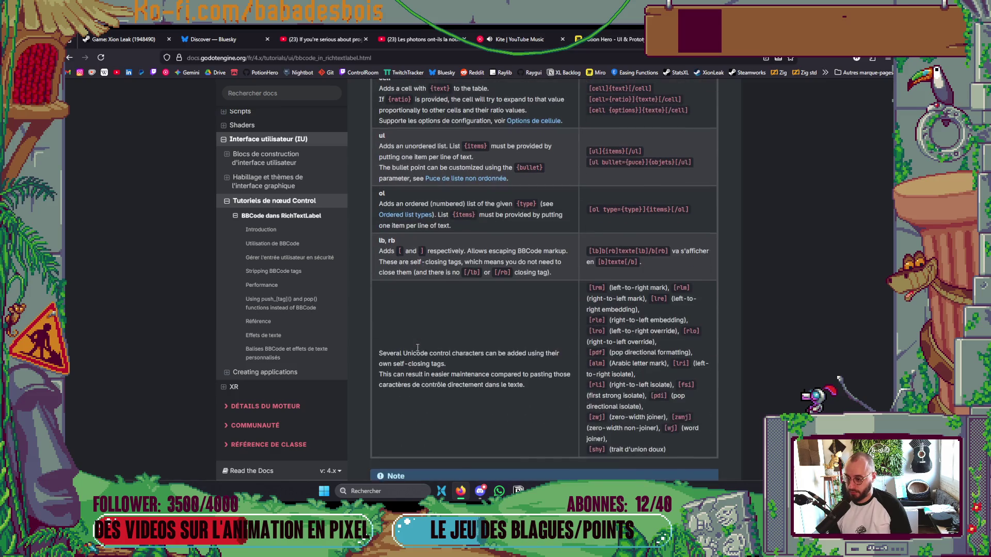
scroll(417, 346, down, 4)
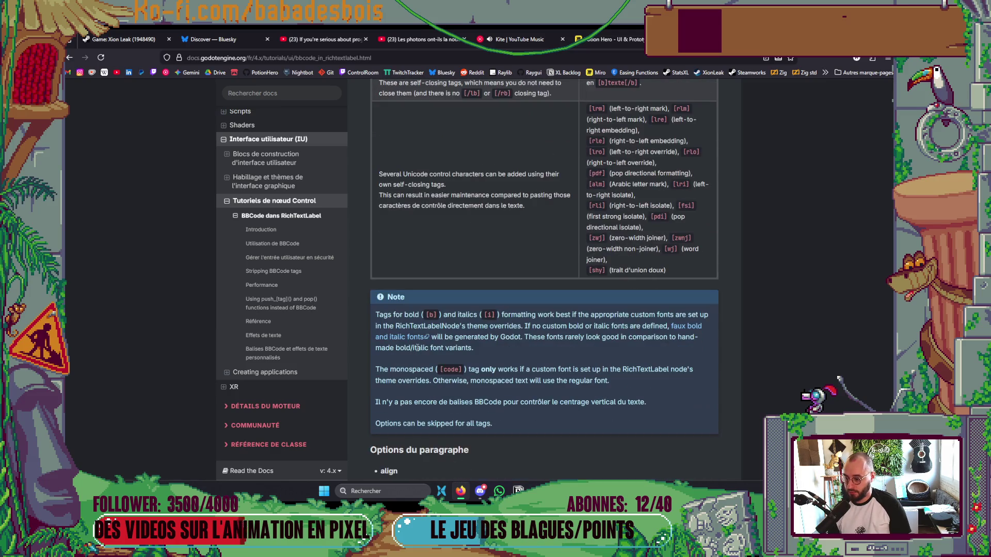
scroll(417, 348, down, 4)
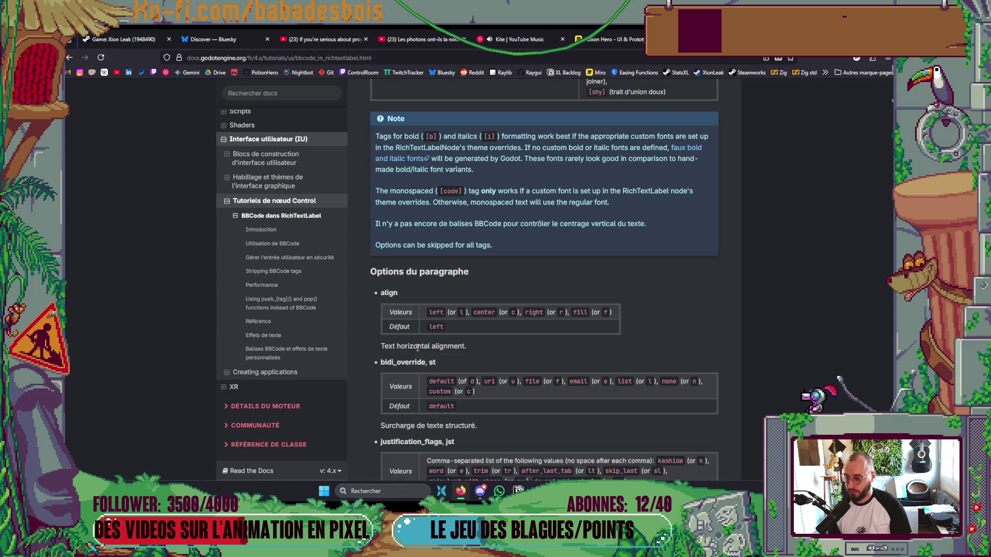
scroll(417, 347, down, 11)
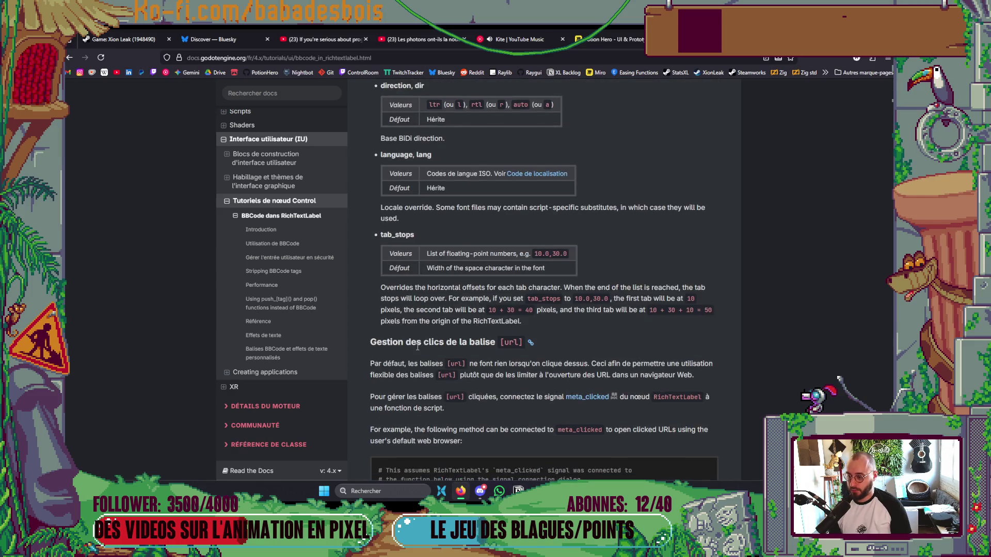
scroll(417, 347, down, 4)
scroll(416, 347, down, 9)
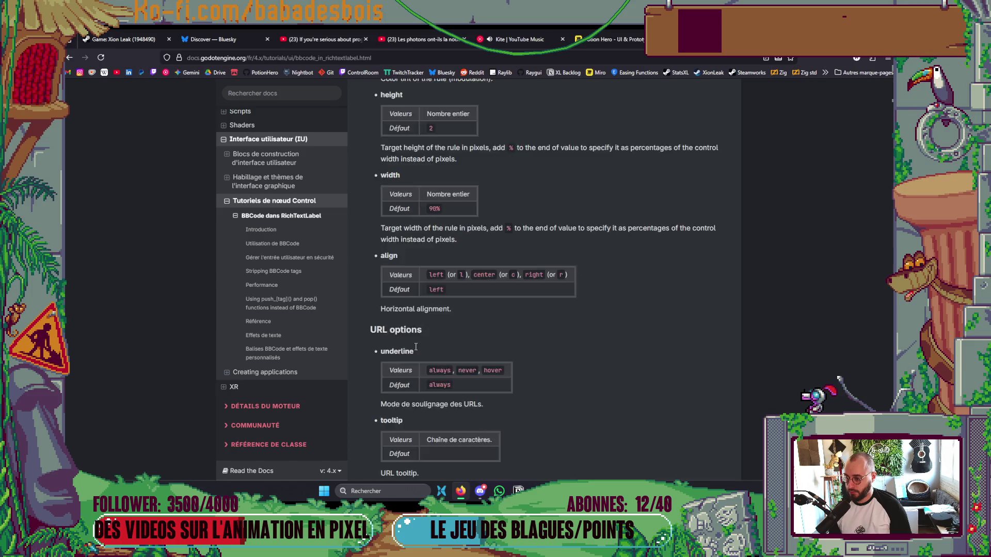
scroll(416, 346, down, 3)
click(69, 57)
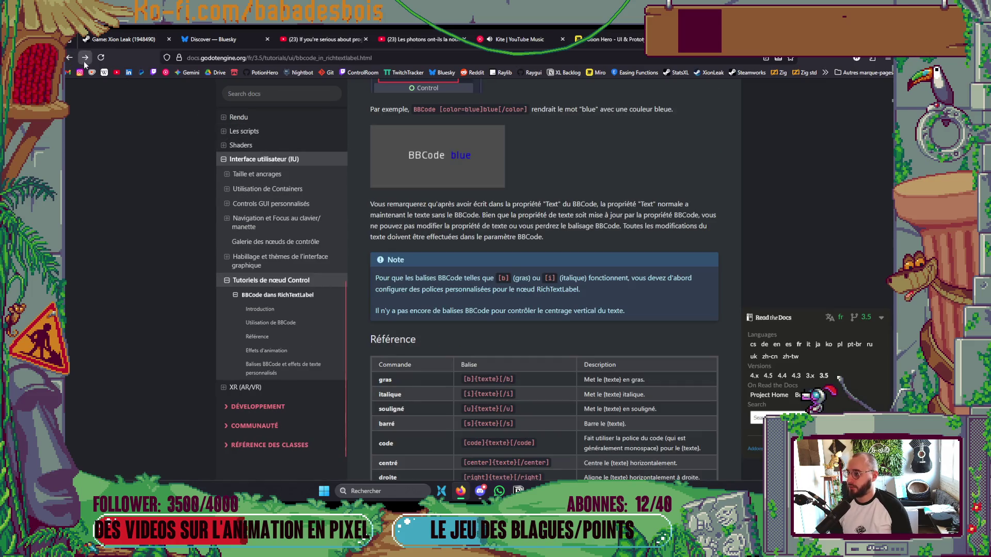
Search 'text animation godot', skim the r/godot 'Animate text' thread, and return to the results.
key(ctrl+t)
text(text ani)
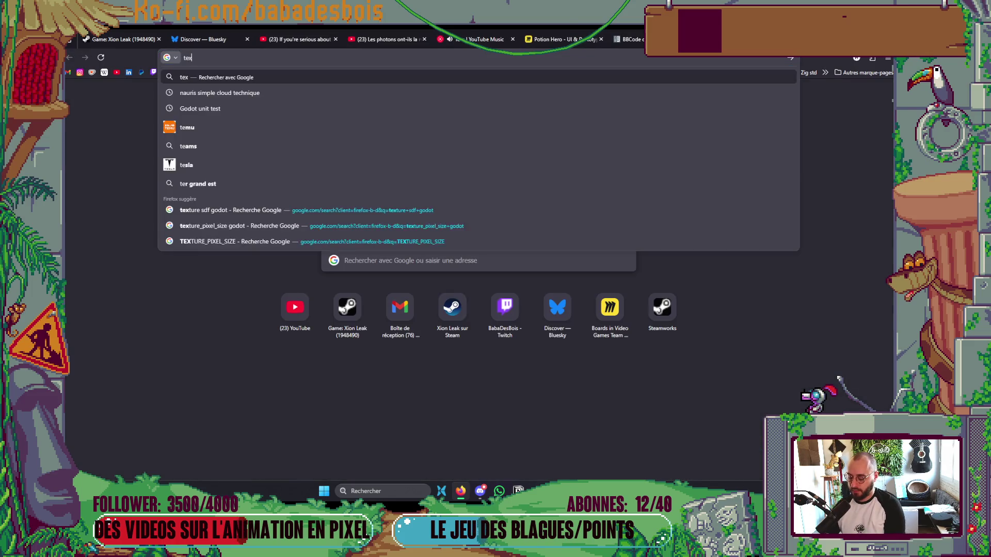
text(mation godo)
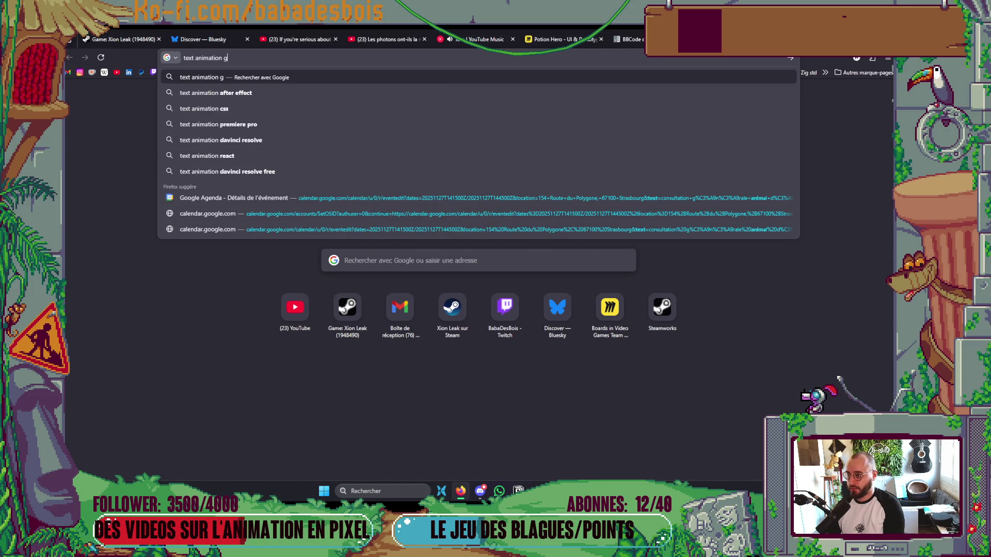
text(t)
key(Return)
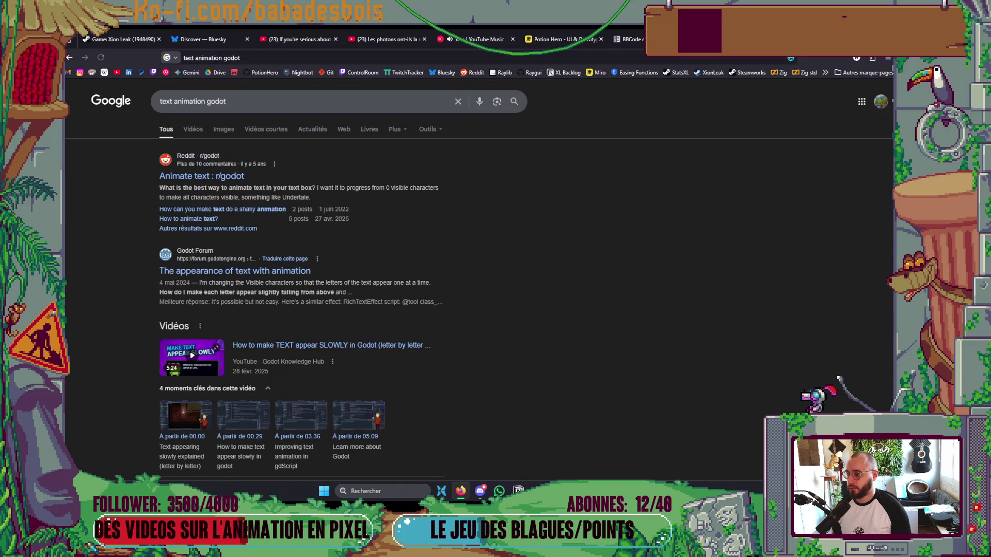
click(226, 176)
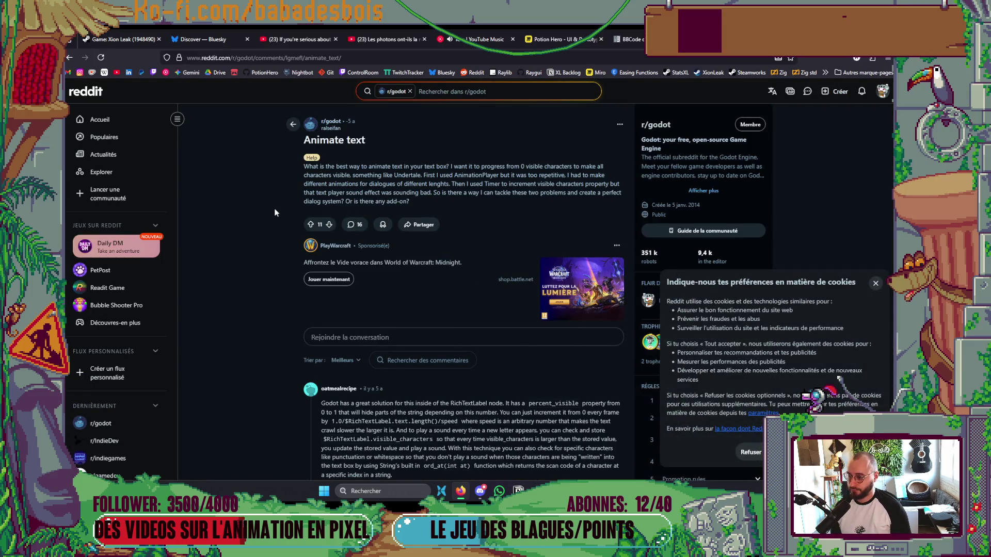
scroll(275, 212, down, 3)
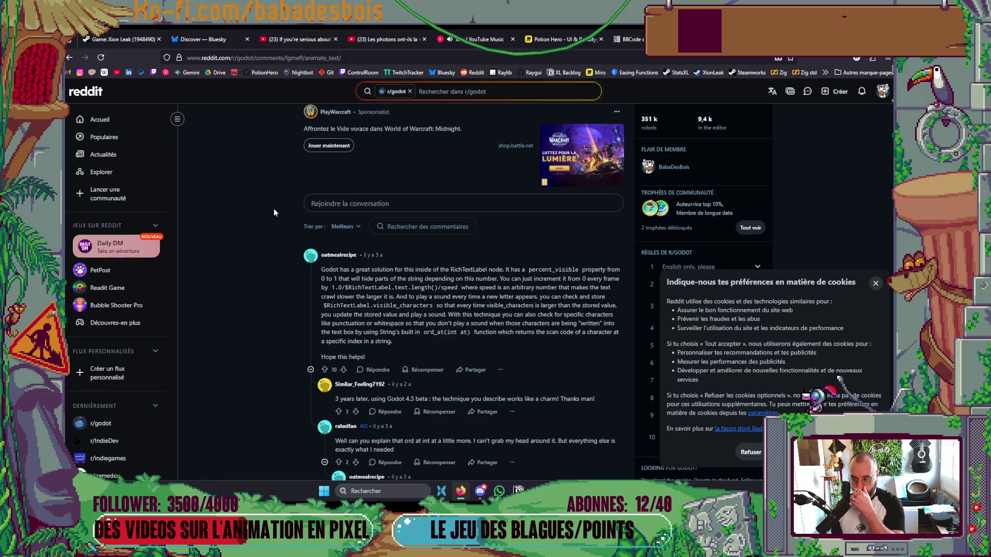
key(alt+Left)
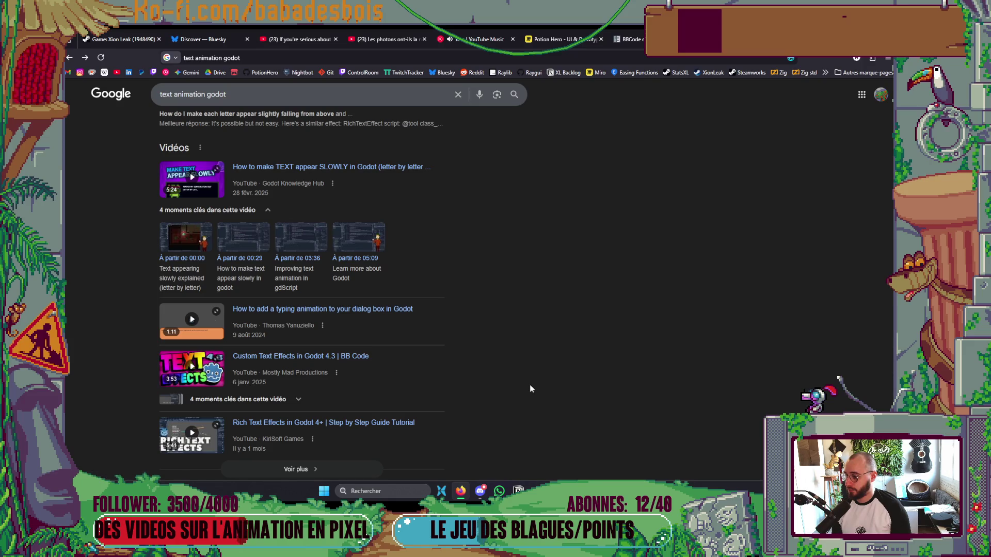
Start playing the 'Rich Text Effects in Godot 4+' YouTube tutorial.
click(342, 425)
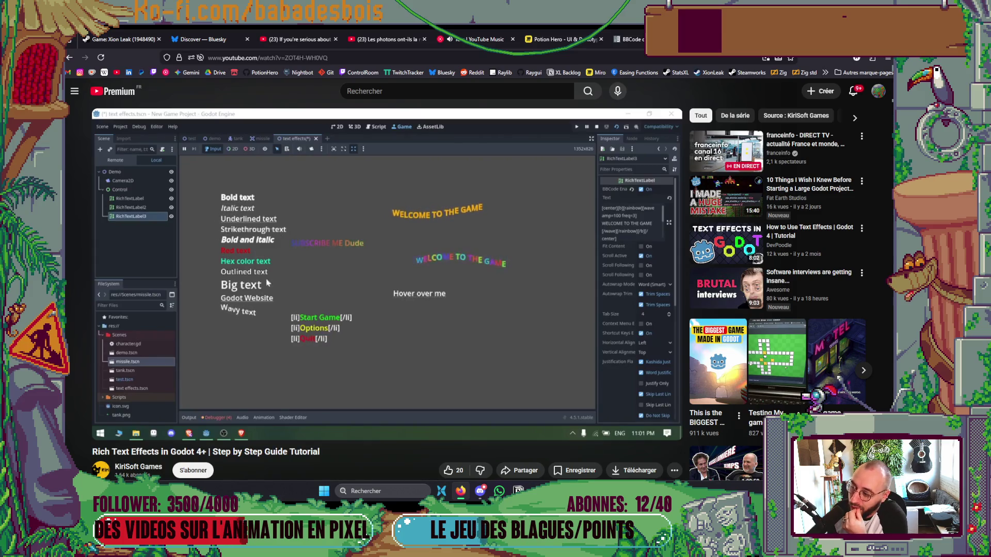
mouse_move(339, 290)
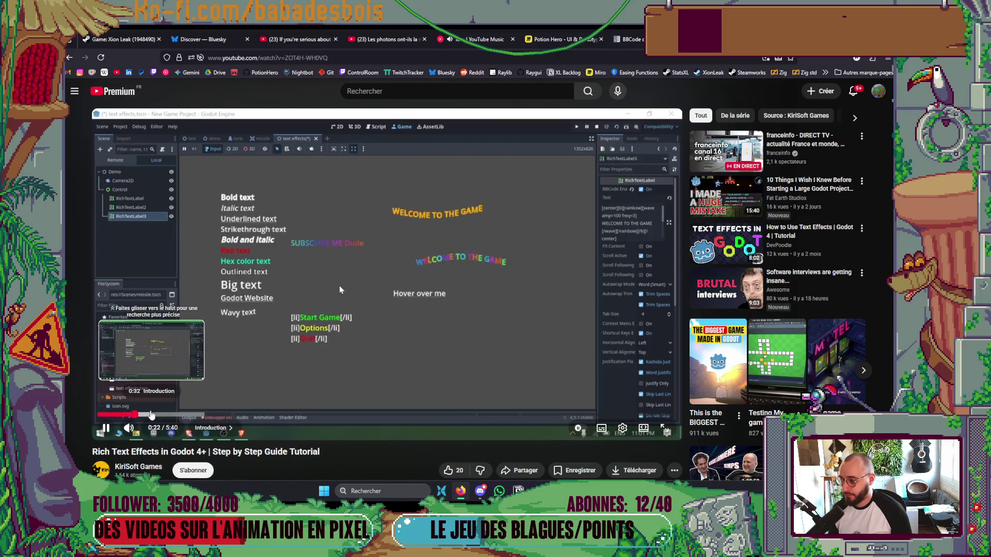
click(367, 353)
click(368, 350)
Seek ahead to about 2:16 and pause on the wave, shake, fade, rainbow and pulse effects list.
key(l)
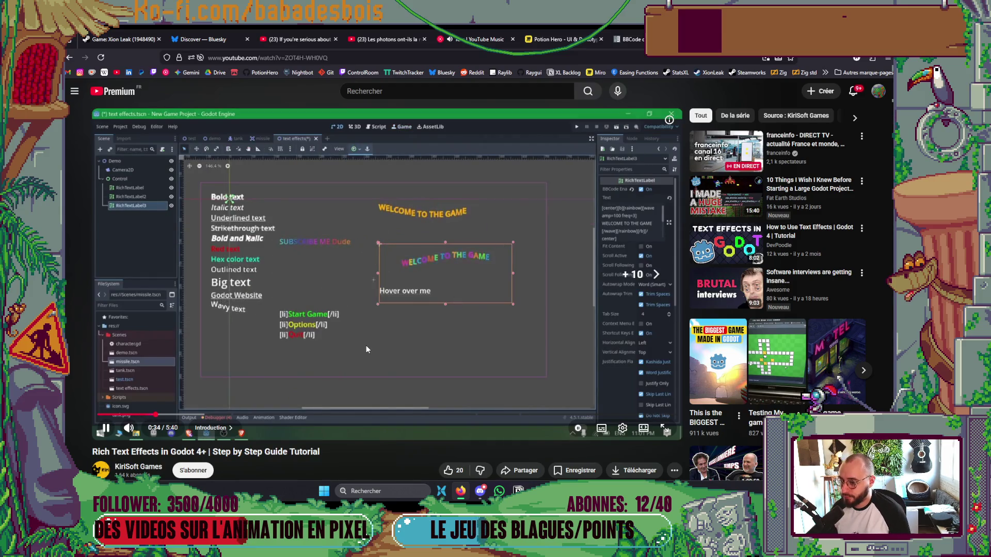
key(l)
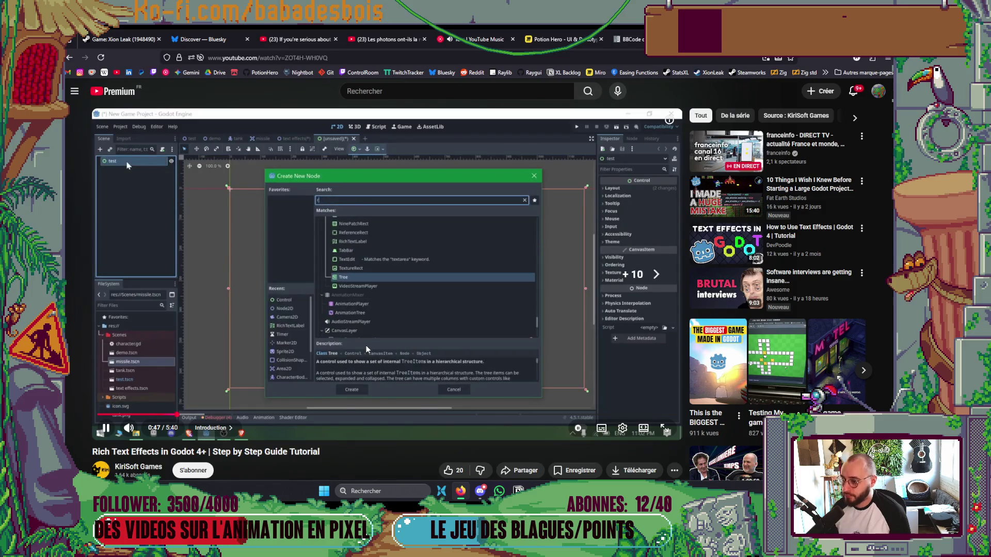
key(l)
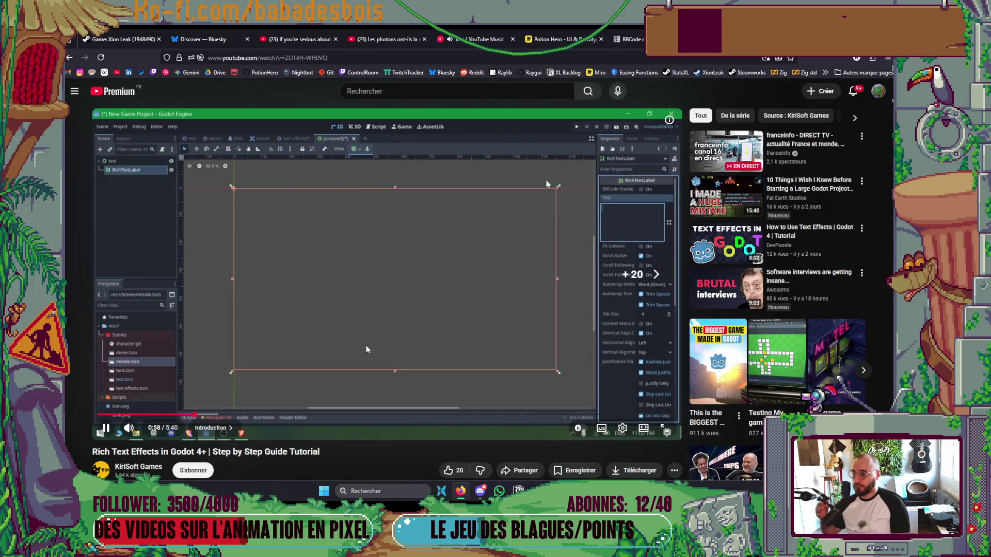
key(Right)
key(l)
key(l)
key(Right)
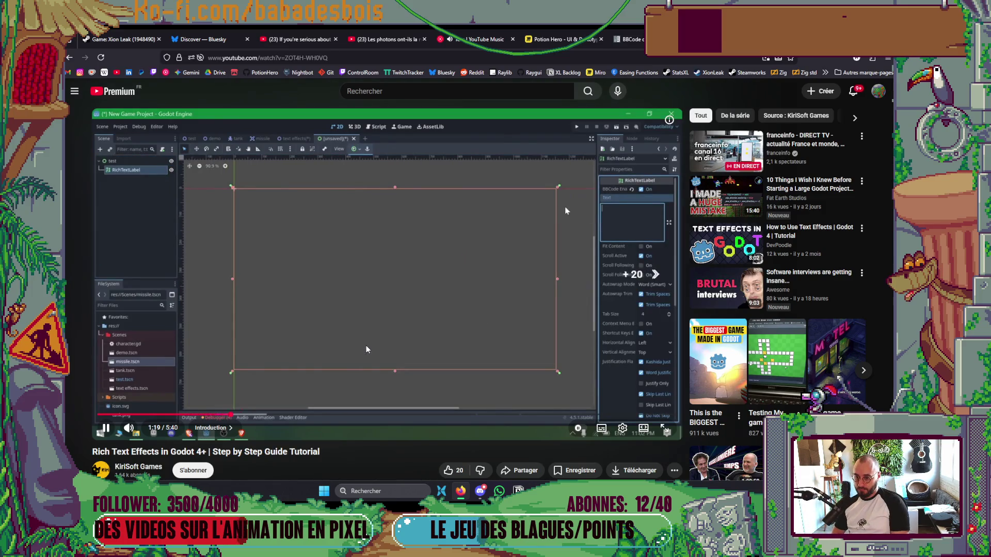
key(l)
key(l)
key(Right)
key(Right)
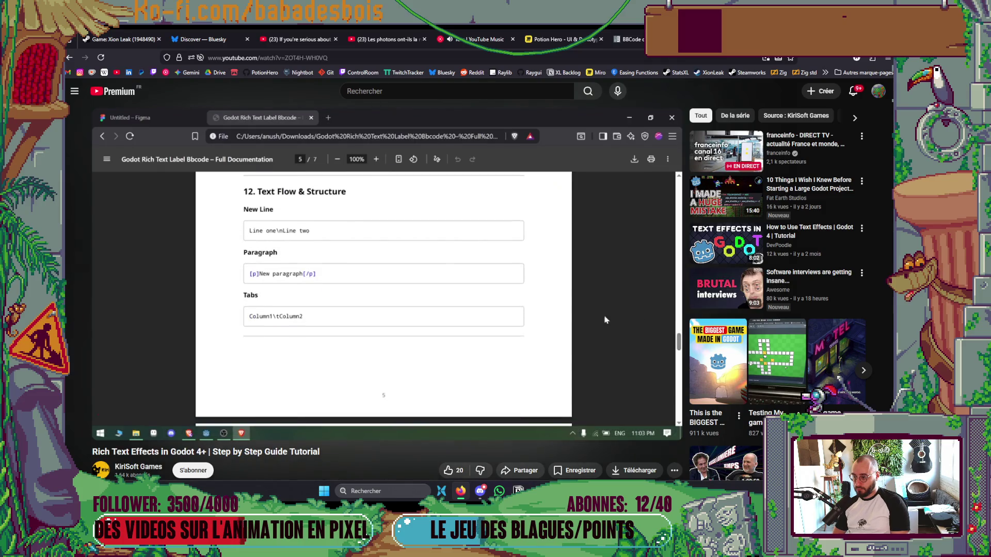
key(Left)
key(Right)
key(Right)
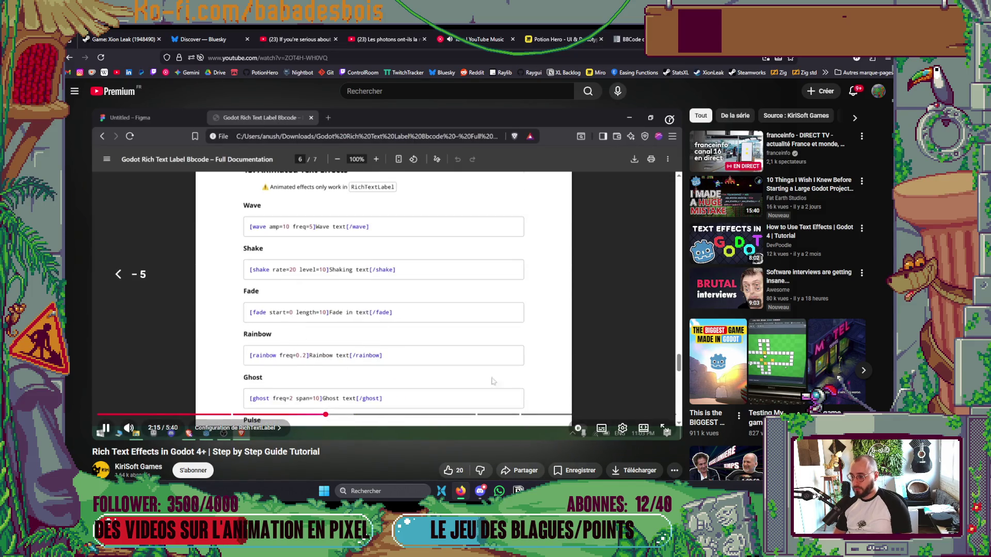
key(space)
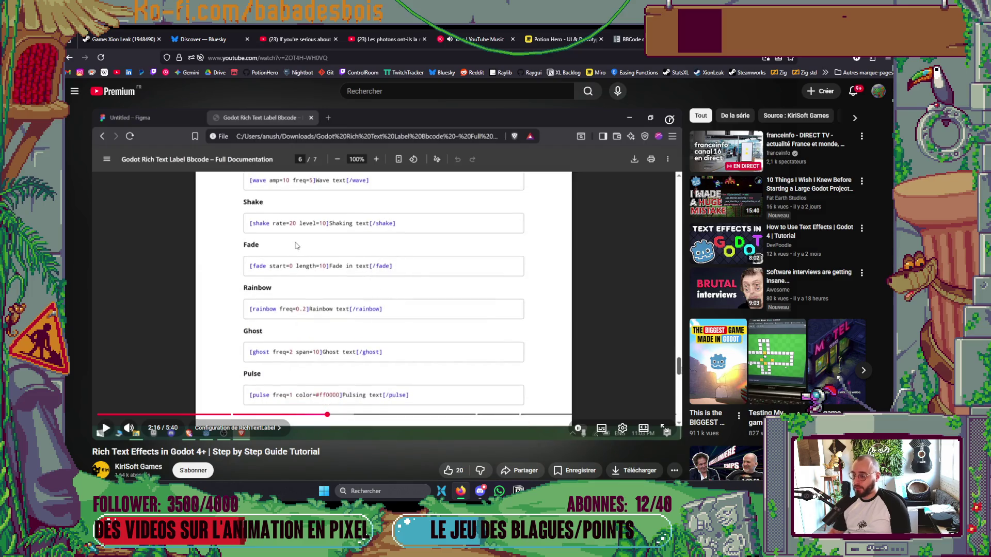
key(alt+Tab)
key(alt+Tab)
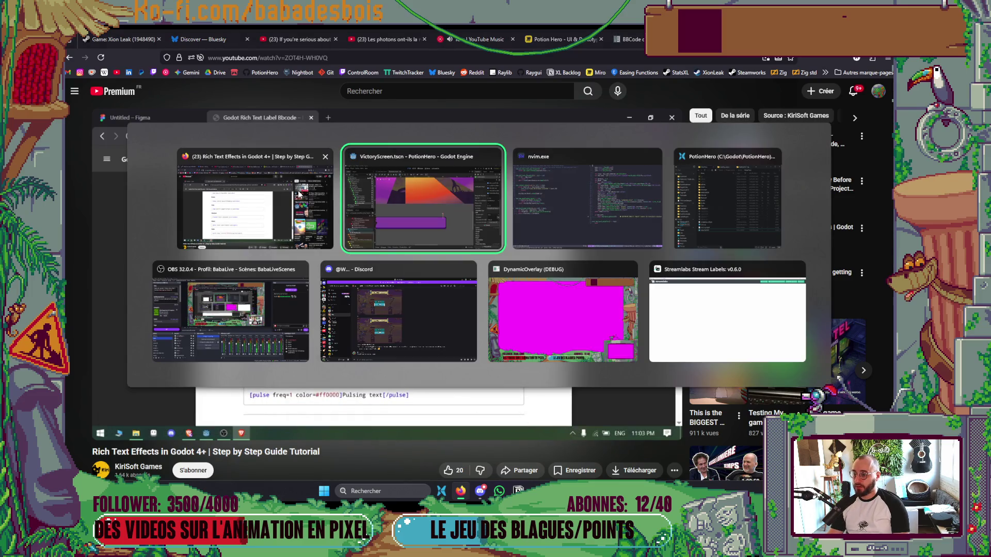
Back in Godot, collapse the BiDi and Displayed Text sections of LevelUpLabel's Inspector.
click(389, 223)
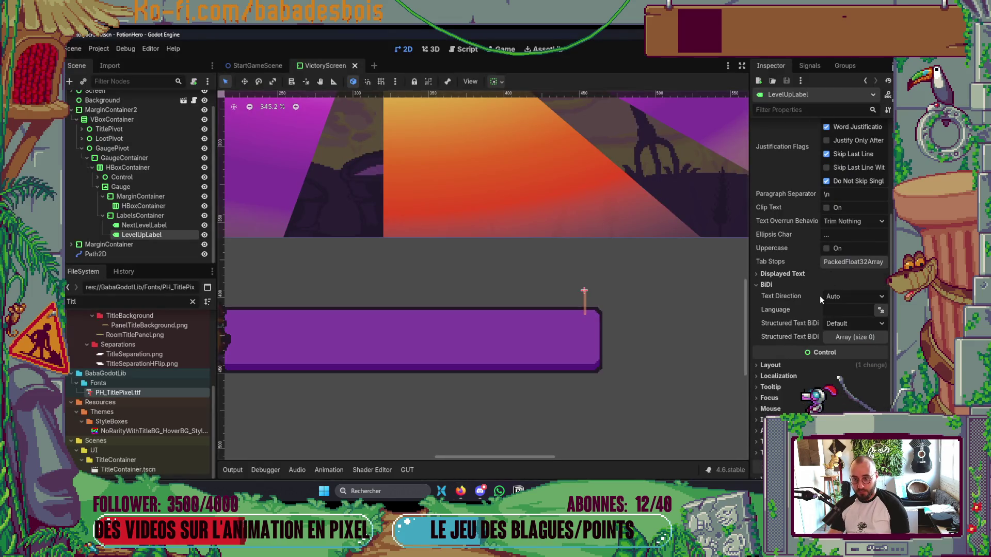
click(804, 284)
click(806, 274)
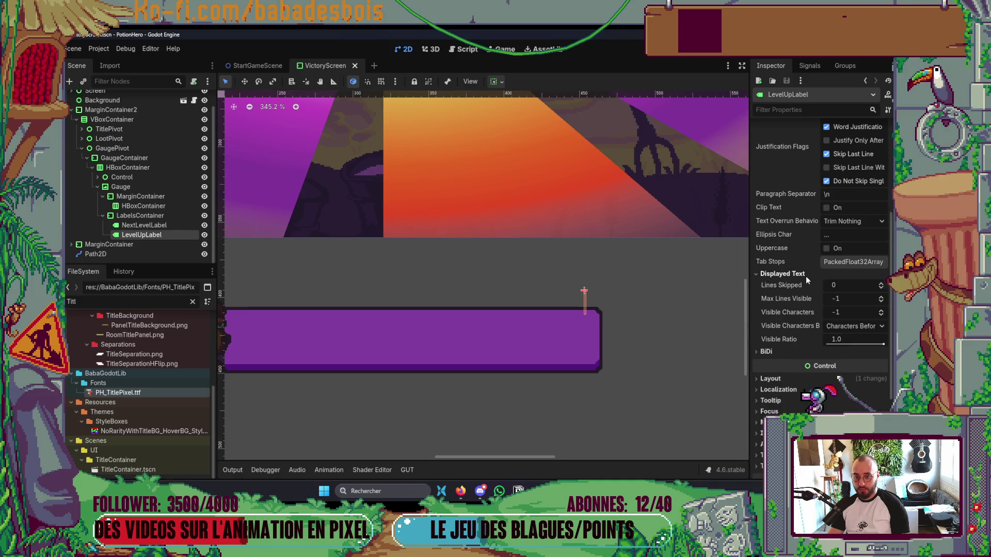
click(806, 276)
scroll(806, 275, up, 5)
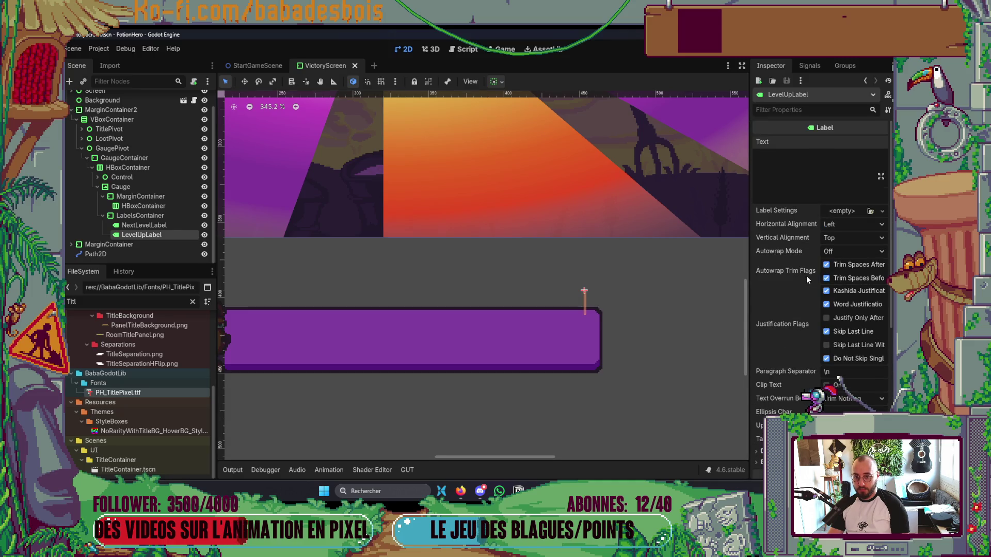
Set LevelUpLabel's text to [wave amp=10 freq=5]Prout[/wave].
key(ctrl+v)
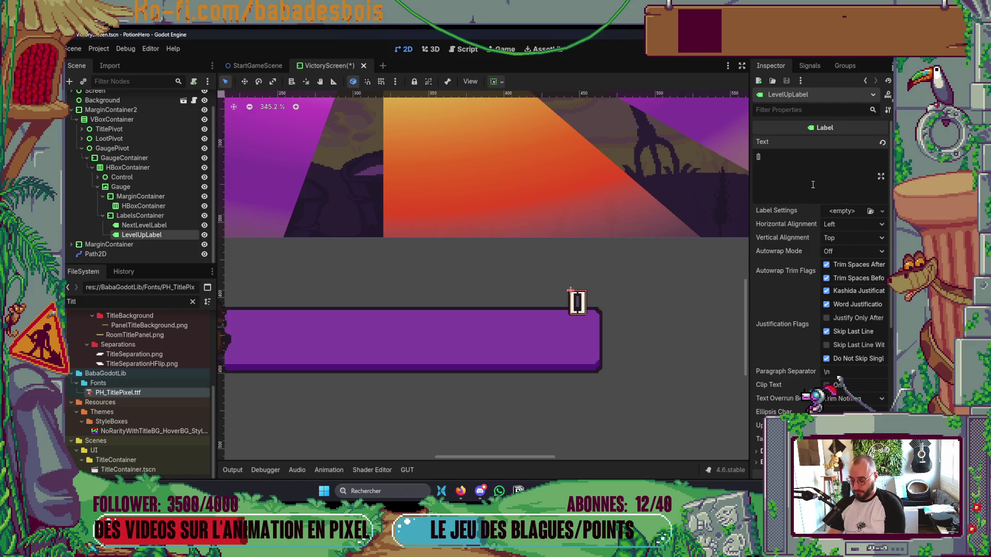
text(wave)
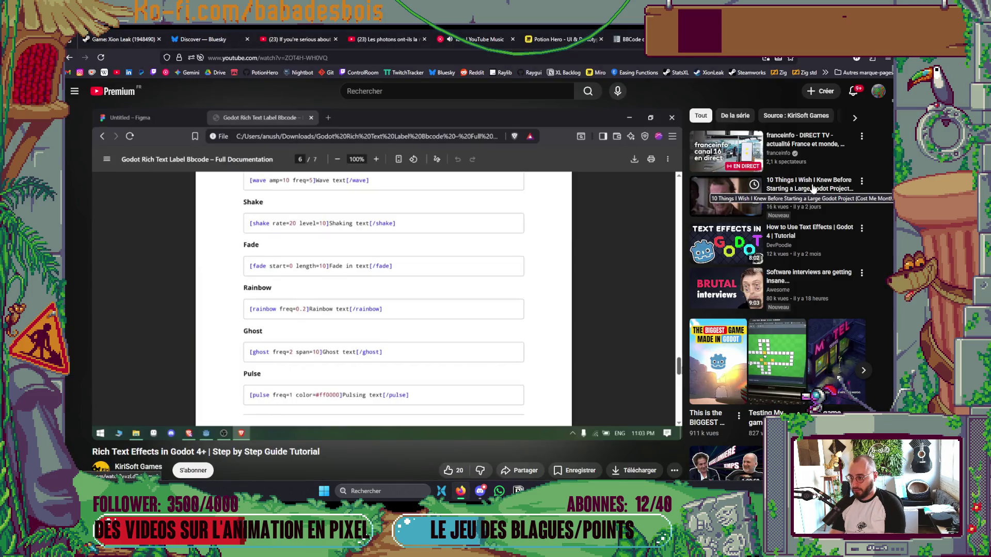
text( amp=10)
key(alt+Tab)
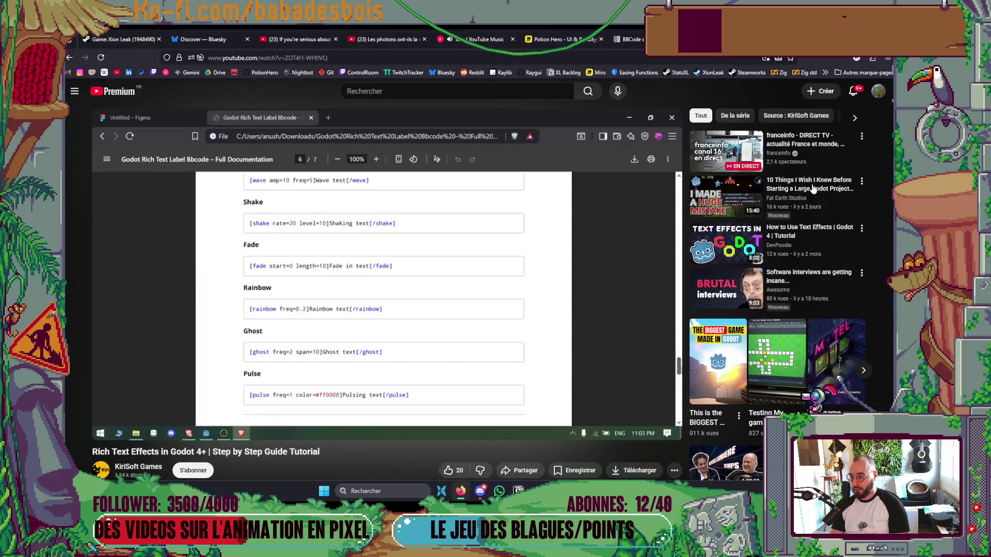
key(alt+Tab)
text(fr)
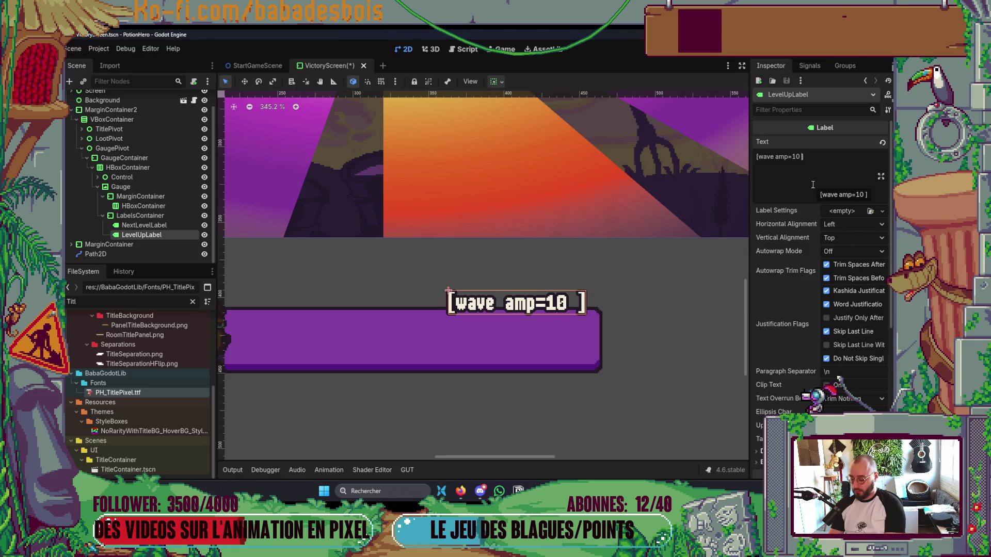
text(eq=)
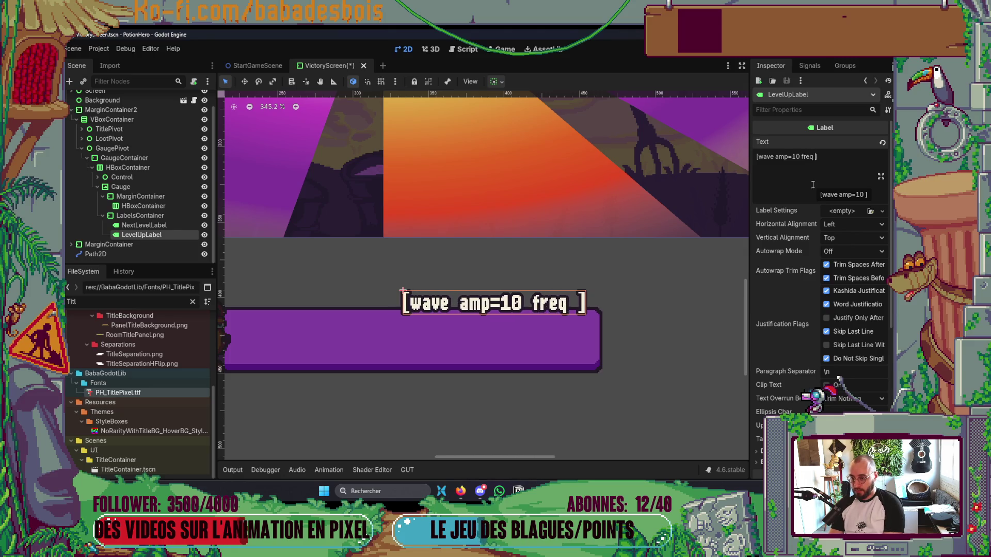
text(6)
key(BackSpace)
text(5)
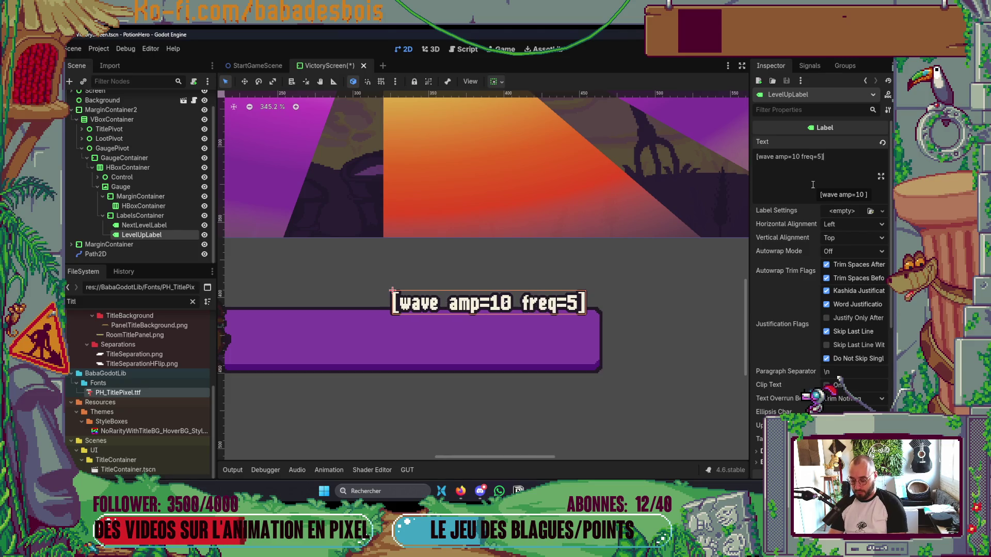
text([])
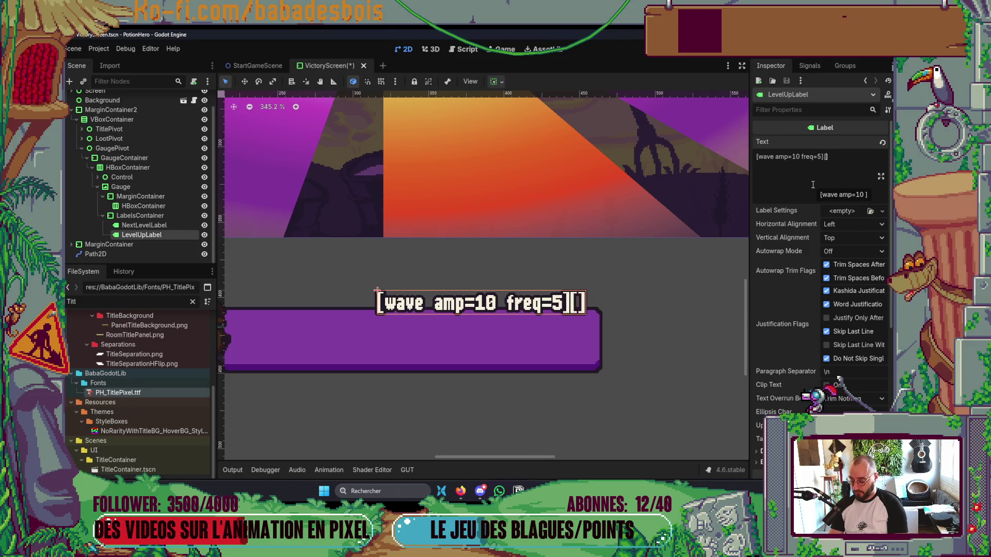
text(/wave)
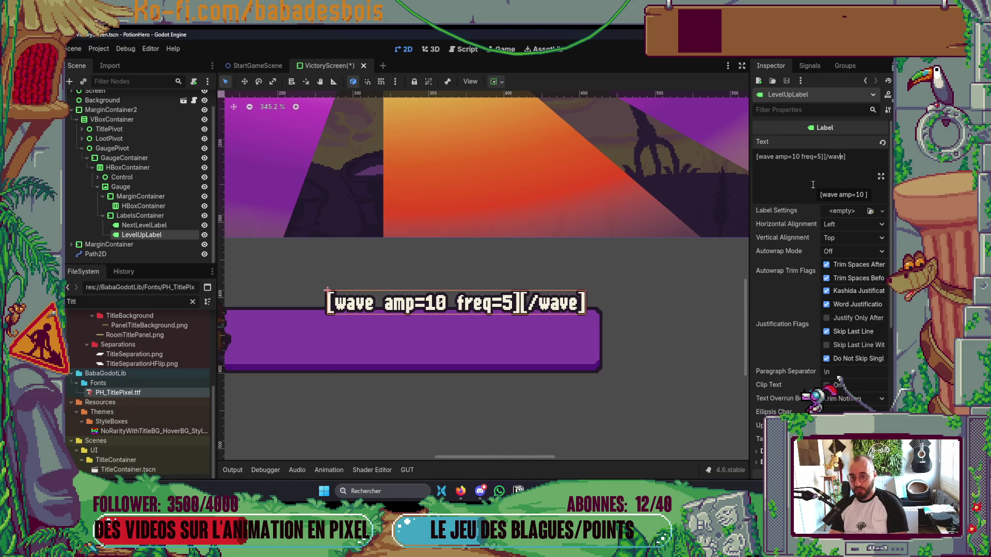
text(Pour)
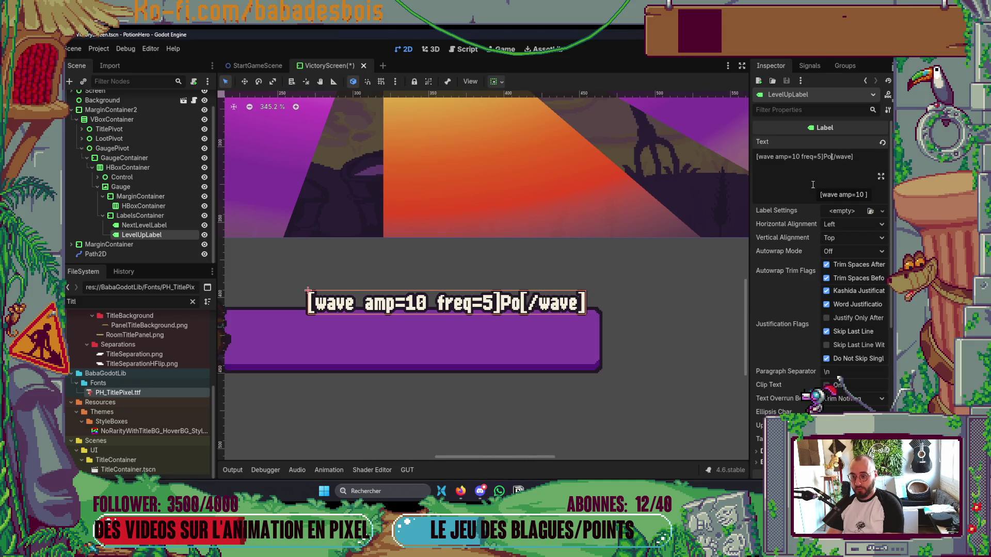
key(BackSpace)
key(BackSpace)
key(BackSpace)
text(rout)
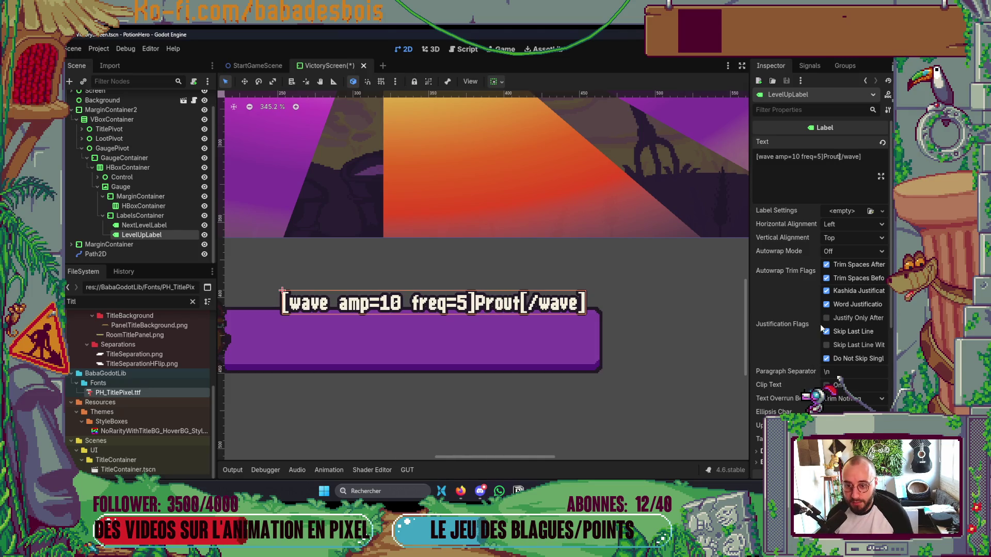
scroll(815, 325, down, 2)
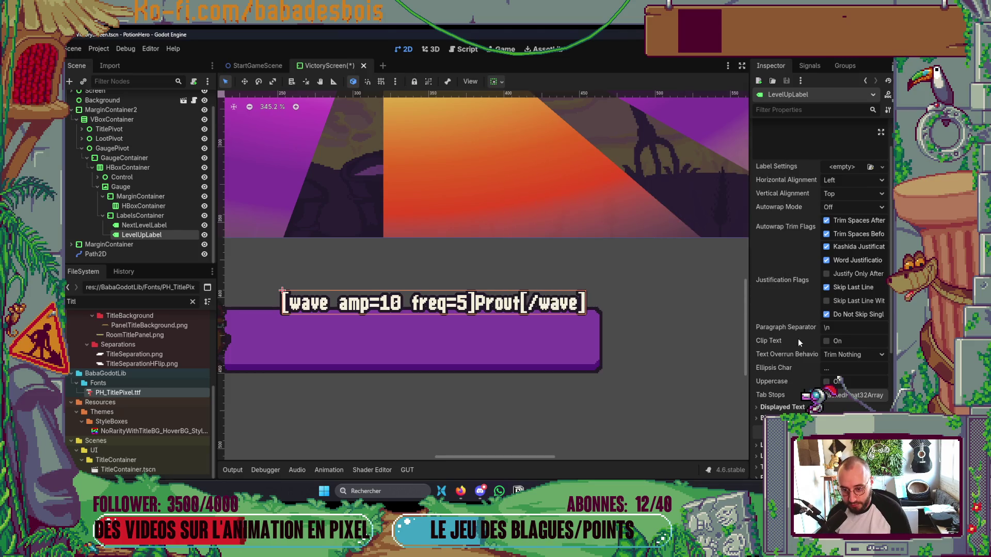
click(792, 406)
scroll(790, 402, down, 5)
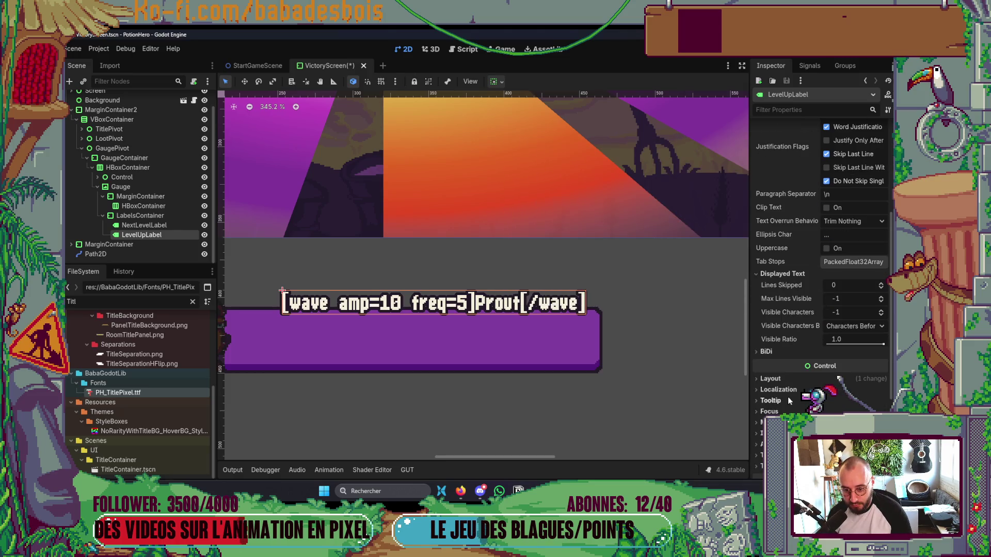
click(794, 352)
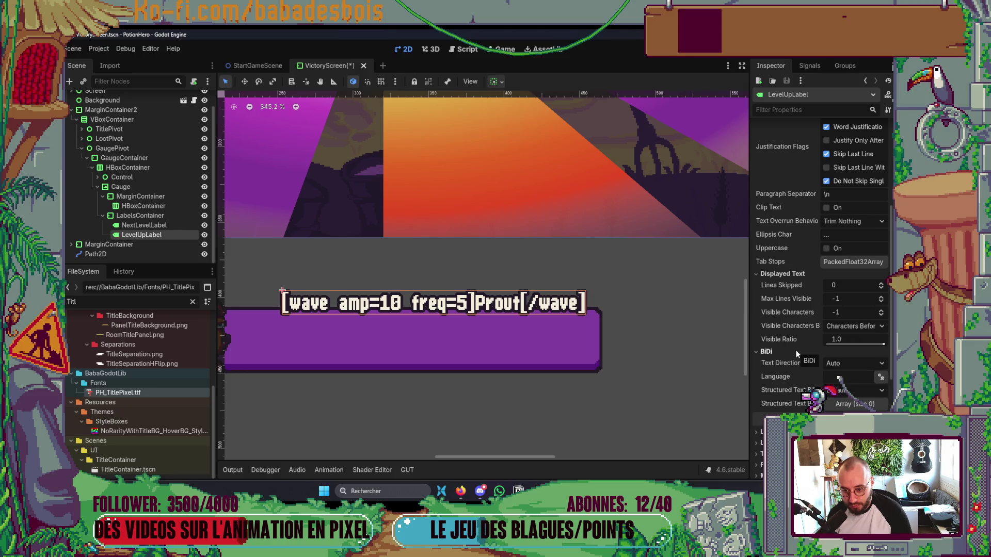
click(866, 392)
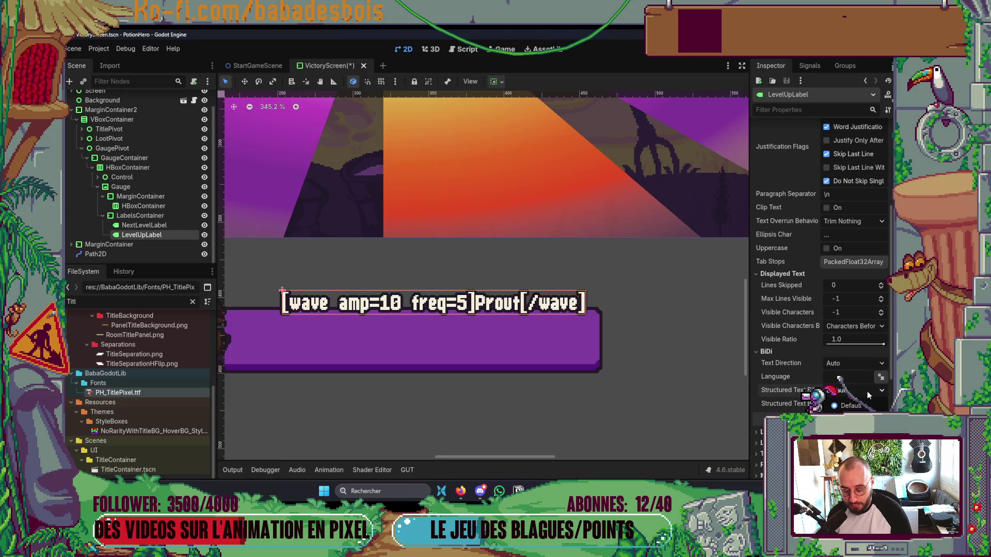
click(850, 405)
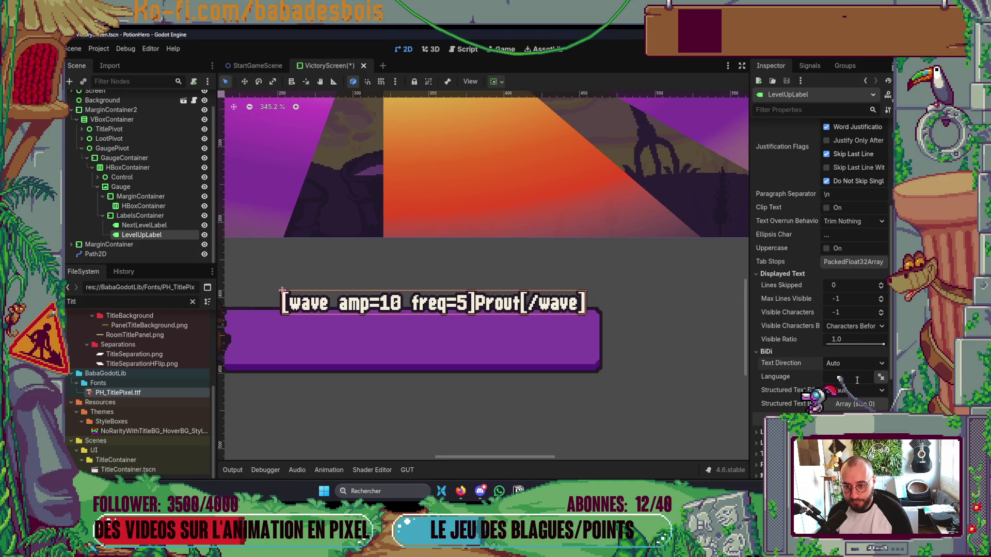
scroll(851, 385, up, 3)
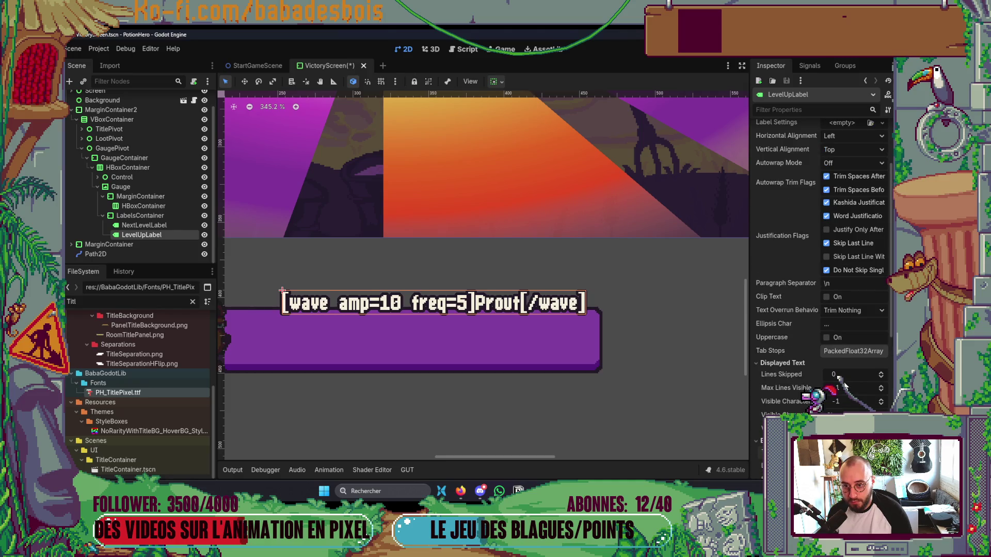
scroll(840, 381, up, 3)
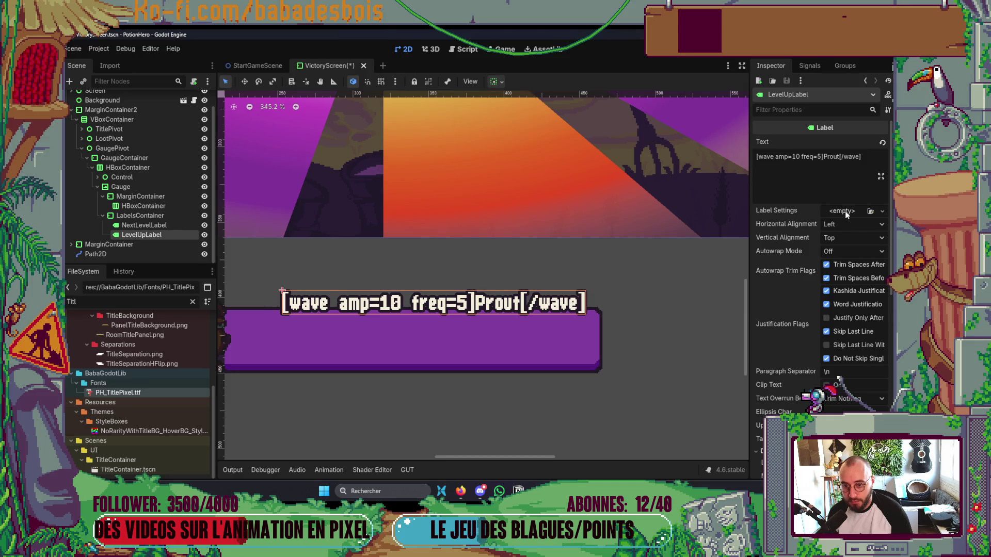
click(846, 212)
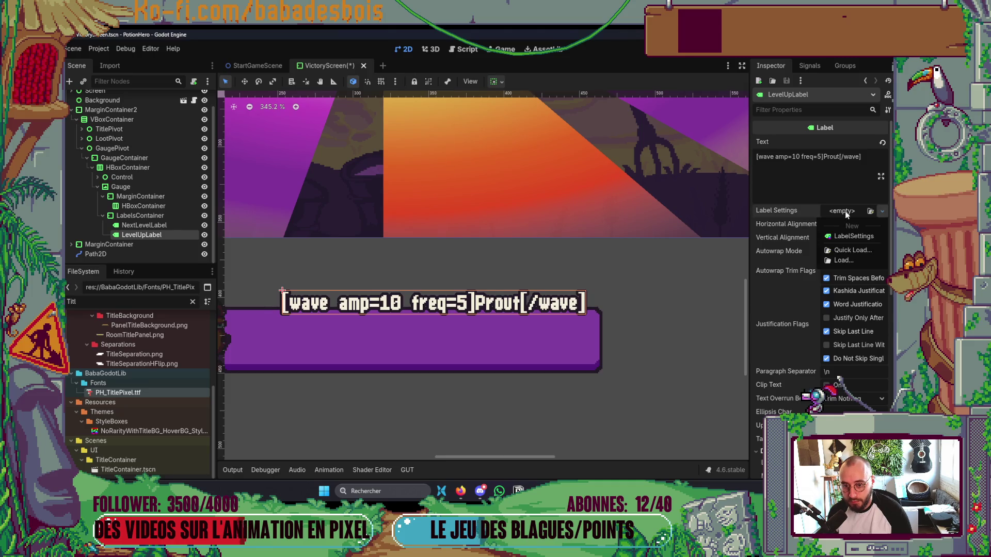
click(852, 236)
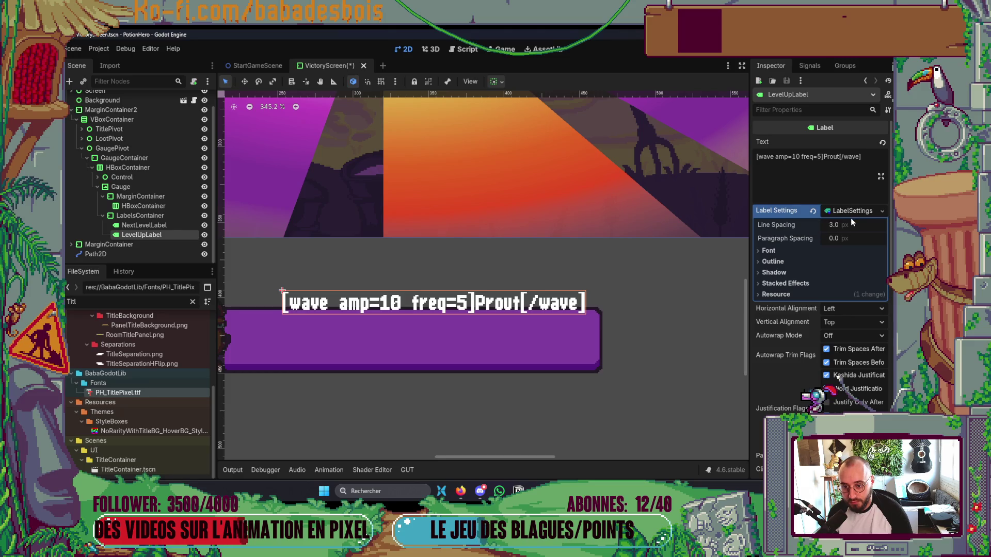
click(788, 250)
click(788, 250)
click(787, 261)
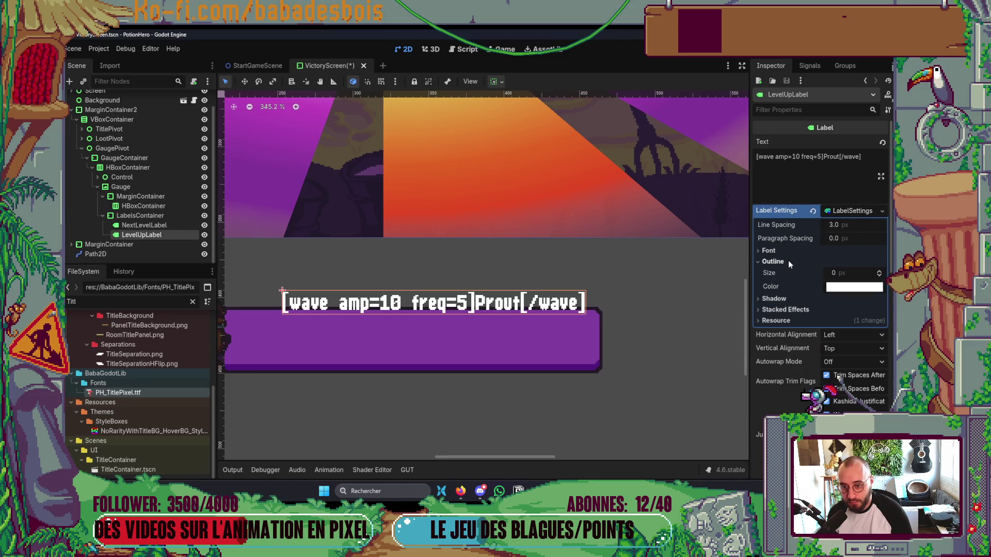
click(788, 261)
click(788, 250)
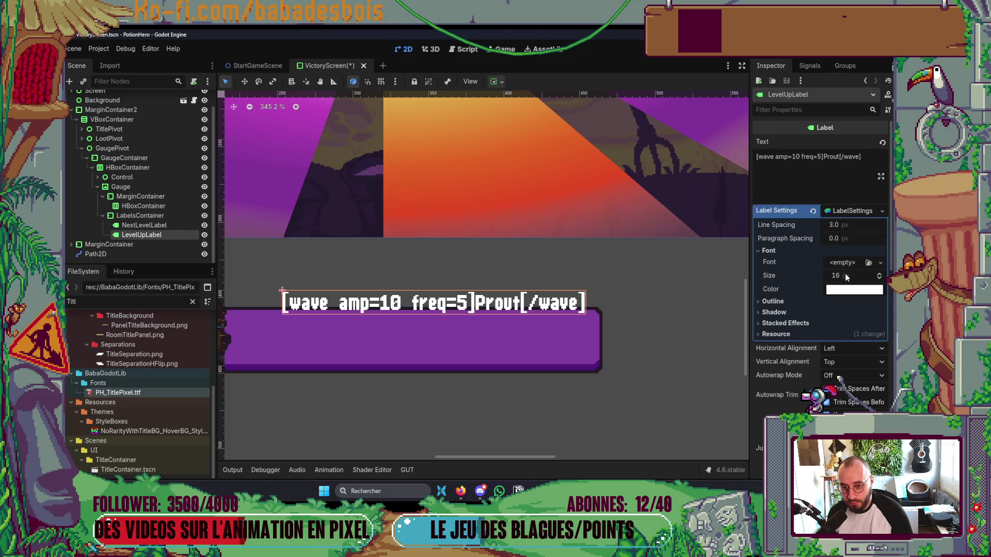
click(772, 302)
click(773, 301)
click(773, 312)
click(774, 312)
click(774, 323)
click(775, 332)
click(775, 333)
click(773, 345)
click(773, 344)
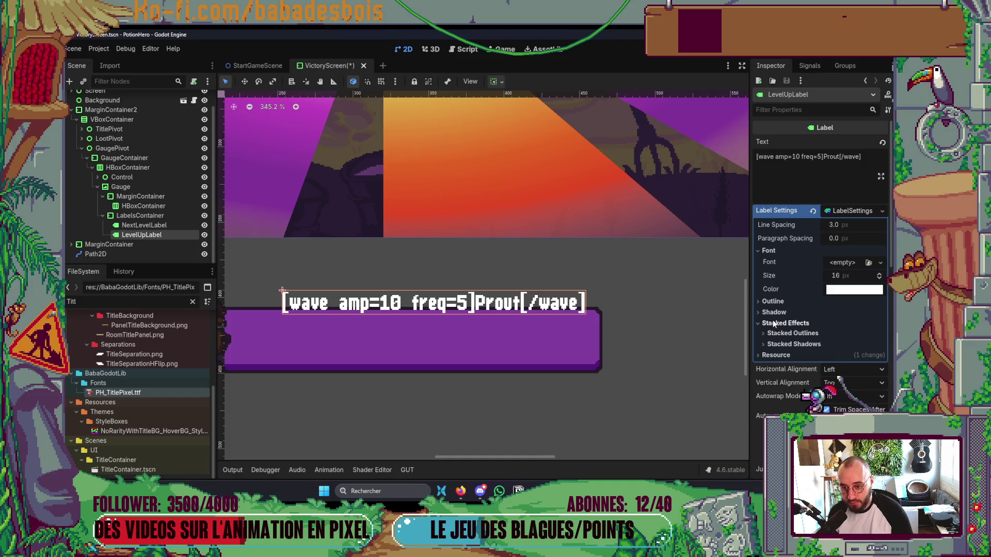
click(772, 312)
click(772, 312)
click(774, 323)
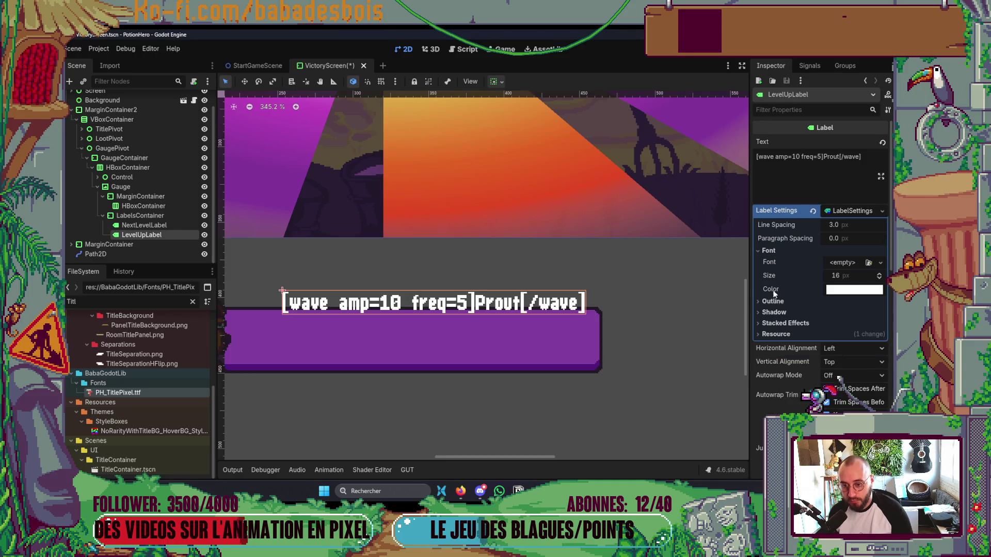
click(779, 252)
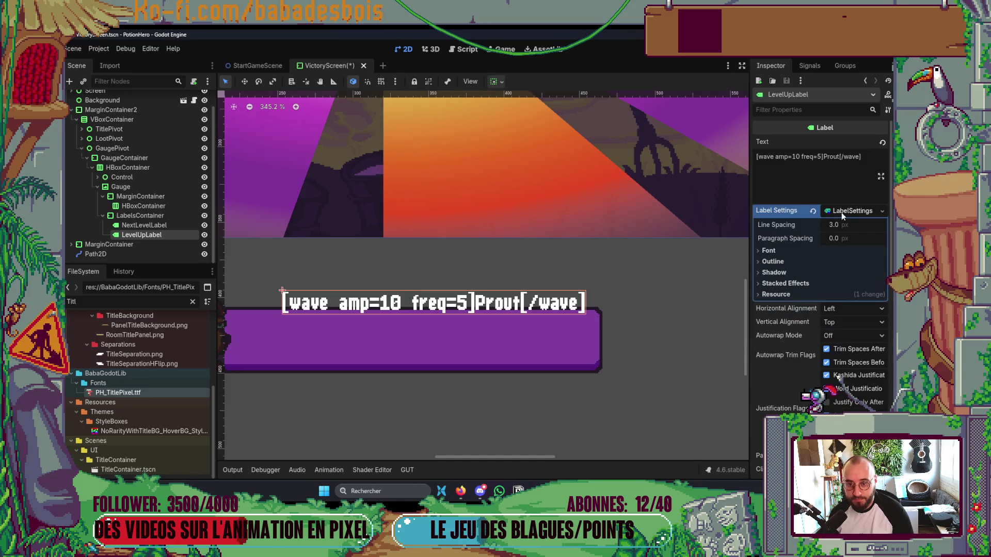
click(813, 212)
click(850, 251)
click(850, 252)
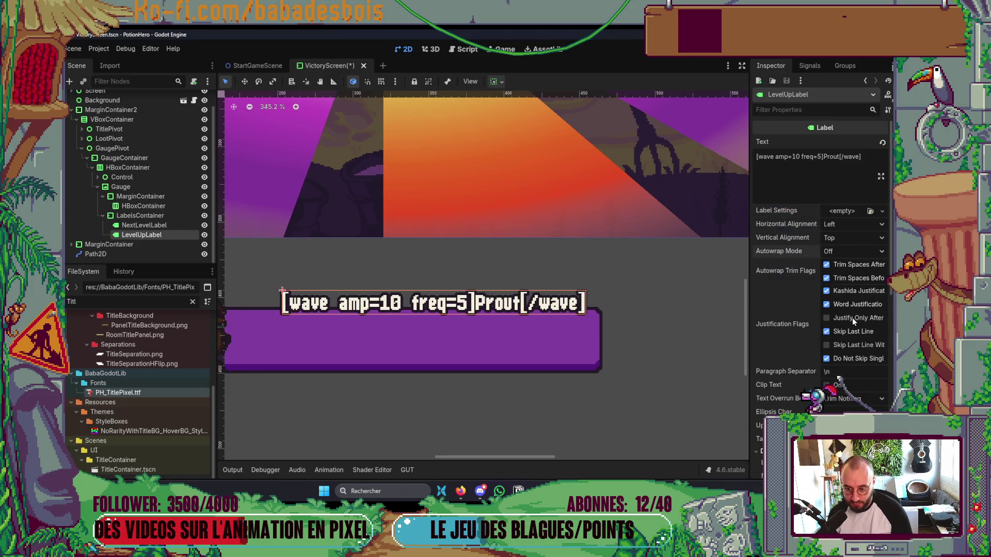
scroll(852, 312, down, 3)
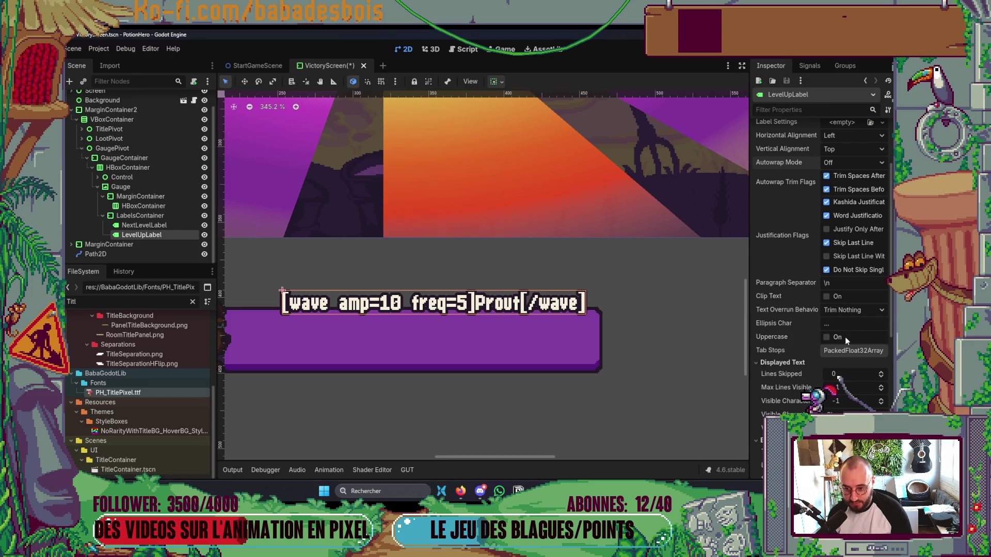
scroll(846, 338, down, 3)
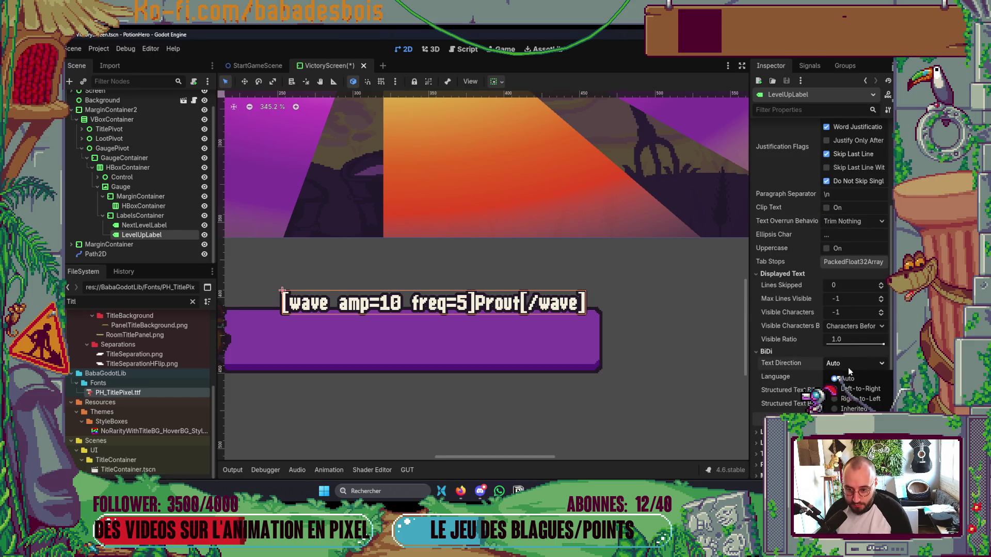
click(842, 392)
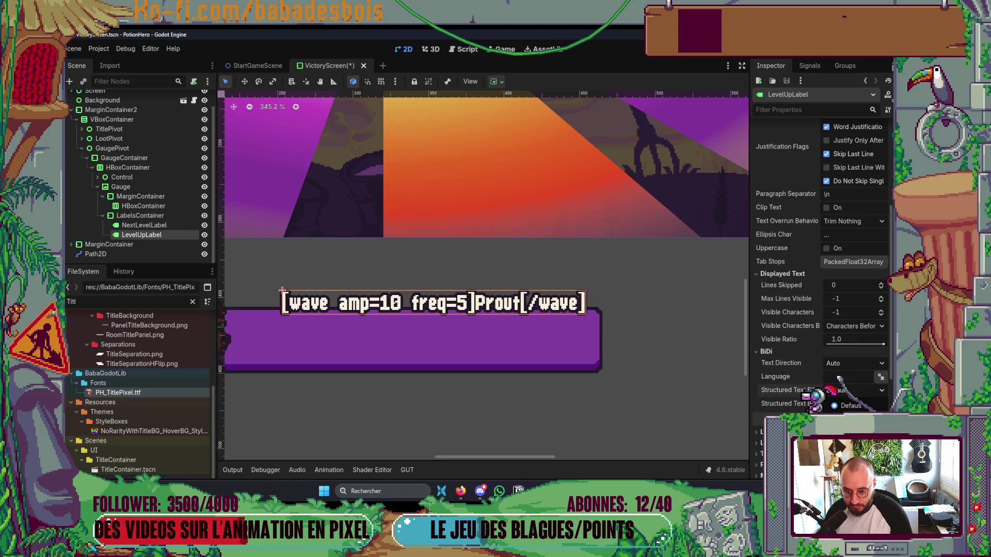
click(850, 486)
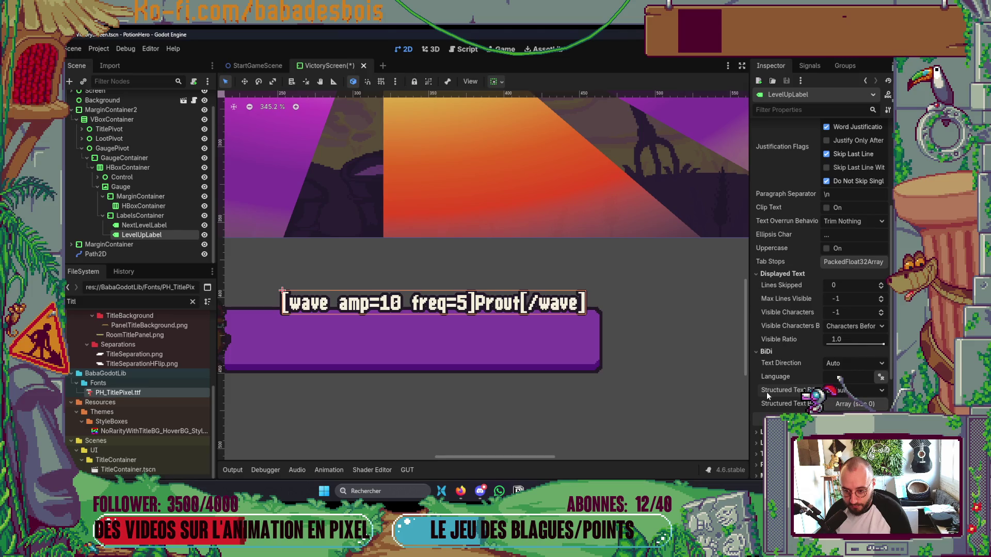
mouse_move(766, 392)
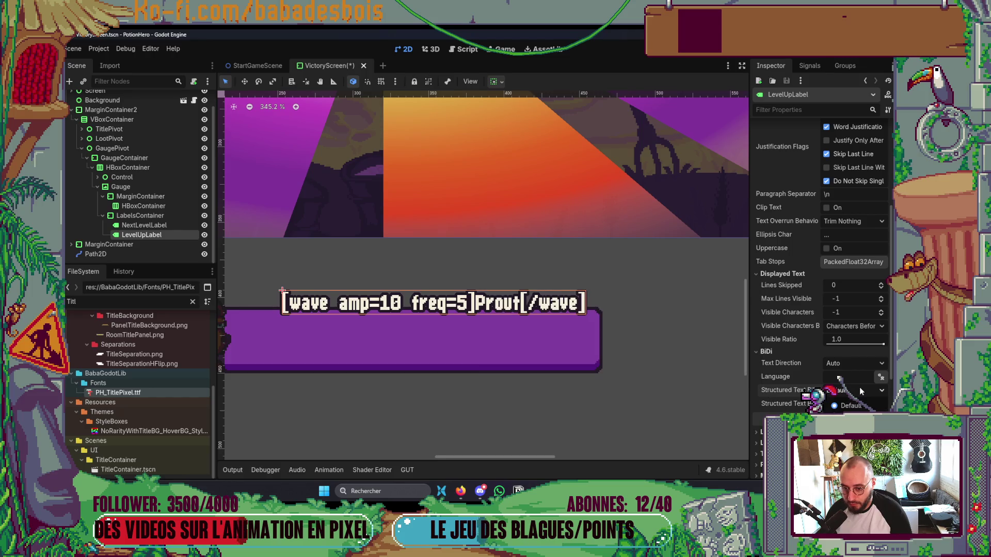
scroll(840, 364, up, 5)
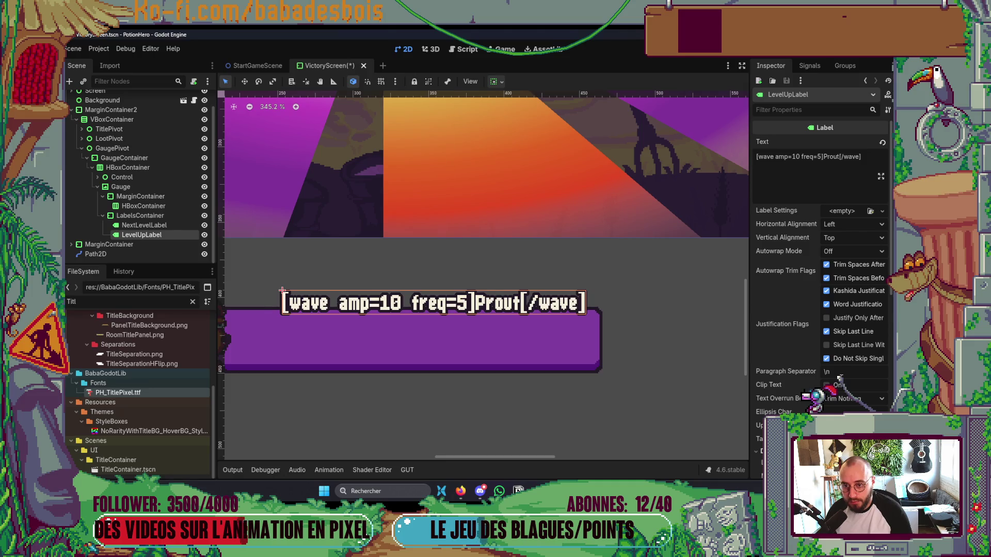
Change the LevelUpLabel node's type to RichTextLabel.
right_click(152, 235)
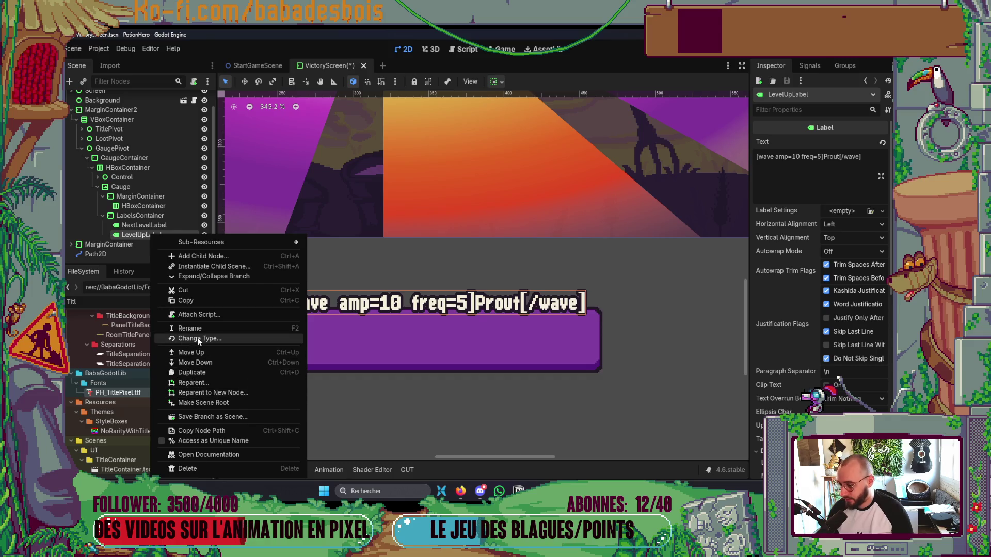
click(196, 338)
text(RichTe)
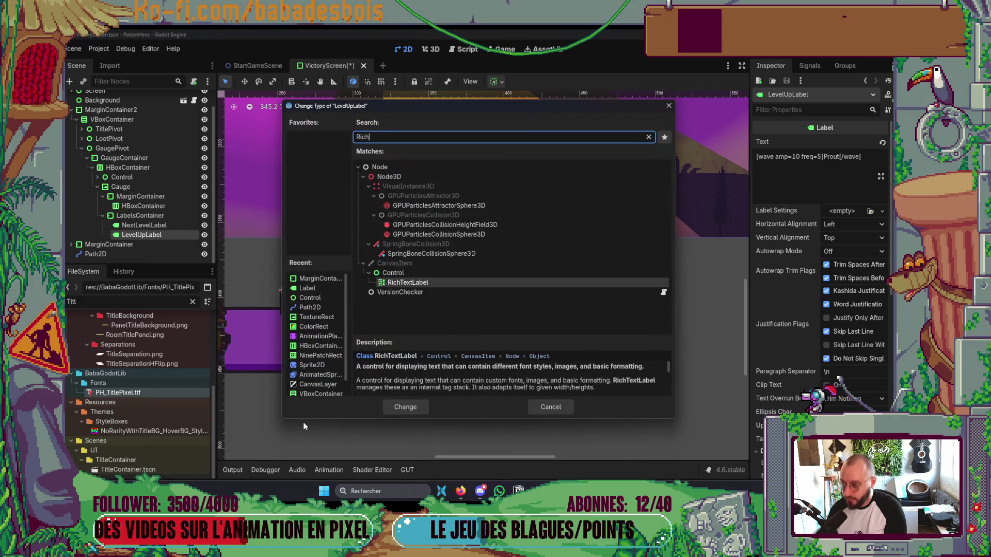
key(Return)
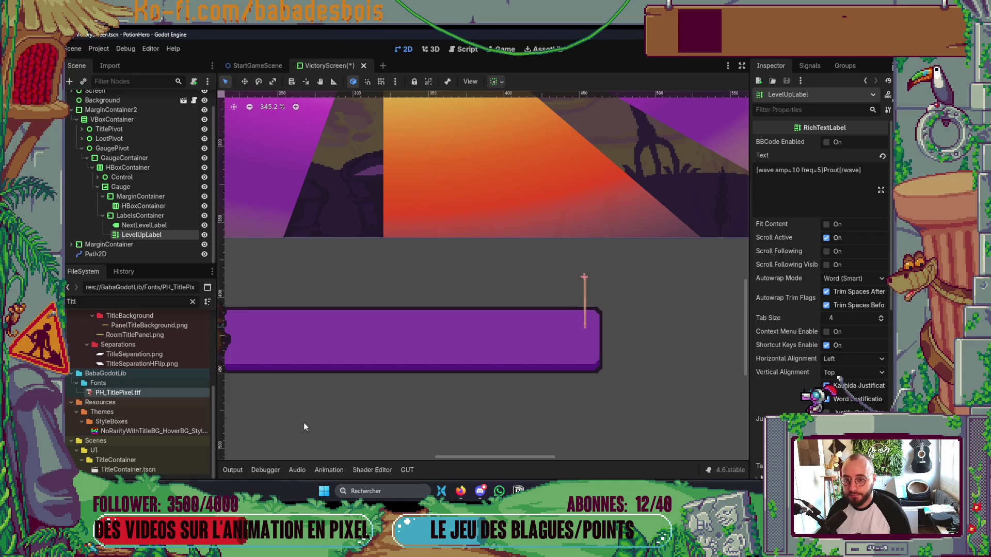
Enable BBCode and Fit Content, turn off Scroll Active, and remove the trailing space.
click(827, 142)
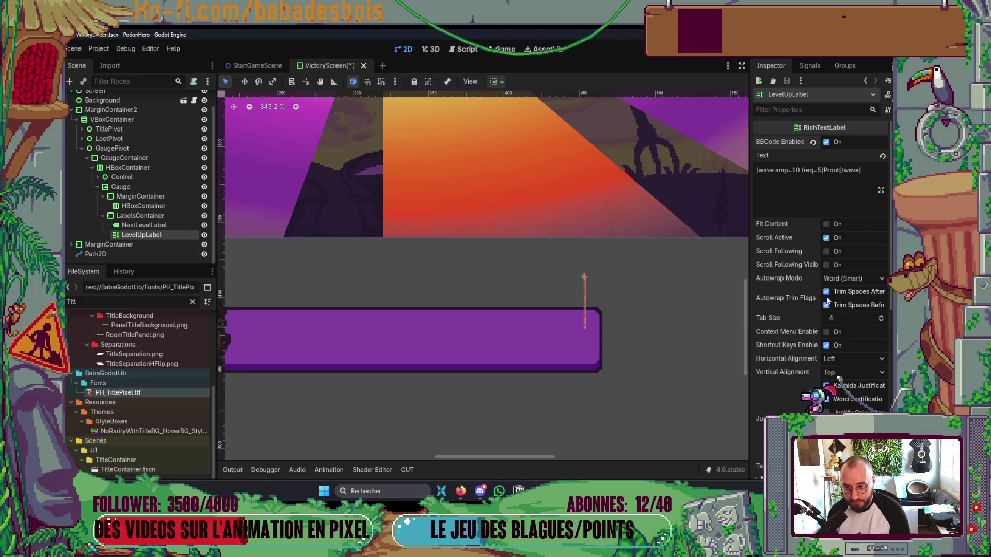
click(827, 225)
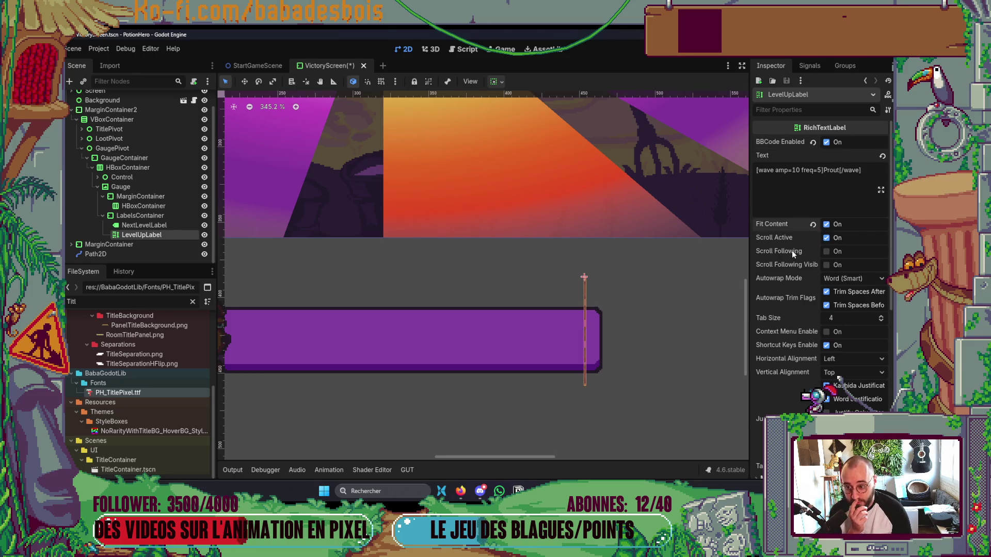
click(826, 225)
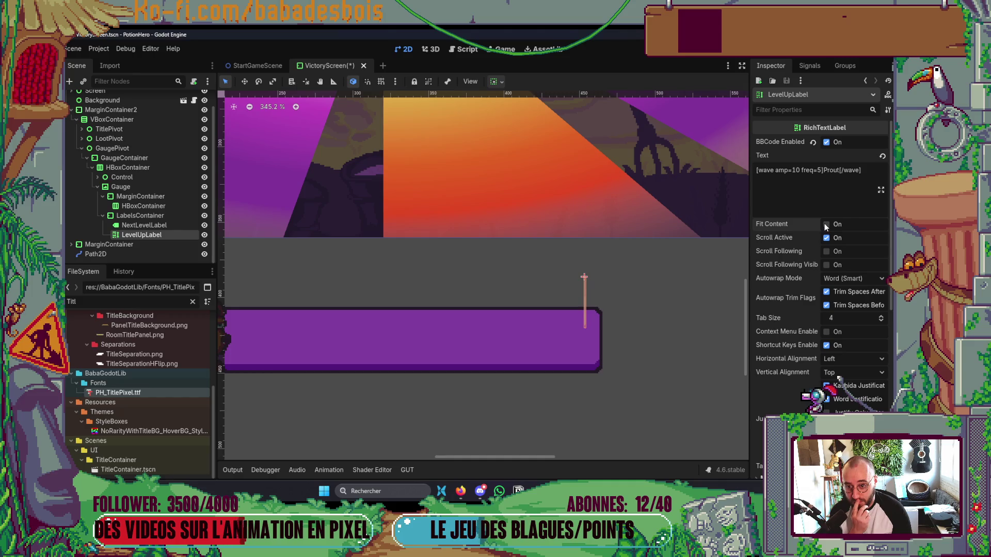
click(826, 238)
click(826, 225)
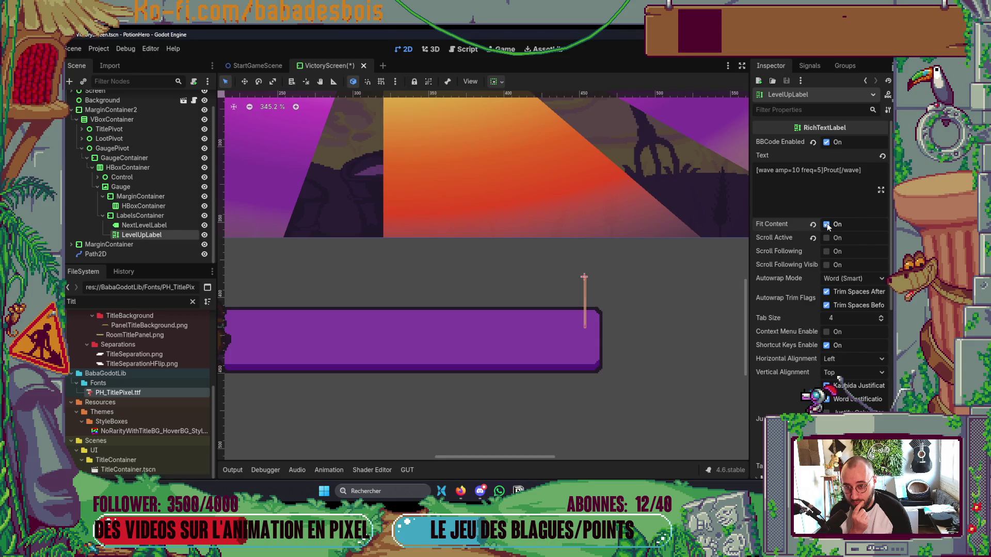
scroll(823, 295, down, 3)
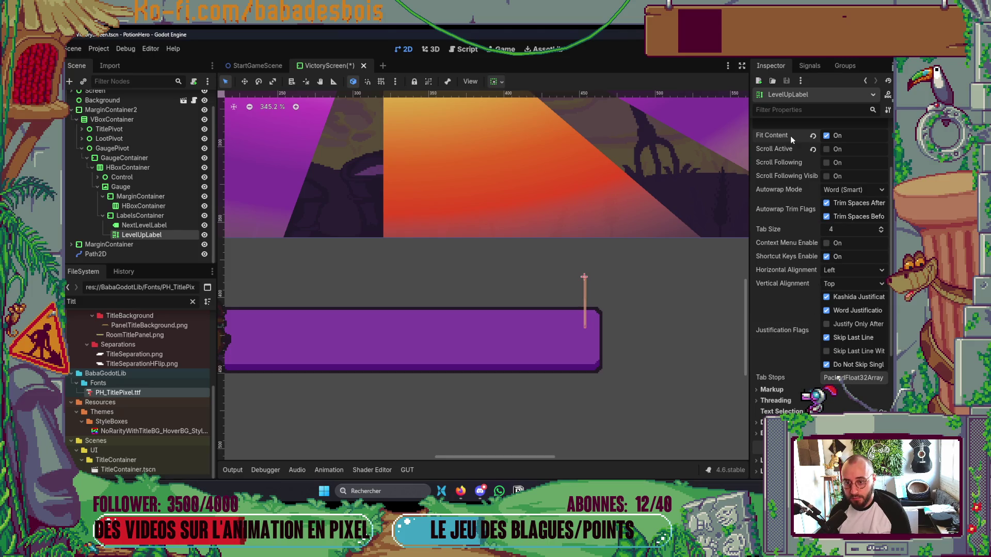
mouse_move(791, 136)
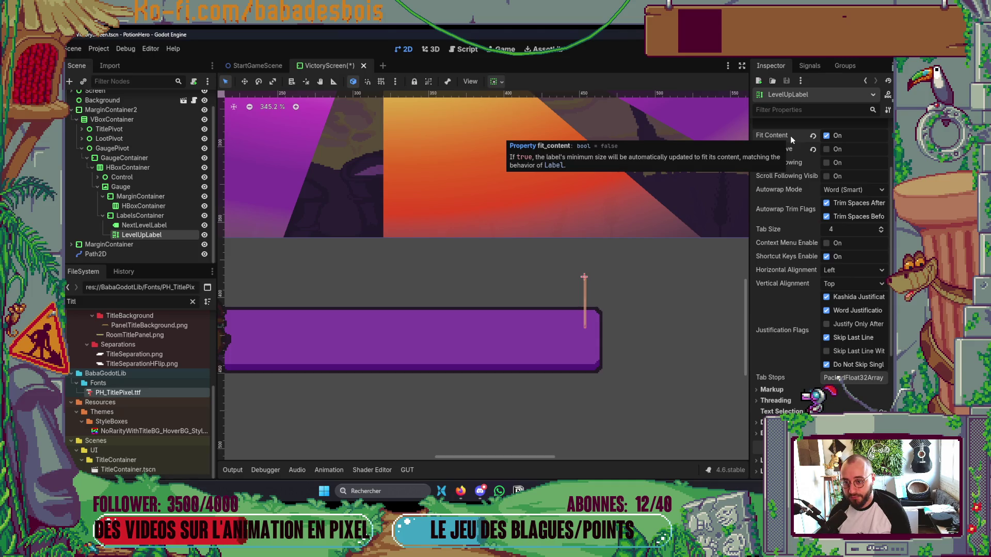
scroll(795, 138, up, 3)
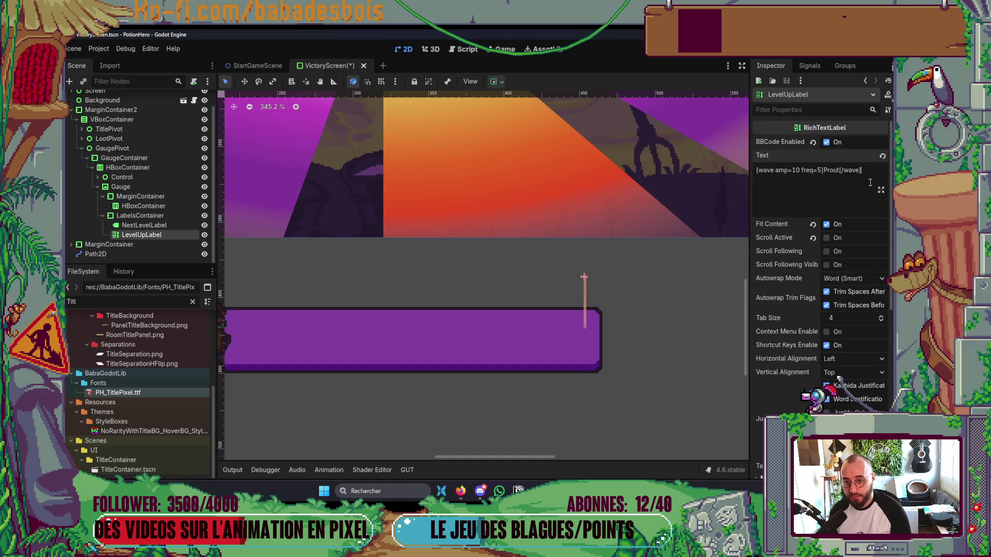
key(BackSpace)
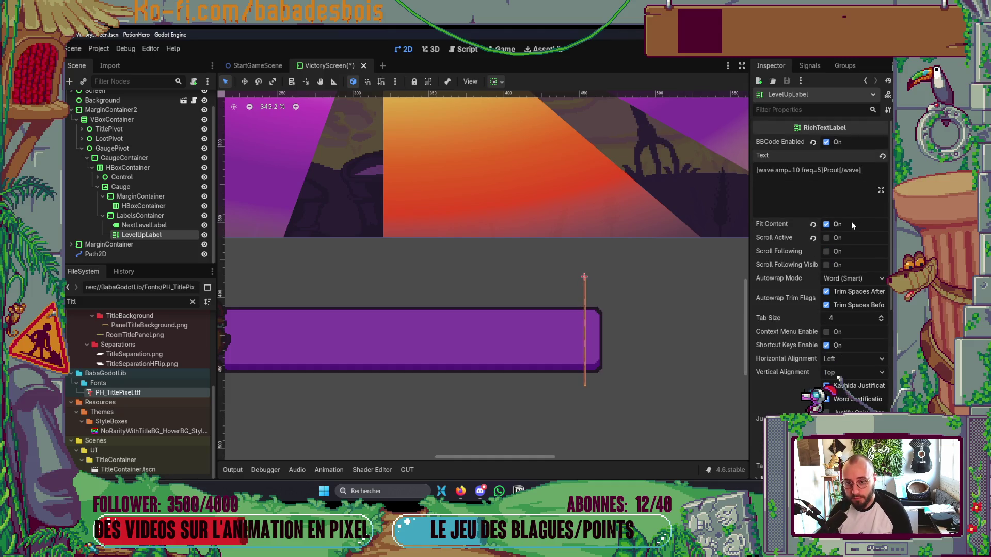
Set Autowrap Mode to Off and re-enable BBCode so 'Prout' waves on one line.
click(825, 143)
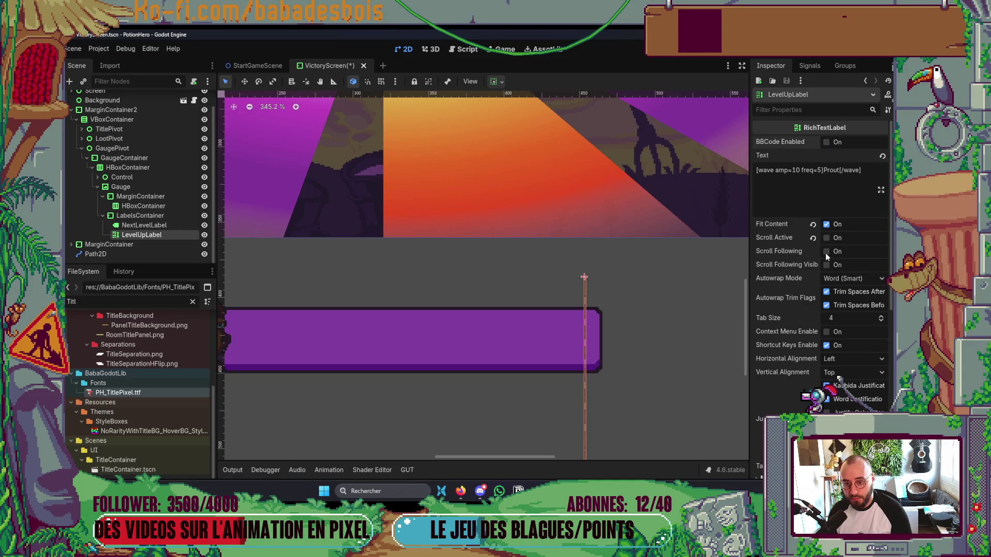
click(846, 279)
click(846, 292)
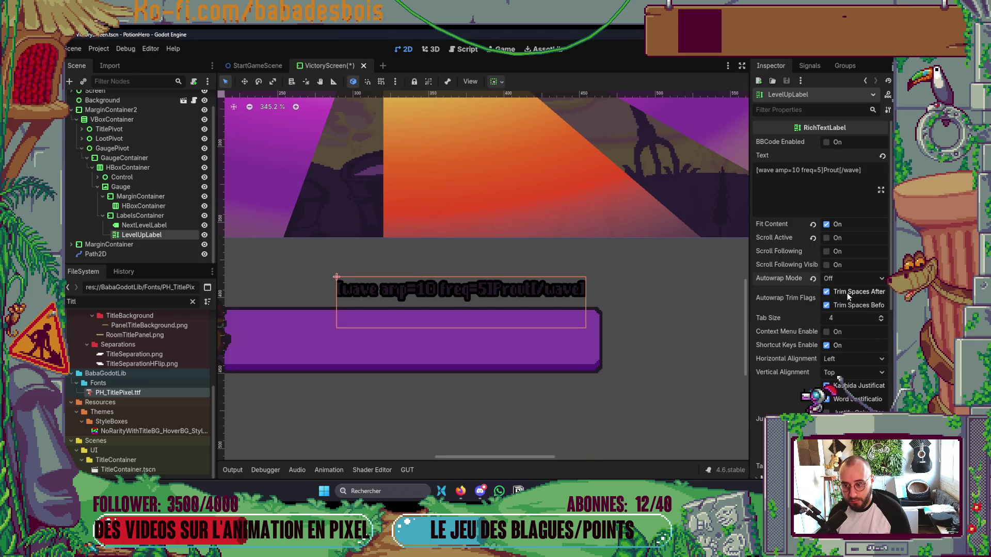
click(826, 142)
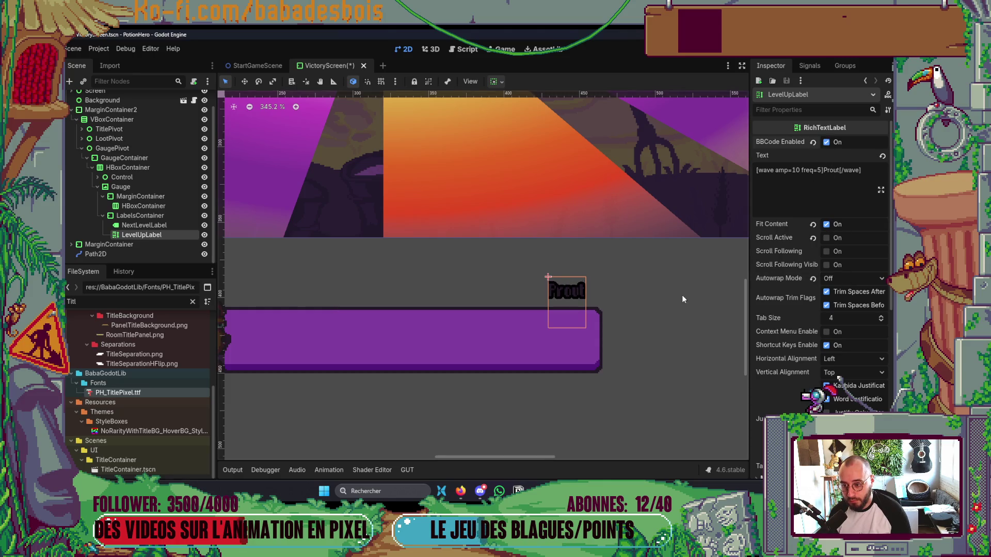
scroll(586, 326, up, 3)
scroll(585, 326, up, 1)
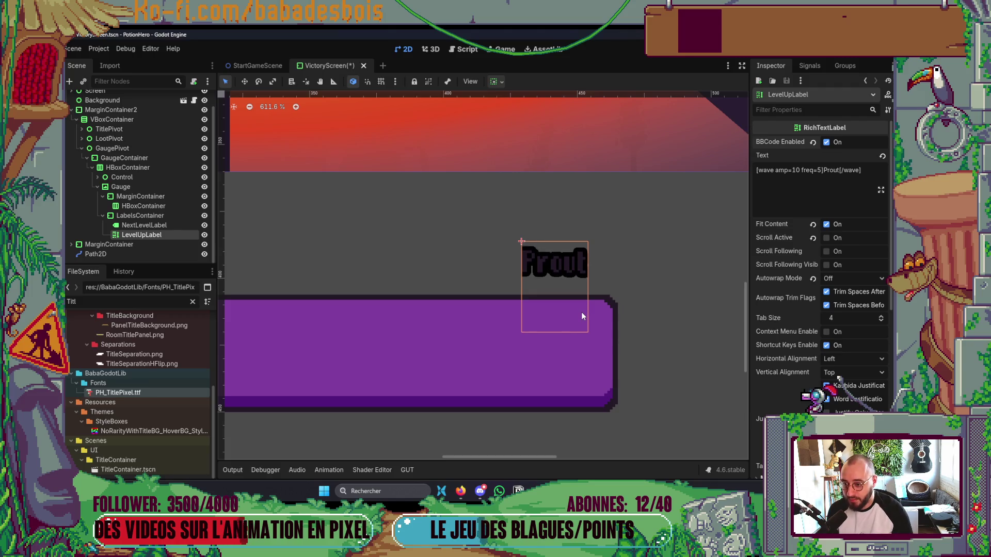
scroll(852, 309, down, 10)
Enable a Default Color theme override on LevelUpLabel and pick a light beige swatch.
click(794, 316)
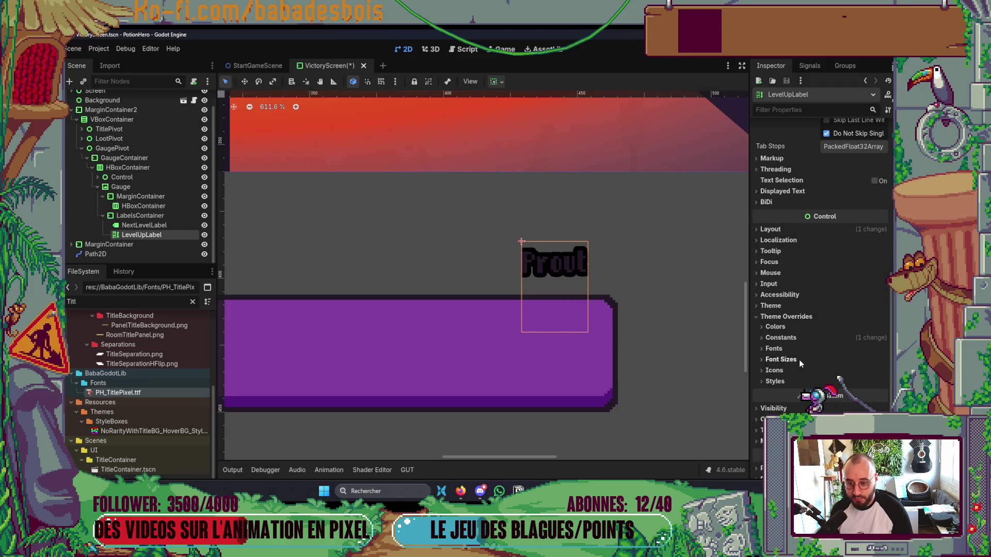
click(775, 326)
click(772, 338)
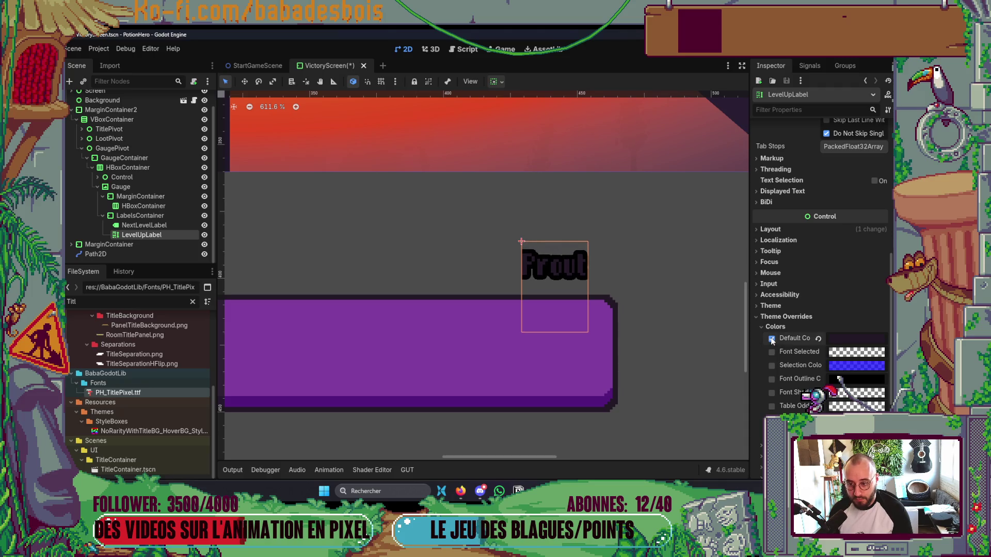
click(837, 338)
click(782, 303)
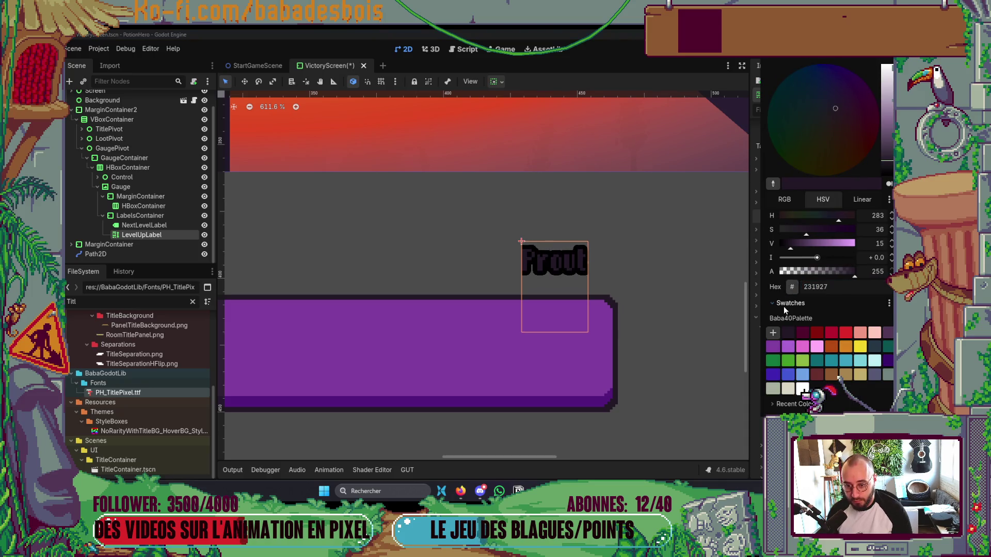
click(689, 401)
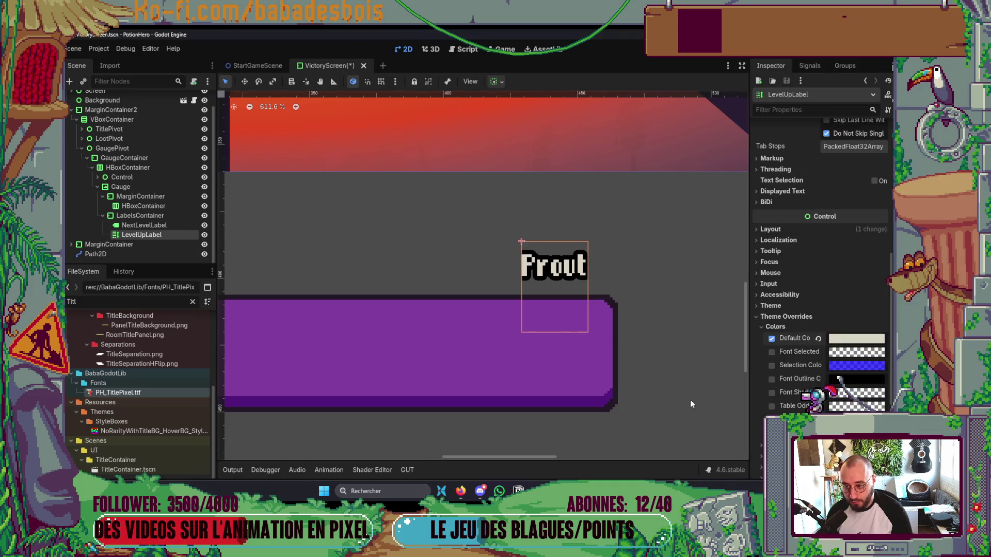
click(846, 339)
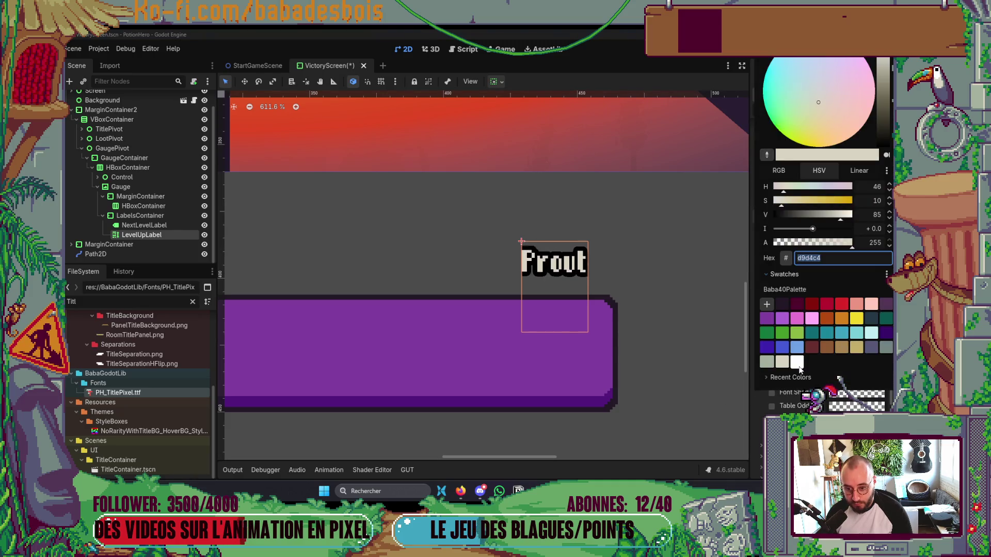
click(797, 364)
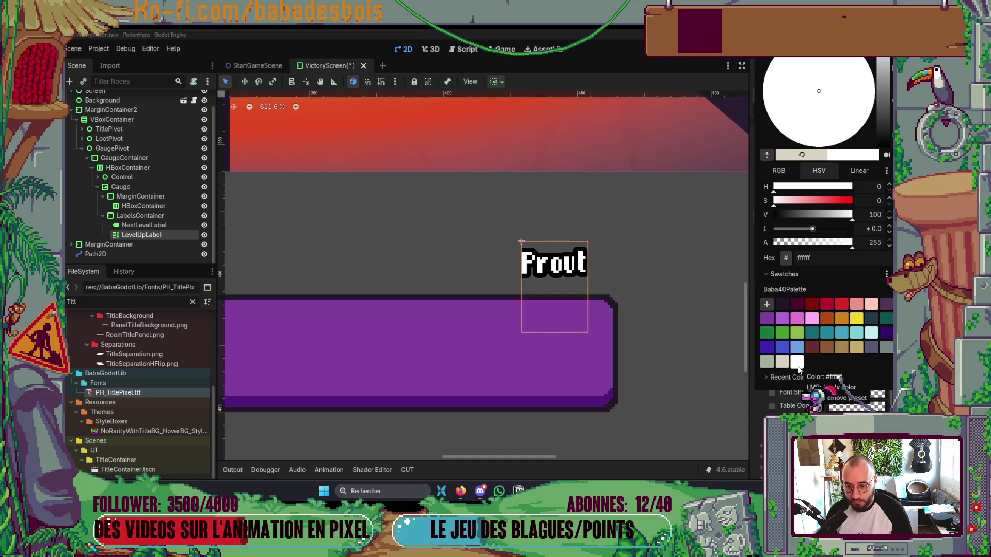
click(783, 363)
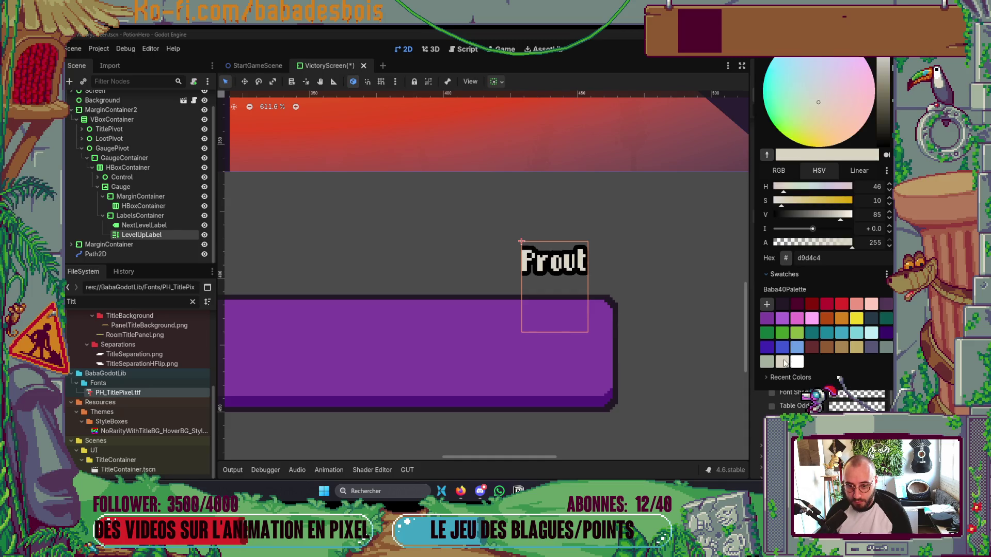
click(762, 406)
Change LevelUpLabel's Default Color to white and save the VictoryScreen scene.
scroll(759, 416, down, 2)
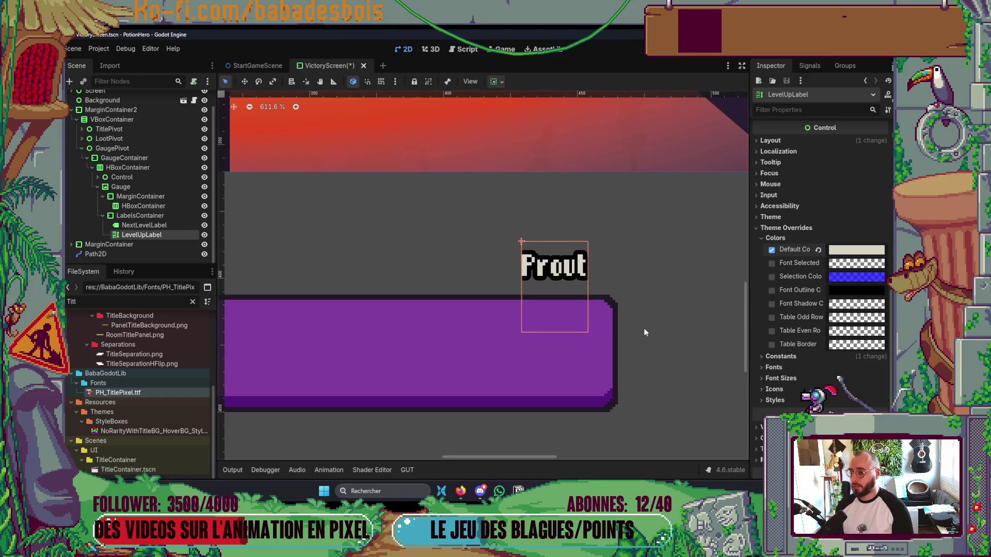
scroll(645, 327, down, 6)
scroll(661, 323, up, 3)
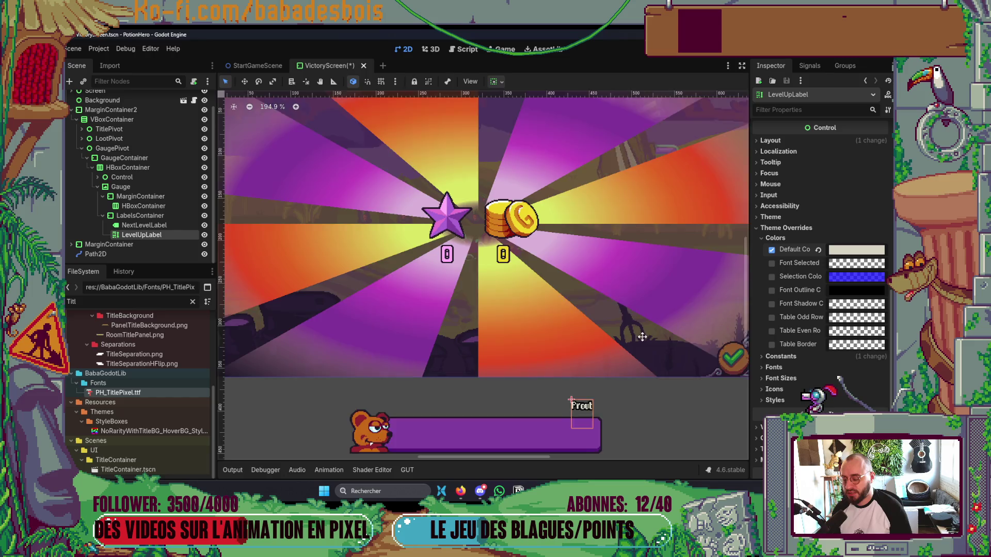
scroll(659, 317, down, 3)
click(867, 252)
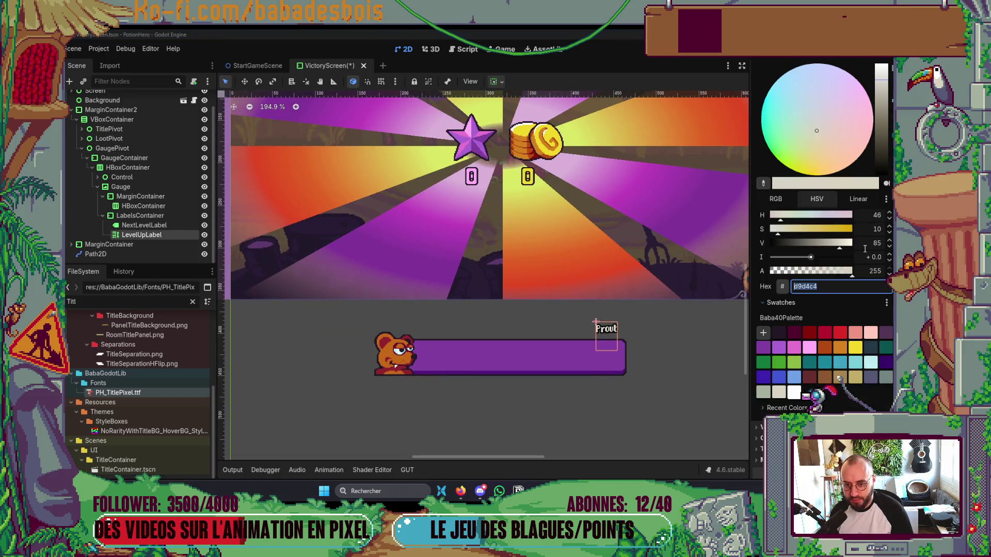
click(796, 395)
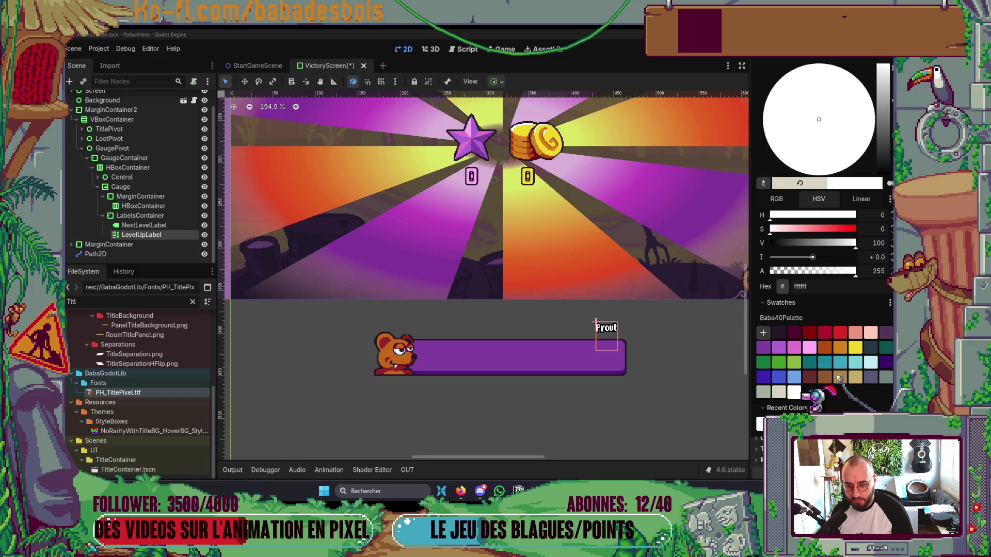
click(631, 403)
scroll(635, 403, down, 1)
key(ctrl+s)
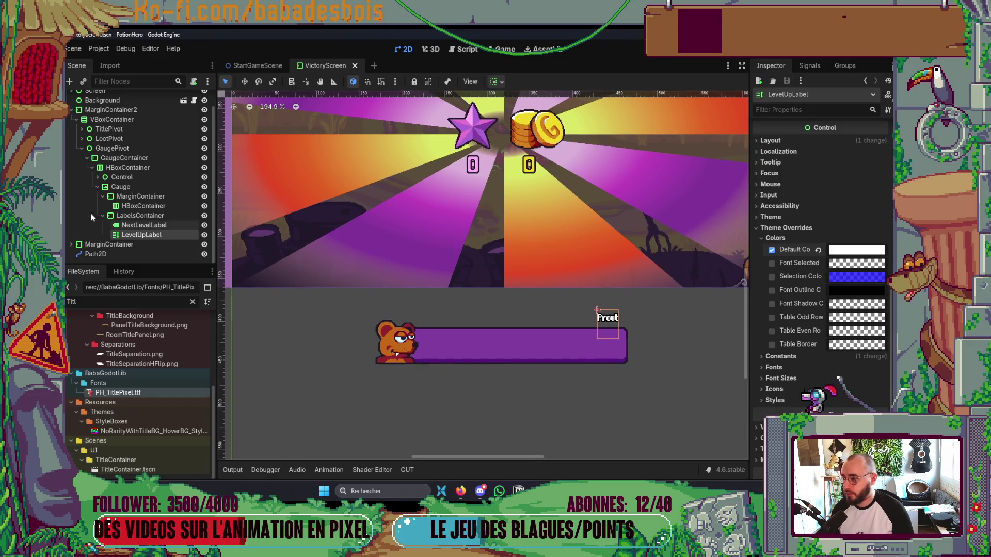
Inspect NextLevelLabel's cream f4efdc Font Color override for comparison.
click(608, 316)
scroll(775, 376, down, 5)
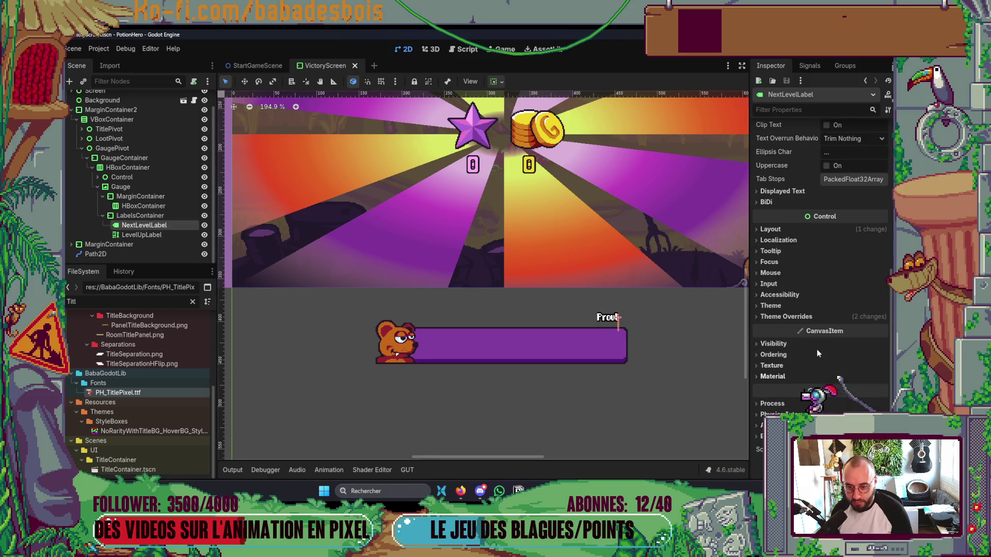
click(789, 316)
click(775, 327)
click(848, 340)
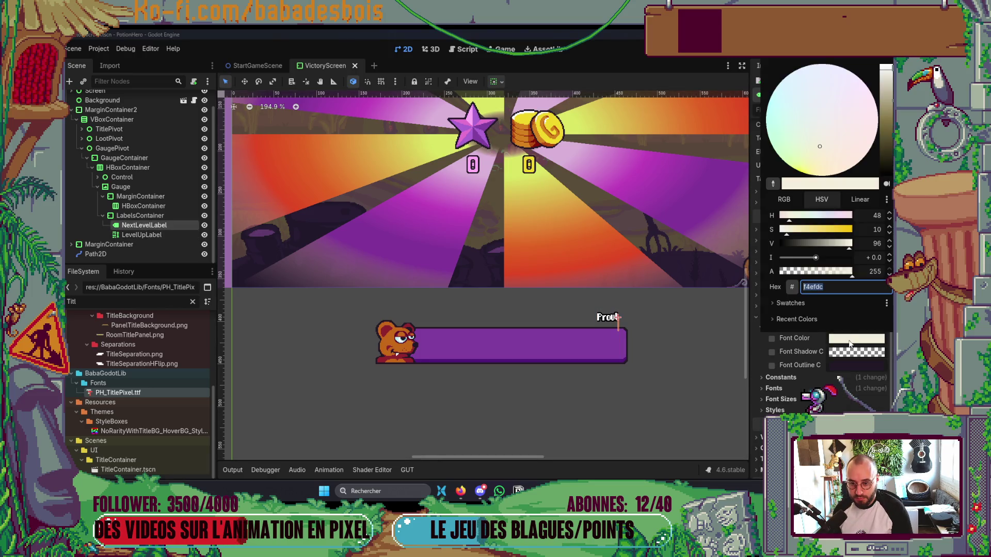
click(790, 303)
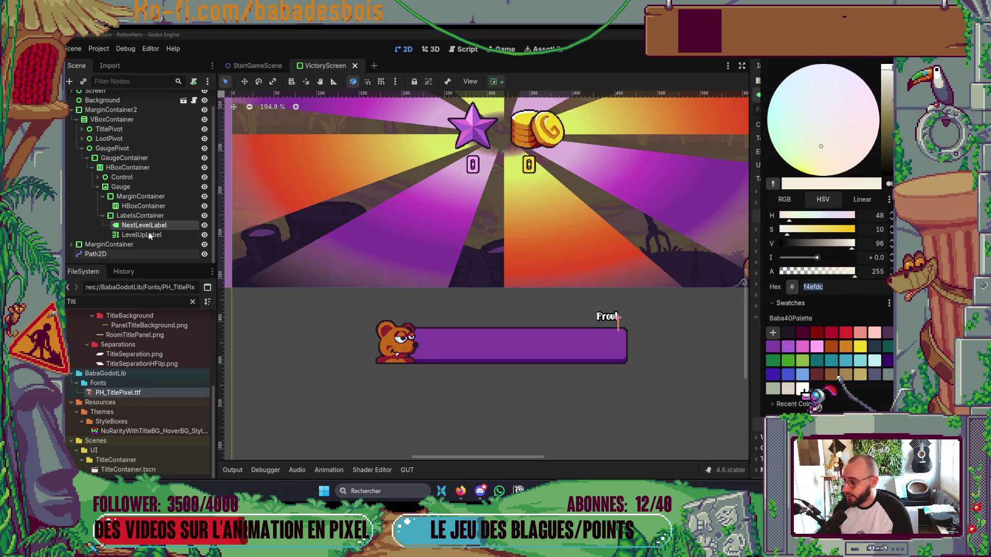
click(144, 254)
Recheck LevelUpLabel's Default Color, then deselect it to view the label cleanly.
click(141, 235)
click(865, 252)
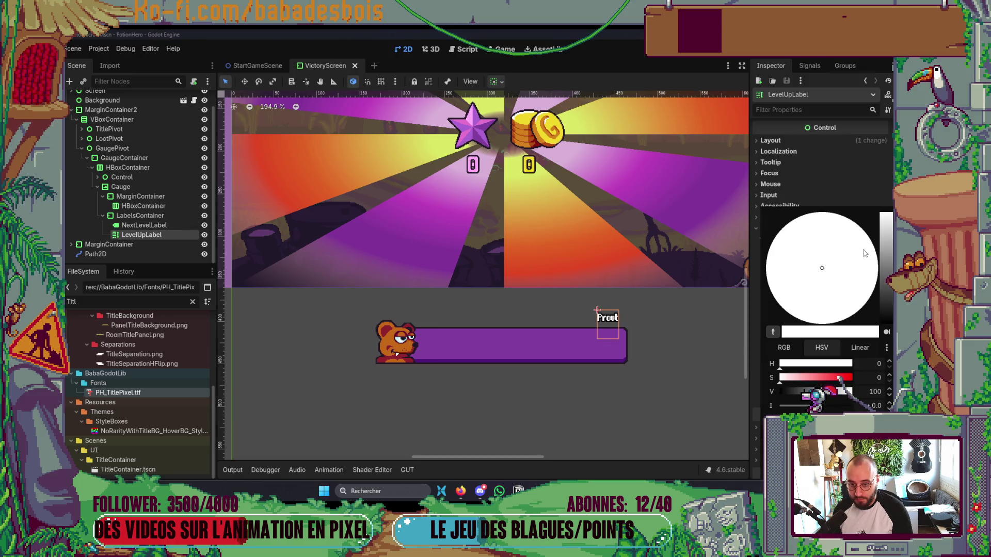
key(Escape)
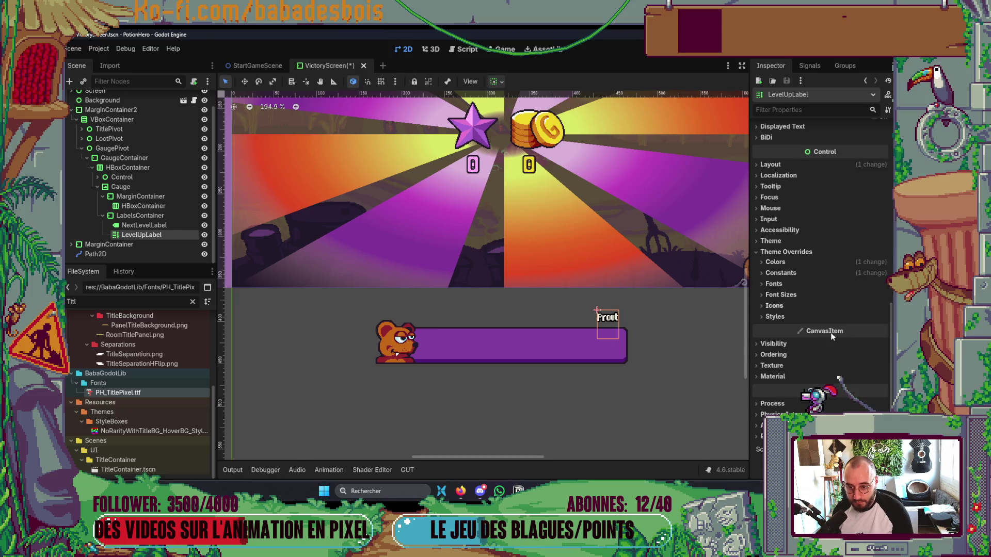
click(645, 385)
scroll(631, 314, up, 6)
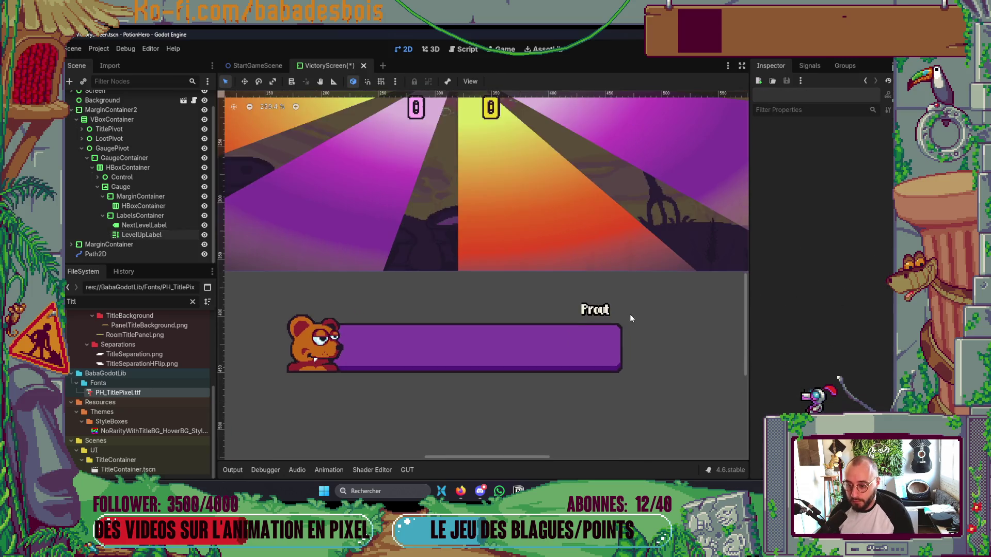
Turn off LevelUpLabel's fit-content sizing and give it a 200 px custom minimum width.
scroll(626, 292, up, 2)
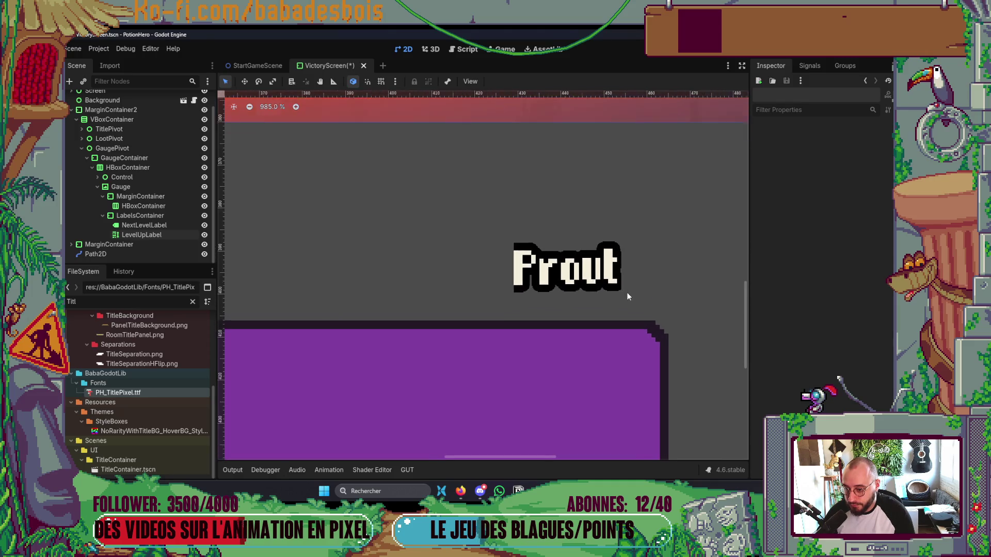
scroll(626, 292, down, 3)
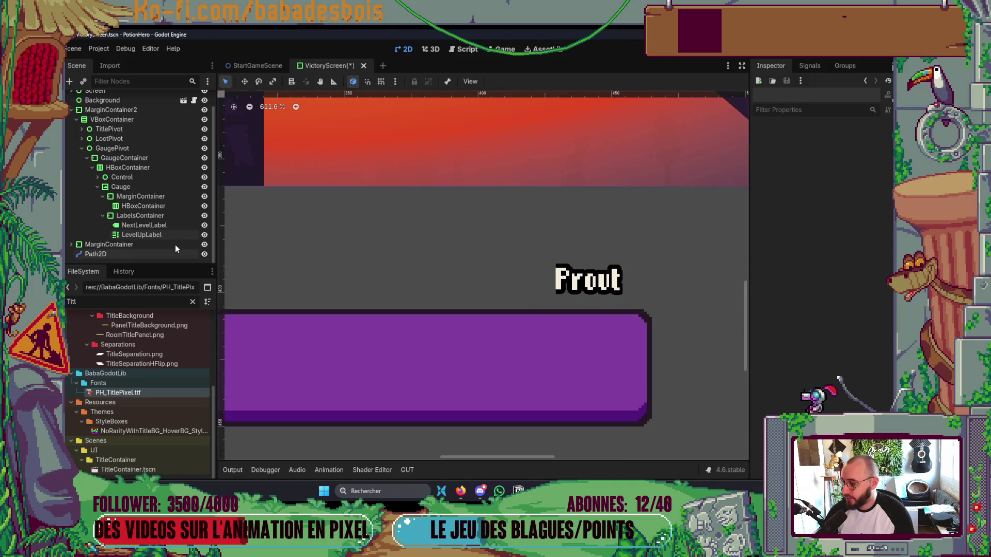
click(159, 234)
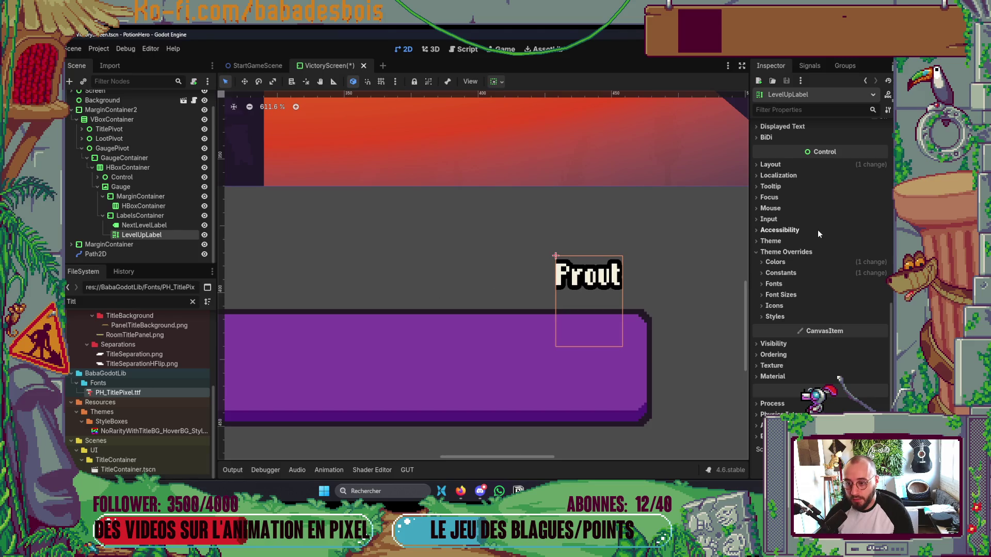
scroll(817, 231, up, 2)
scroll(816, 228, up, 10)
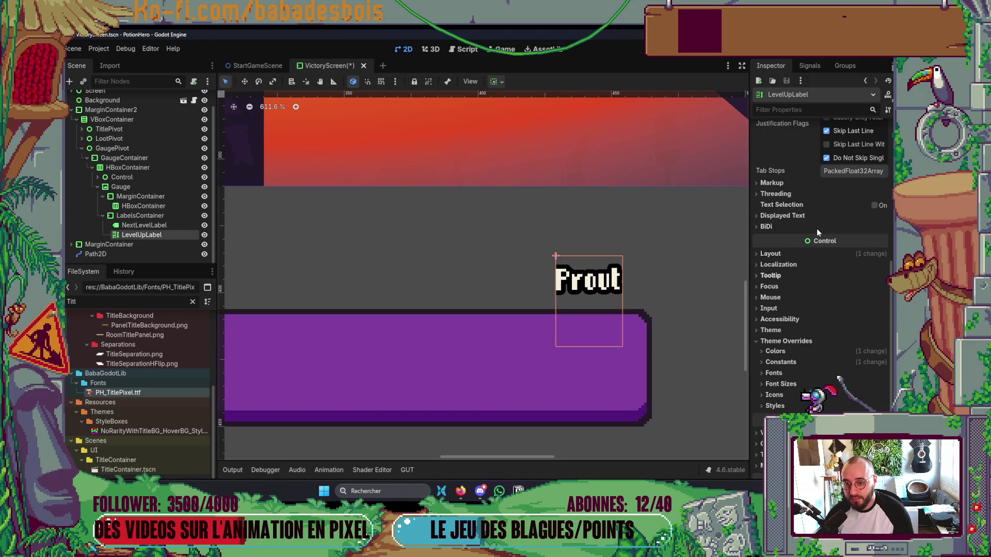
click(826, 151)
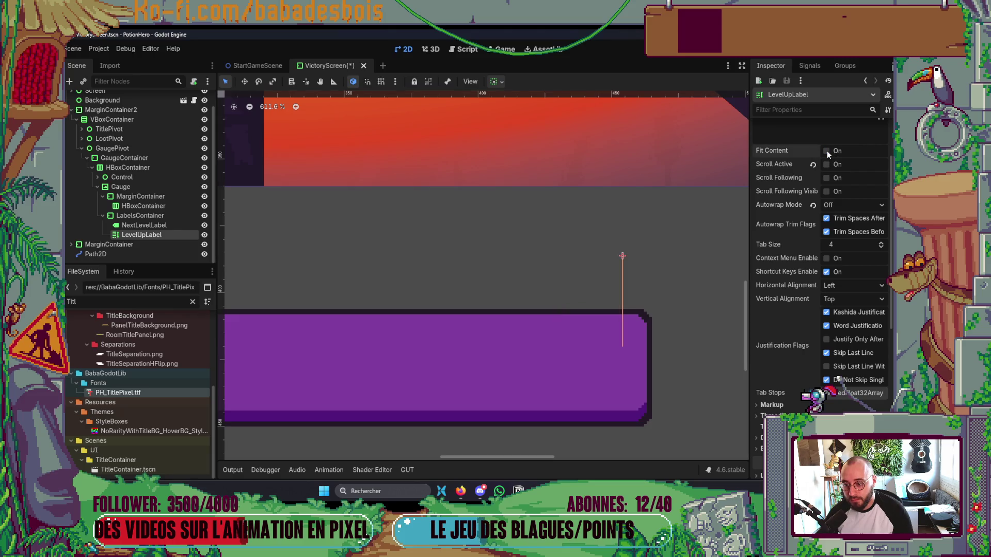
click(826, 150)
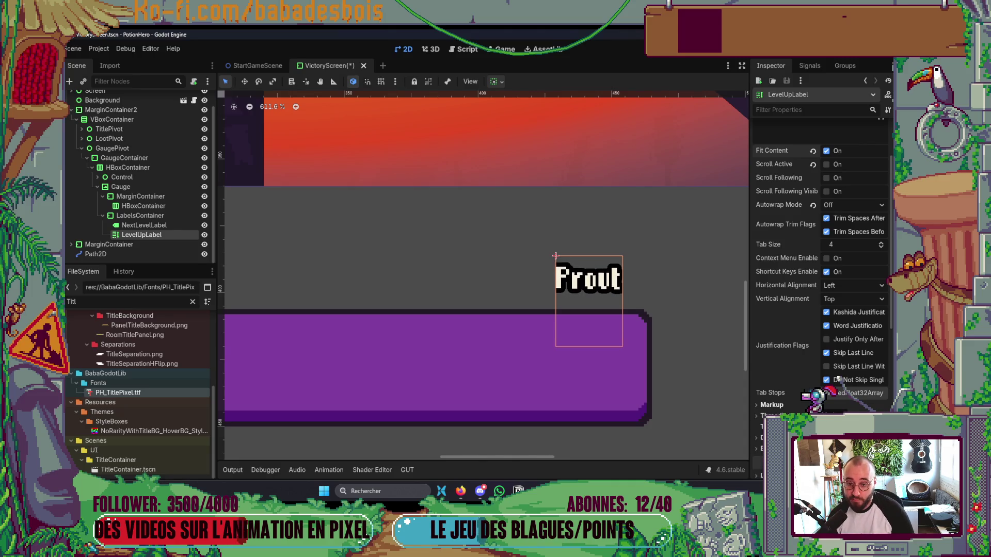
click(826, 151)
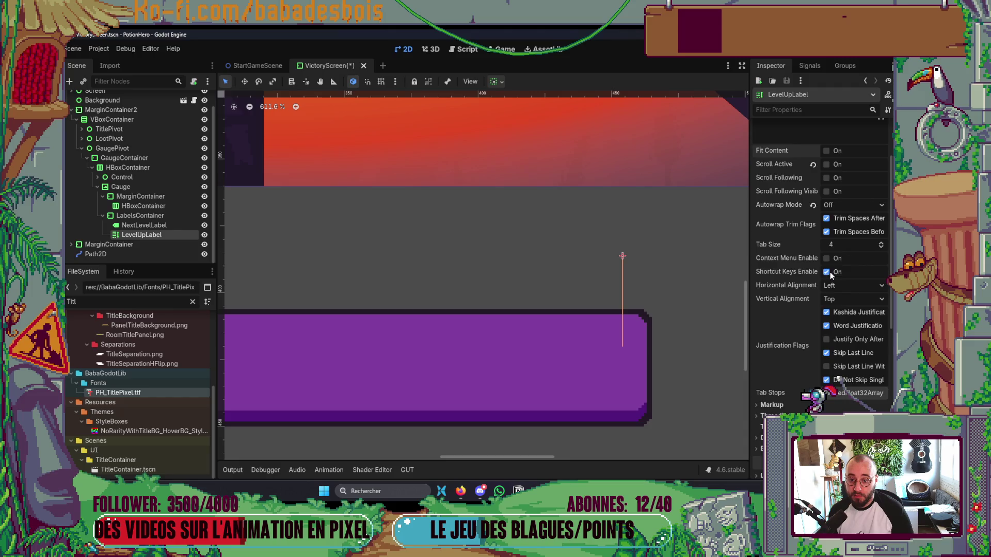
scroll(810, 287, down, 4)
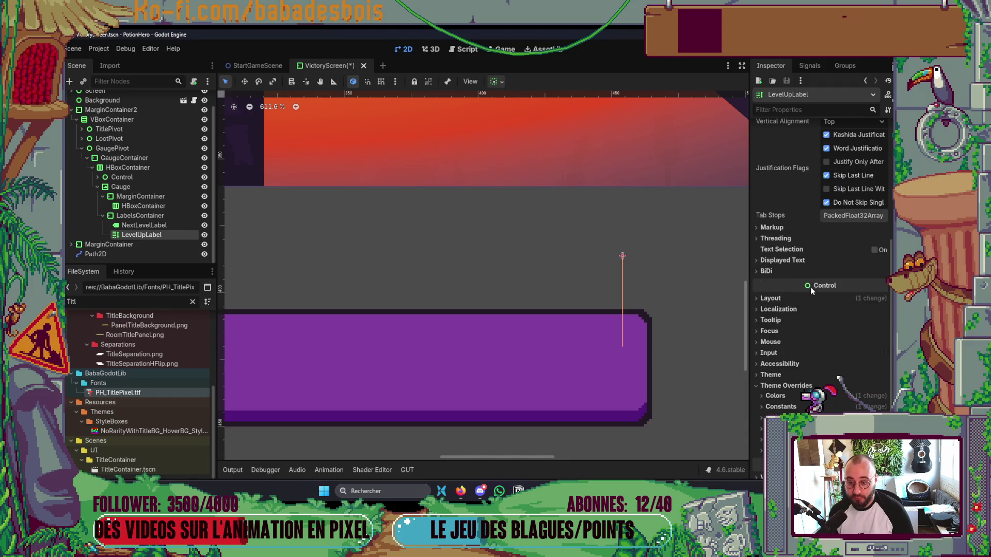
click(770, 298)
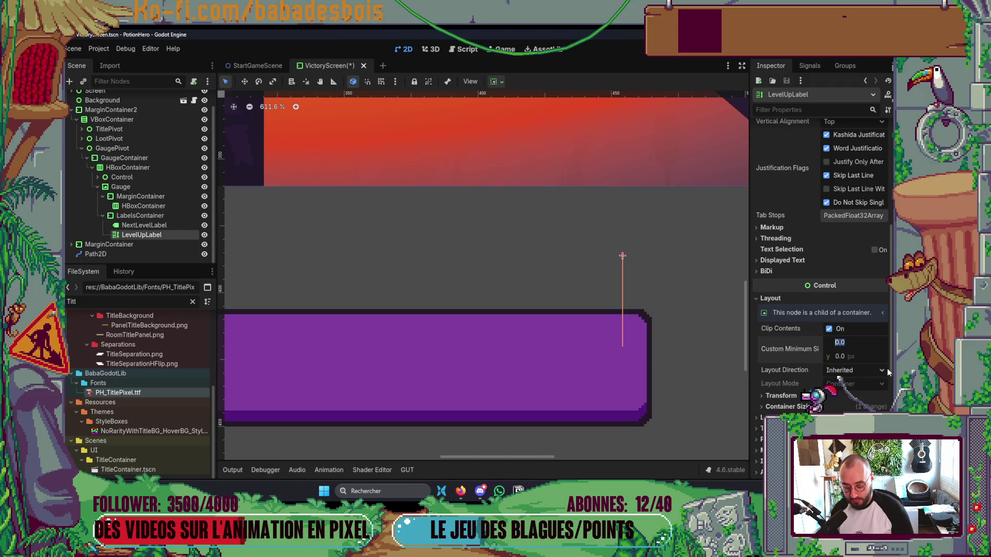
text(200)
key(Return)
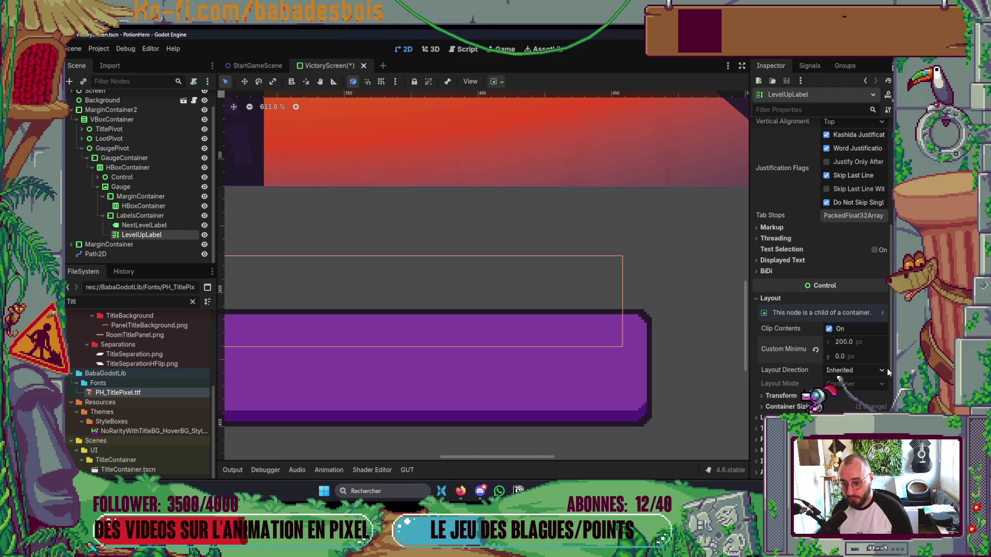
Set LevelUpLabel's horizontal alignment to Right, then select GaugeContainer.
scroll(863, 263, up, 5)
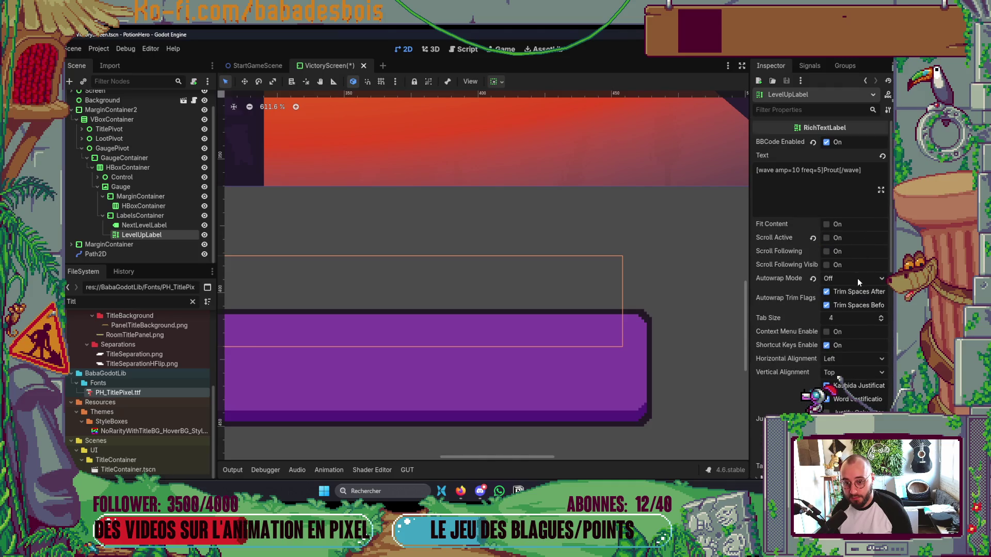
scroll(856, 277, down, 4)
scroll(544, 315, down, 4)
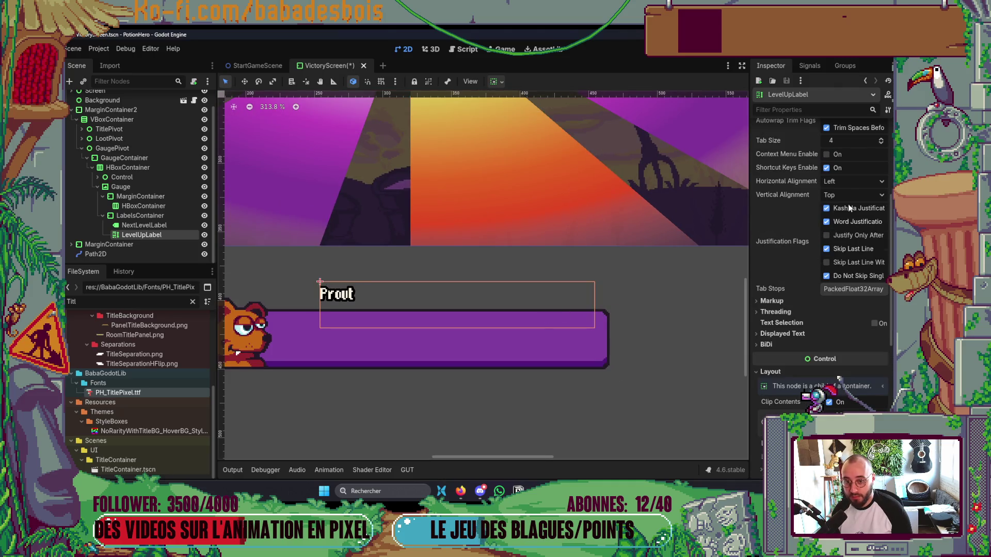
click(843, 181)
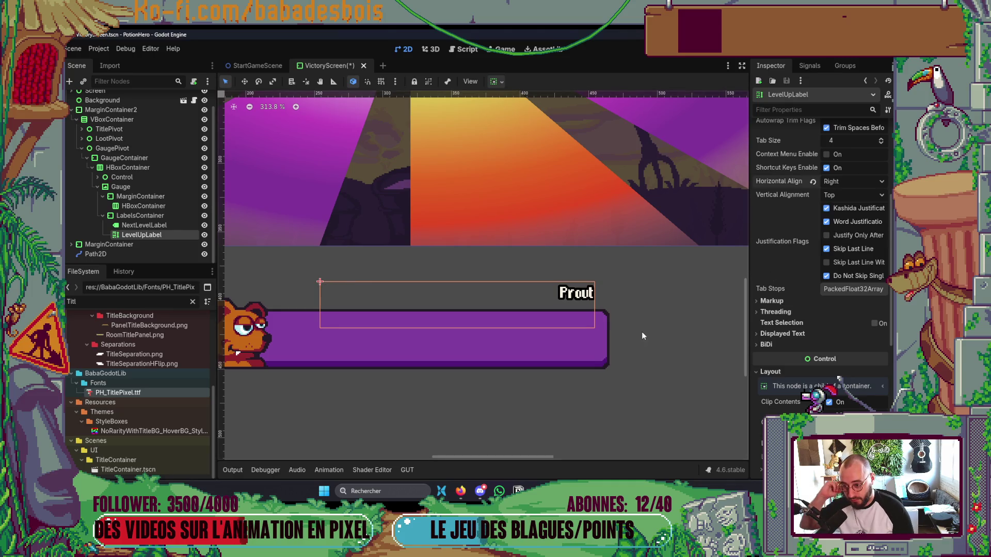
click(642, 331)
scroll(577, 281, up, 5)
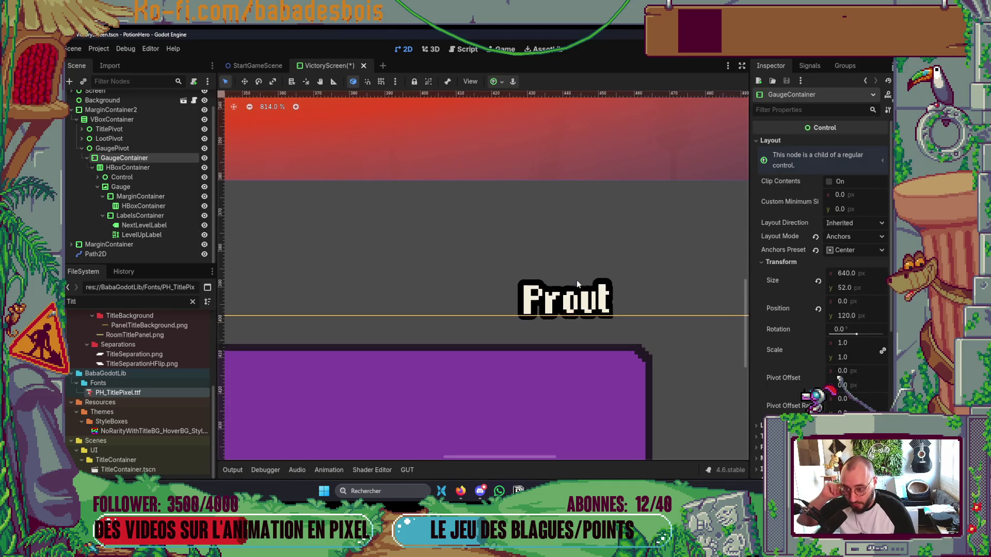
scroll(704, 239, down, 5)
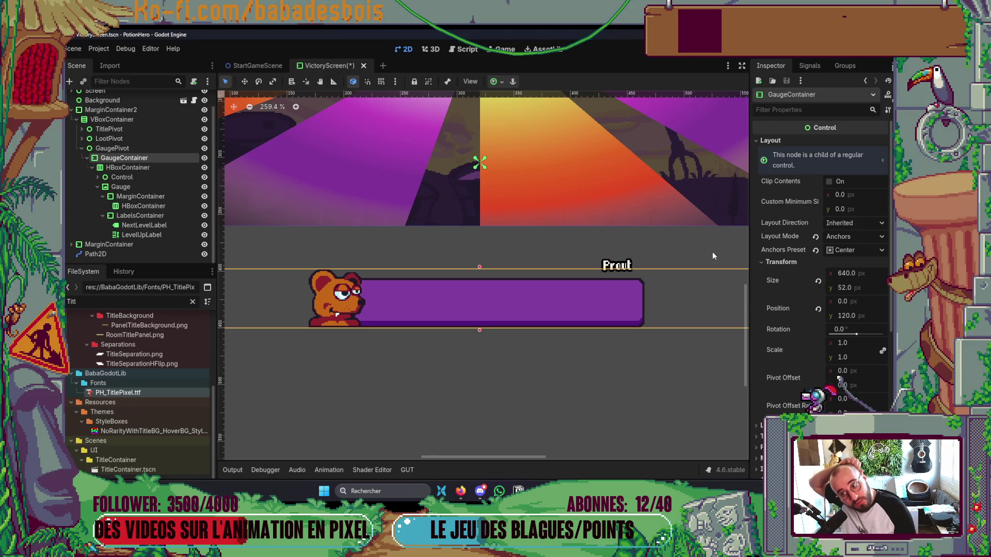
scroll(604, 273, up, 5)
scroll(595, 266, up, 4)
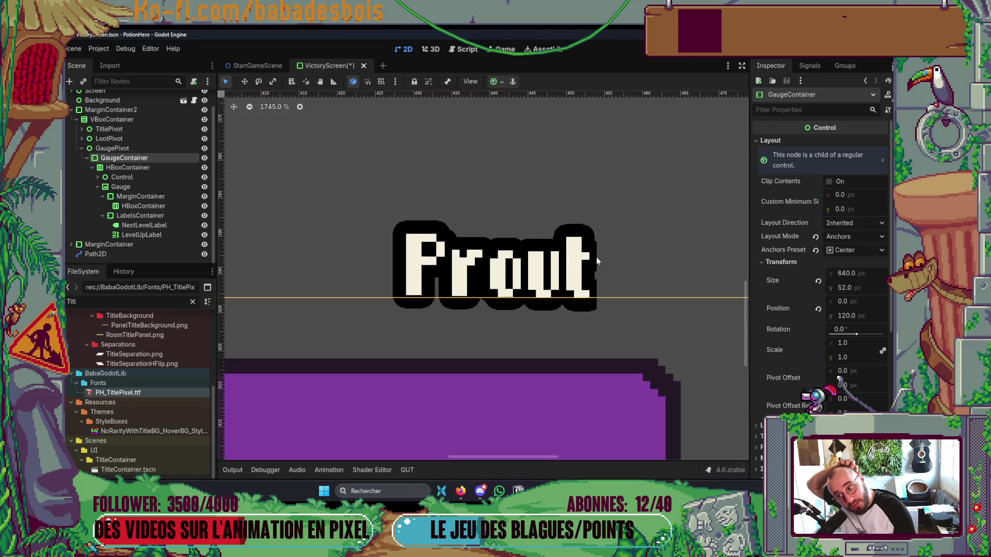
scroll(596, 256, down, 3)
click(140, 235)
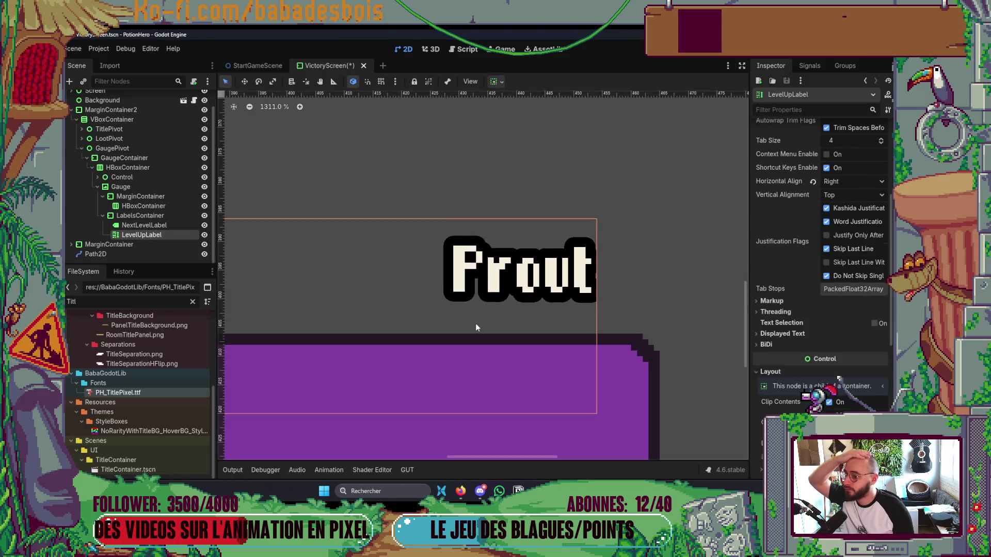
scroll(613, 264, up, 3)
scroll(612, 258, up, 1)
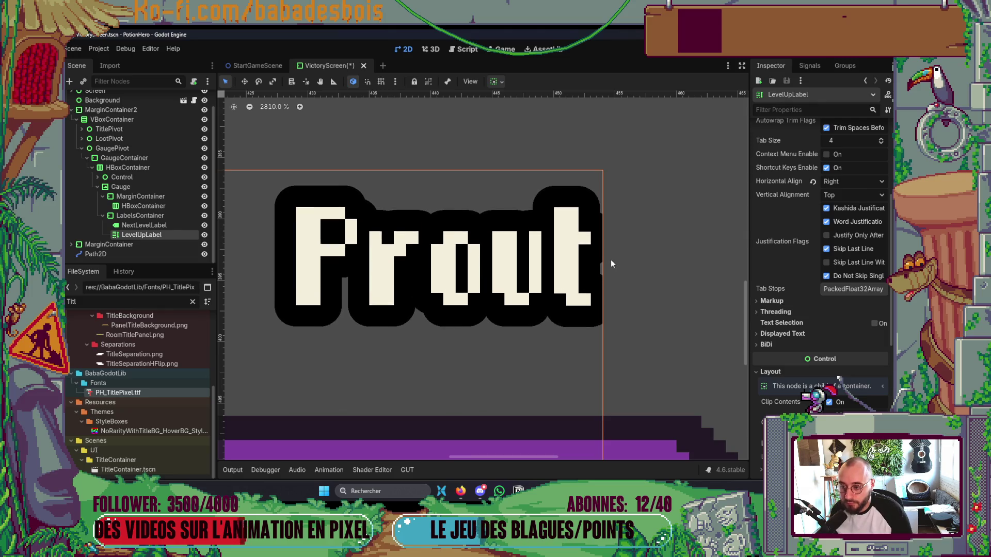
scroll(837, 197, up, 3)
scroll(837, 198, up, 2)
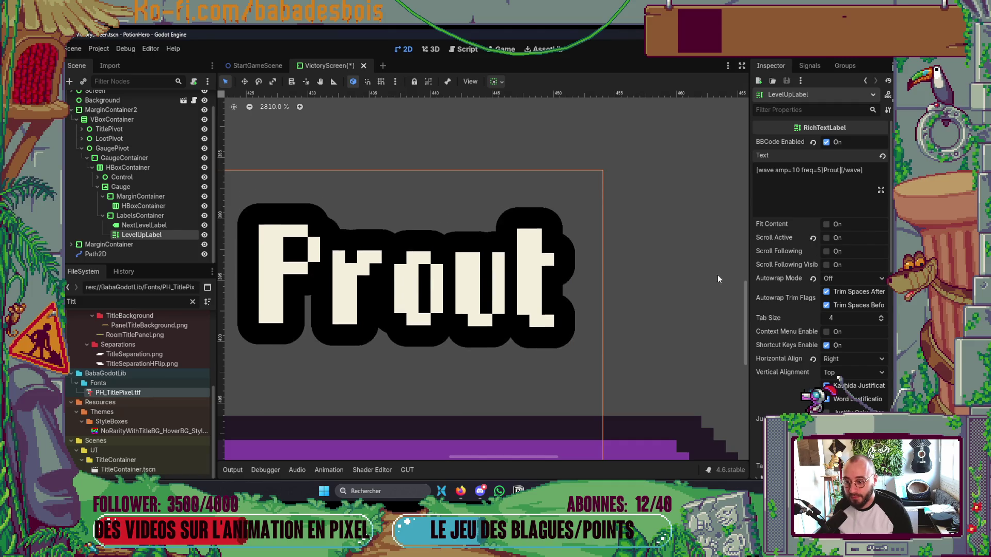
scroll(609, 310, down, 5)
scroll(682, 216, down, 2)
click(682, 215)
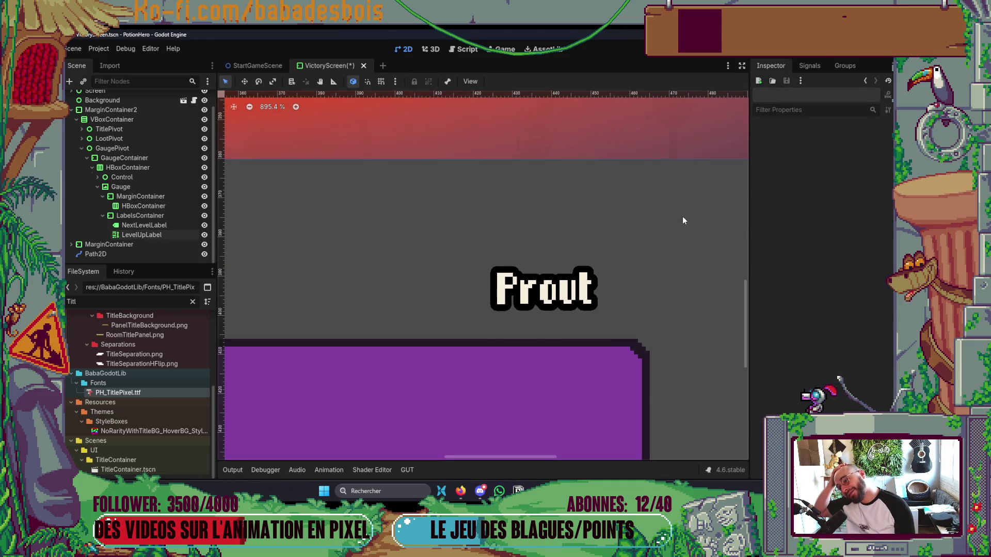
scroll(681, 217, down, 4)
scroll(678, 233, down, 2)
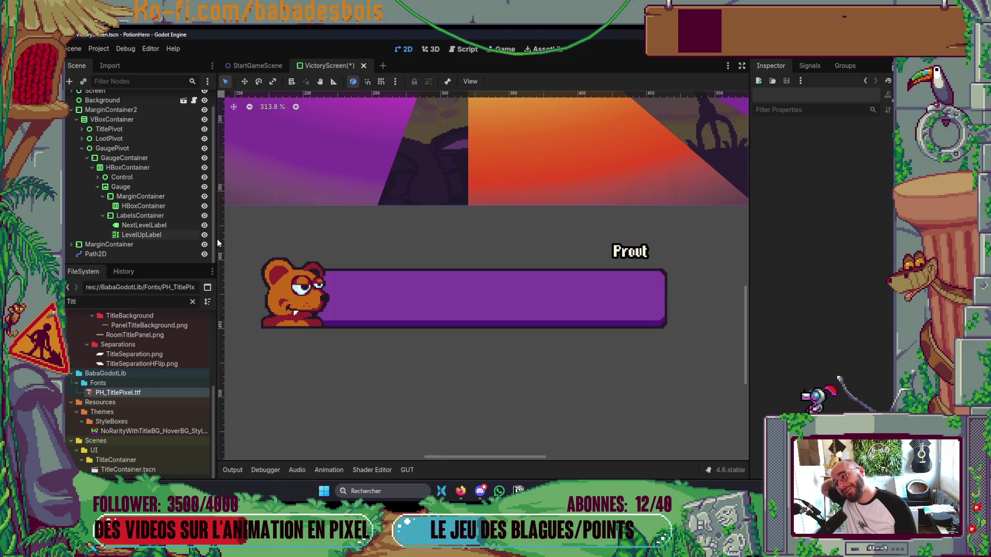
click(124, 237)
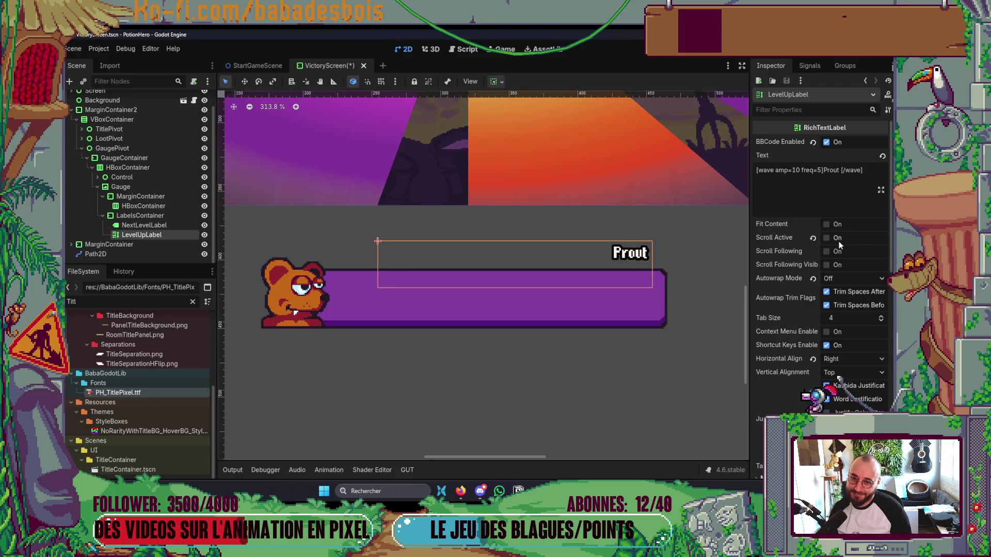
click(840, 172)
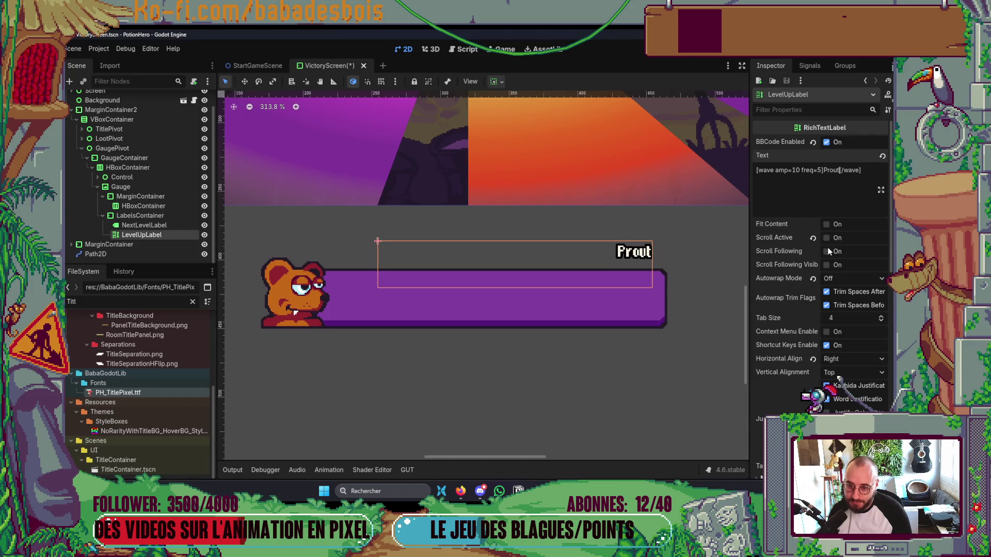
scroll(850, 279, down, 2)
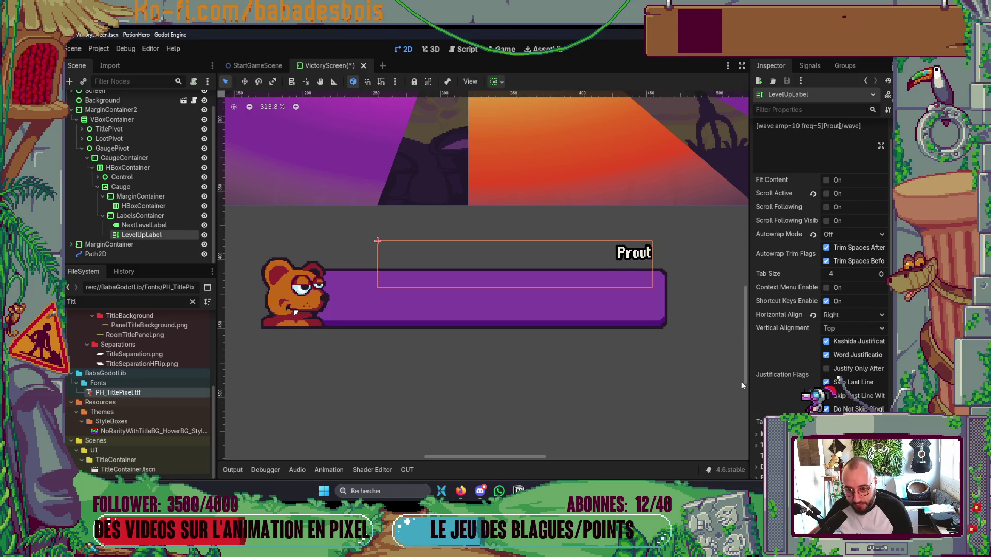
mouse_move(748, 382)
mouse_down()
mouse_move(669, 381)
mouse_move(761, 382)
mouse_up()
scroll(787, 353, down, 2)
click(785, 345)
click(787, 346)
click(788, 357)
click(788, 358)
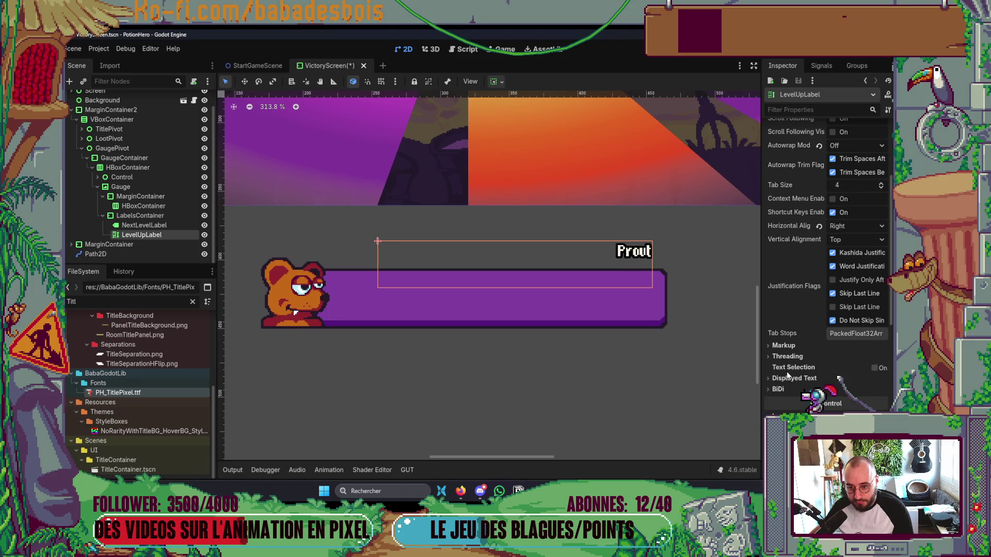
click(788, 380)
click(788, 380)
click(788, 391)
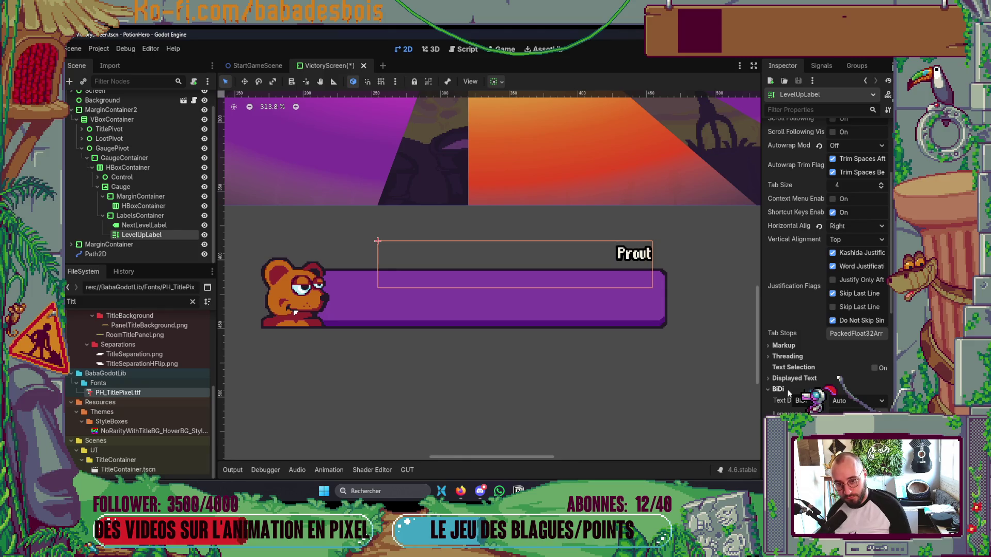
scroll(787, 389, down, 5)
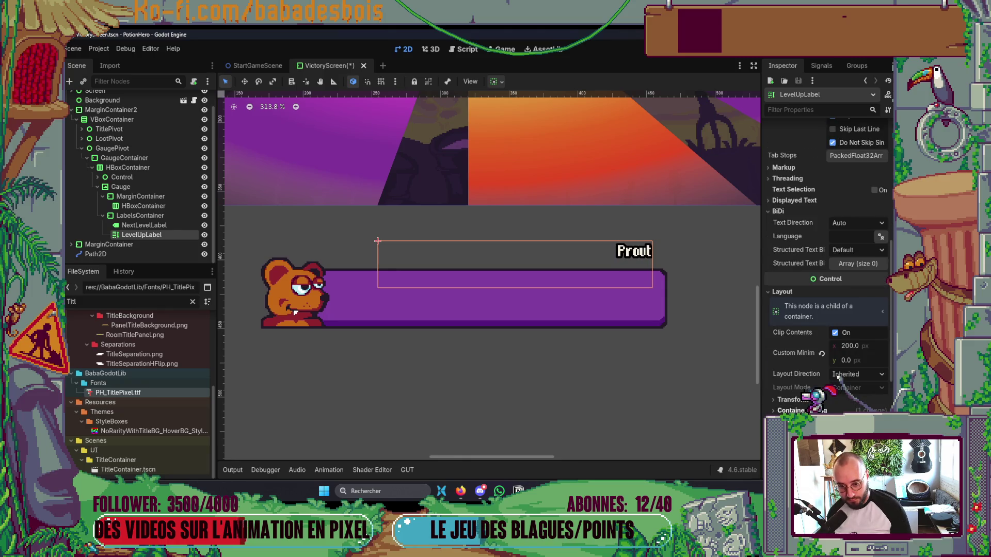
scroll(838, 378, up, 8)
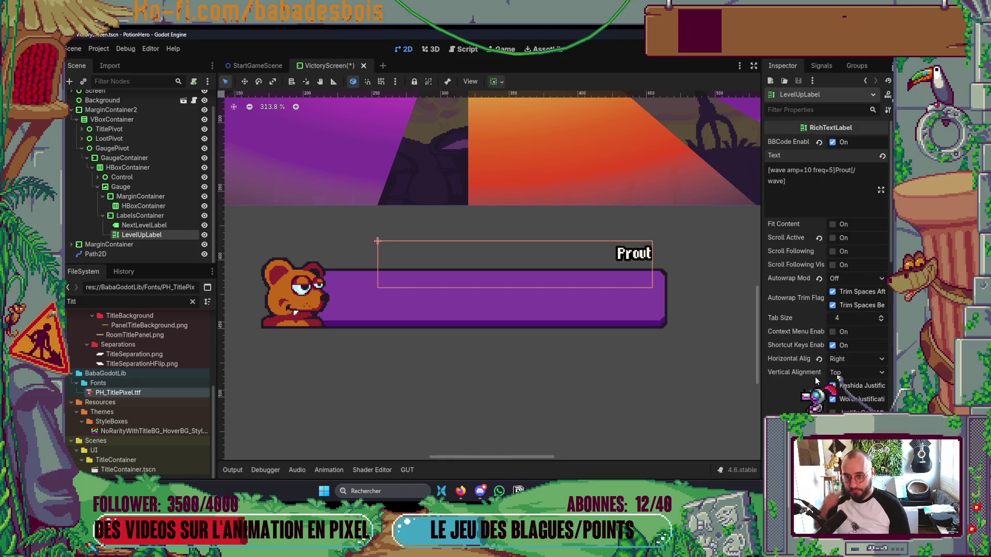
scroll(659, 215, up, 4)
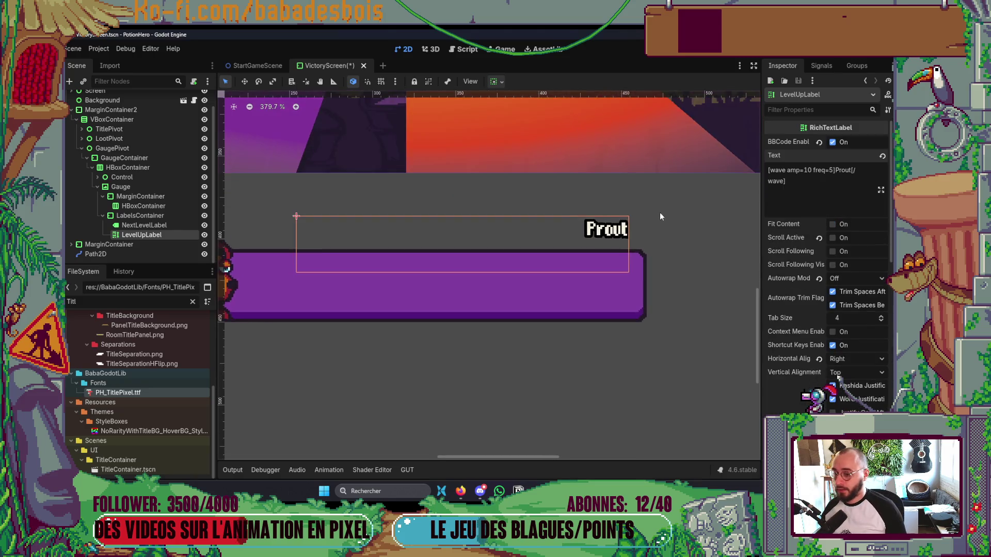
key(alt+Tab)
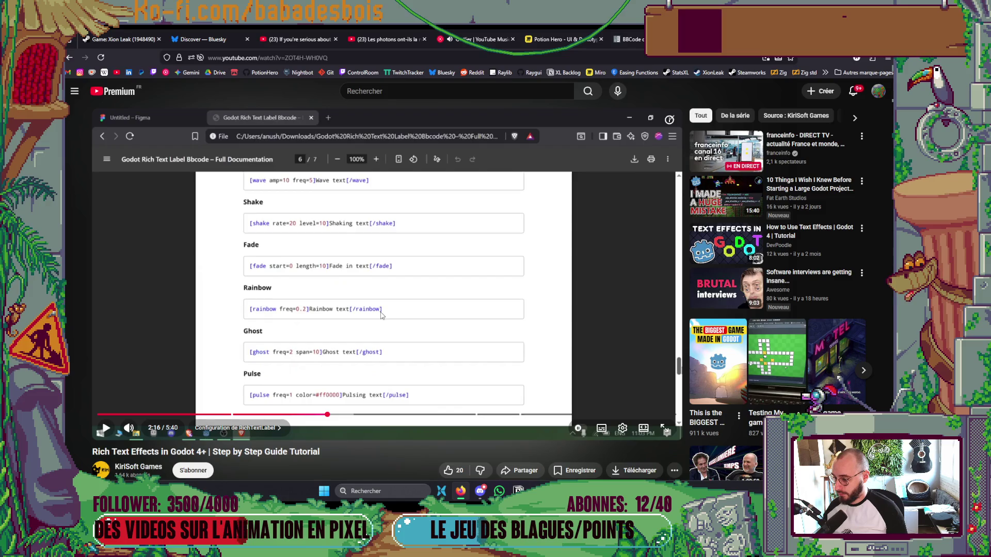
Rewind the tutorial video five seconds to the Rainbow example, then return to Godot.
click(379, 315)
click(380, 310)
click(381, 308)
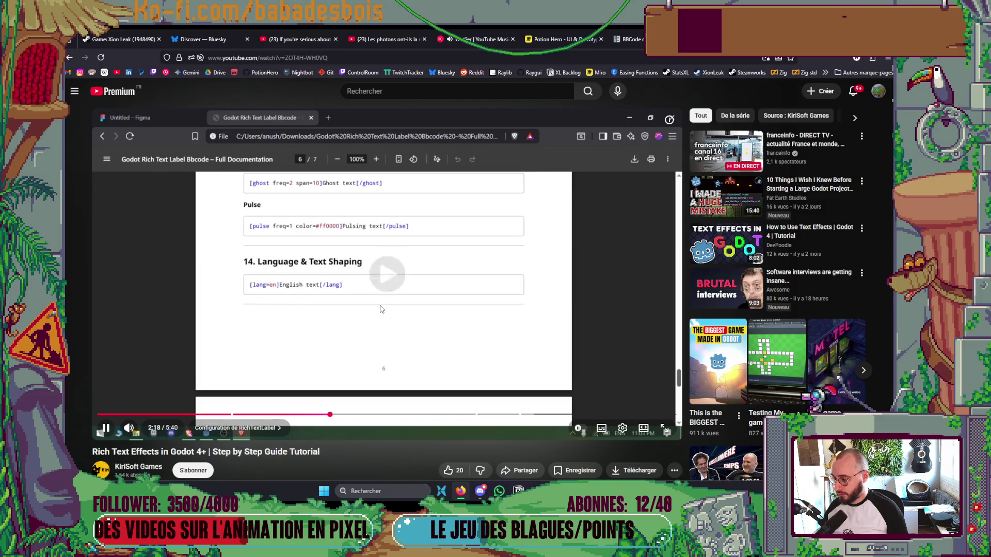
click(382, 304)
key(Left)
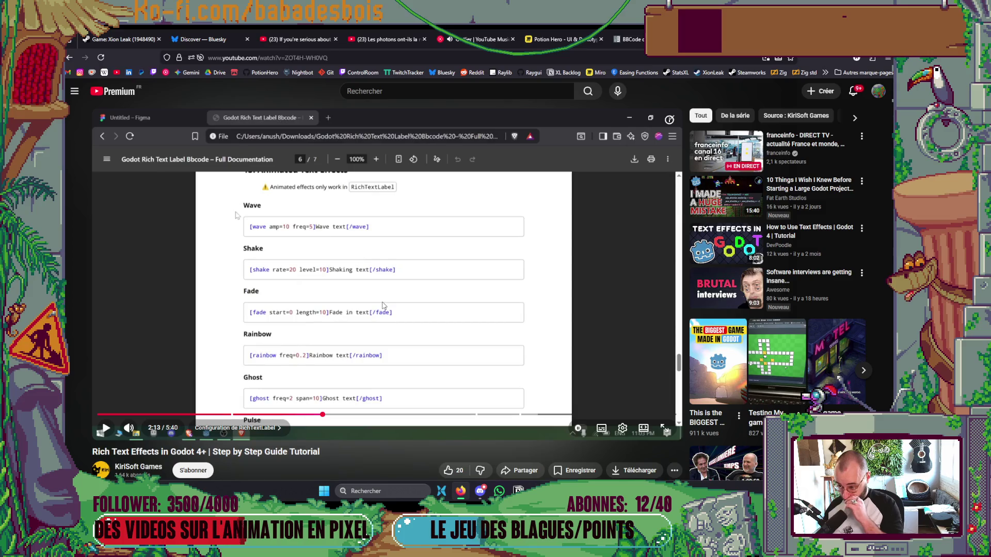
key(alt+Tab)
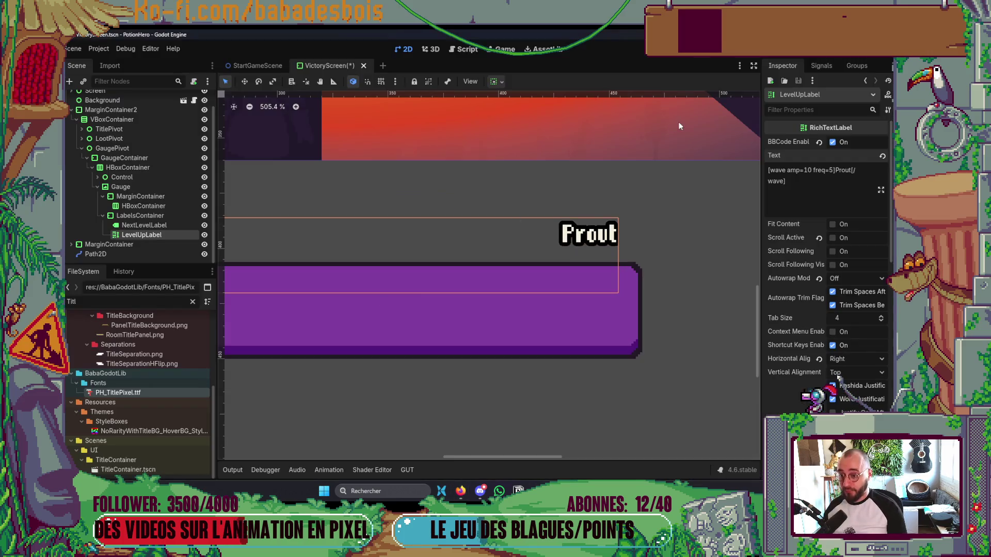
Prepend a [rainbow freq=1] tag before the [wave] tag in LevelUpLabel's text.
text([])
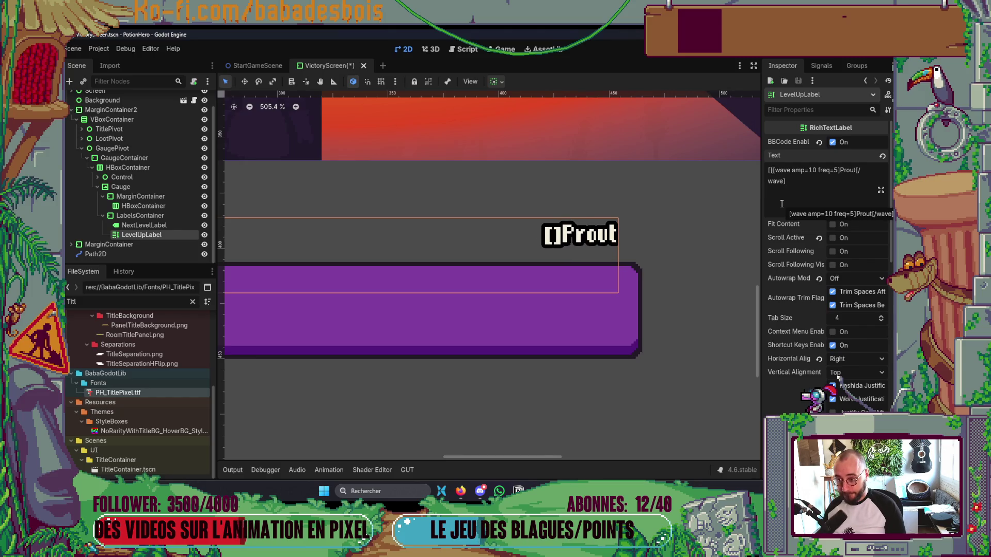
text(rainbow freq=)
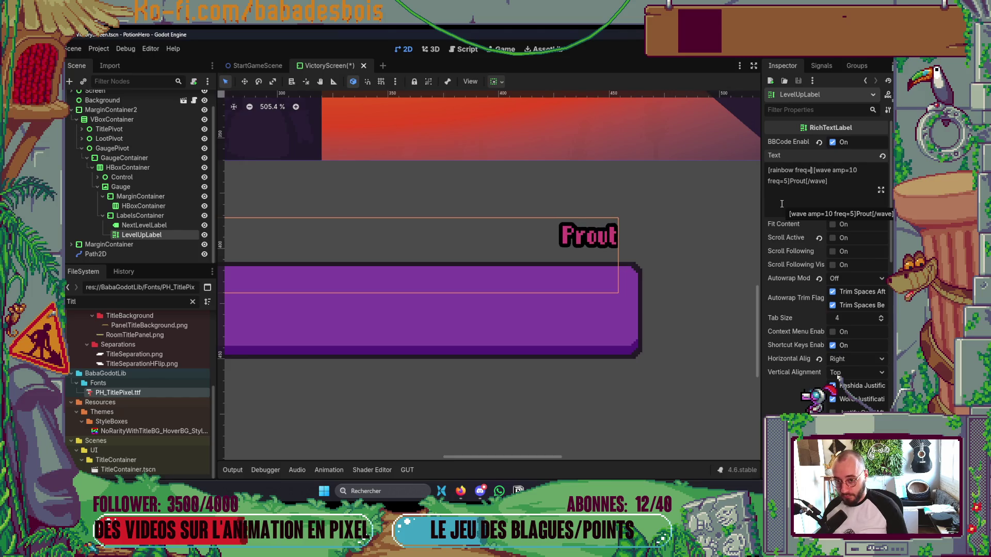
text(.2)
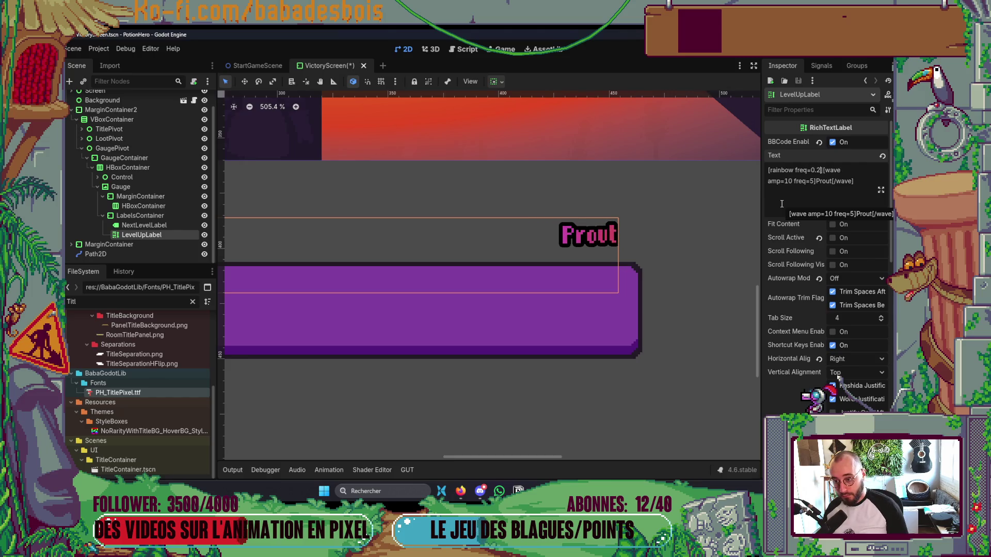
key(BackSpace)
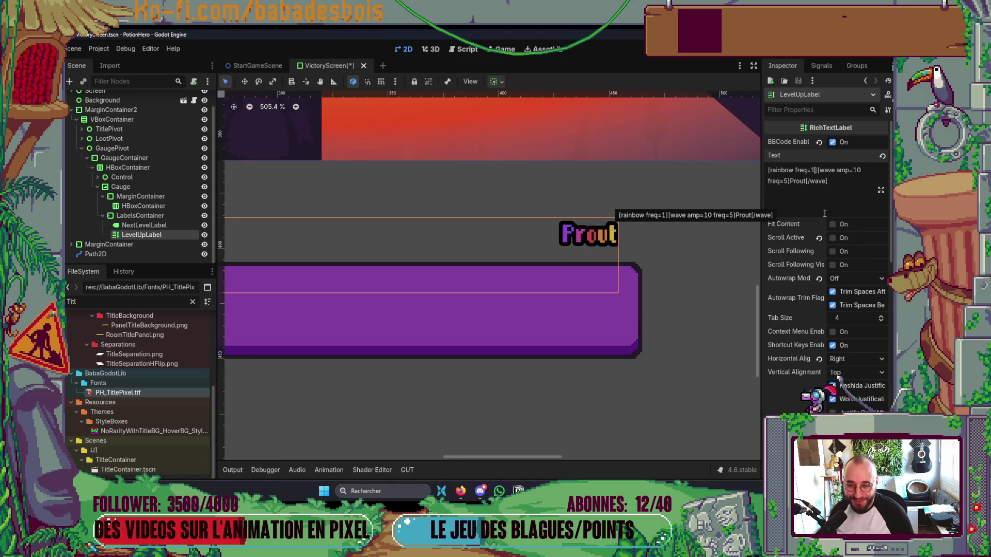
scroll(844, 357, down, 5)
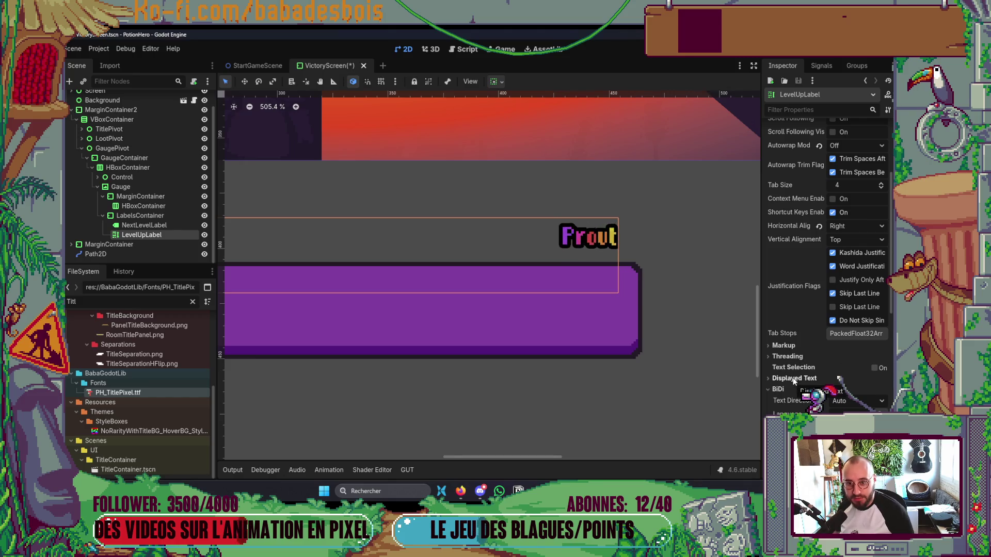
Browse LevelUpLabel's RichTextLabel properties, checking Markup, then bring the tutorial browser forward.
scroll(793, 355, up, 5)
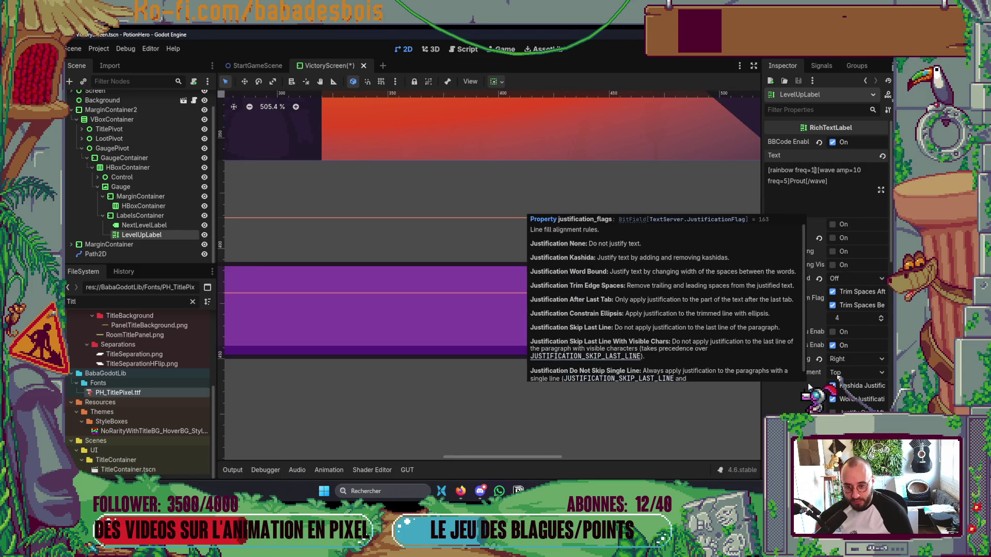
scroll(838, 378, down, 3)
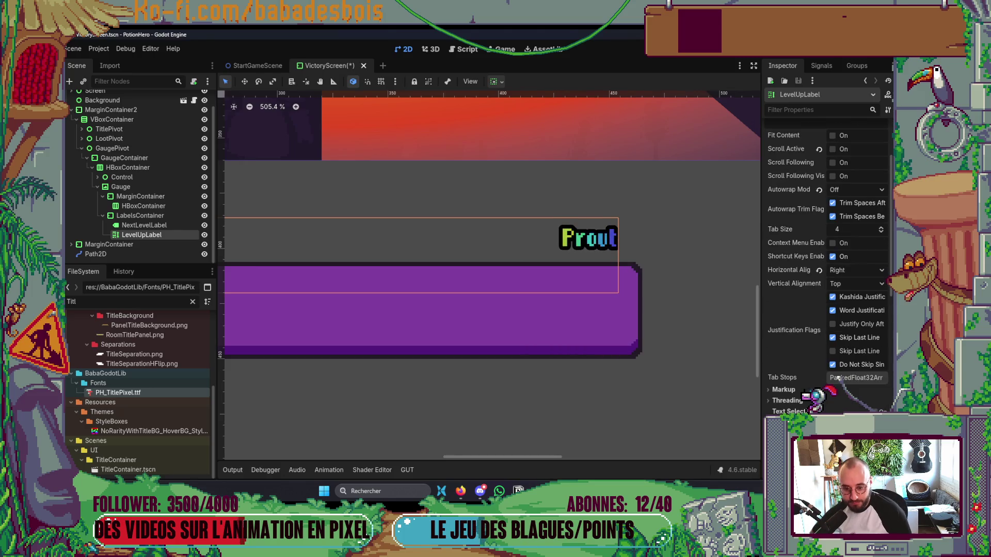
click(788, 393)
click(788, 391)
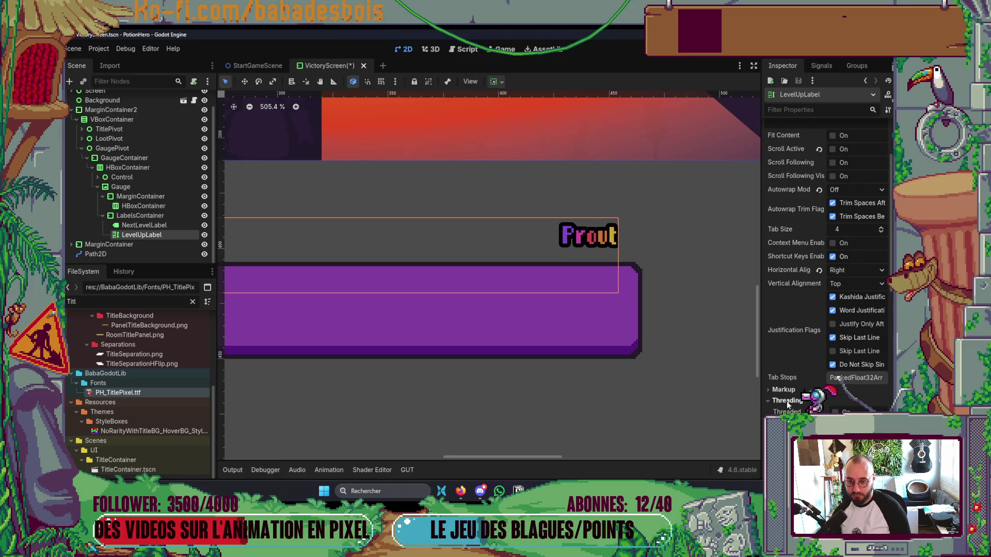
scroll(786, 401, up, 3)
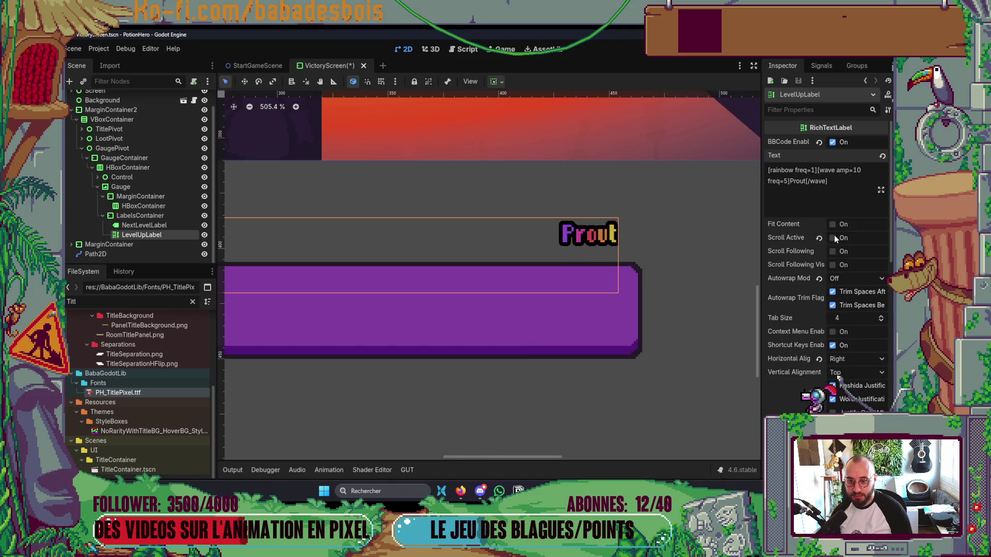
scroll(808, 252, down, 2)
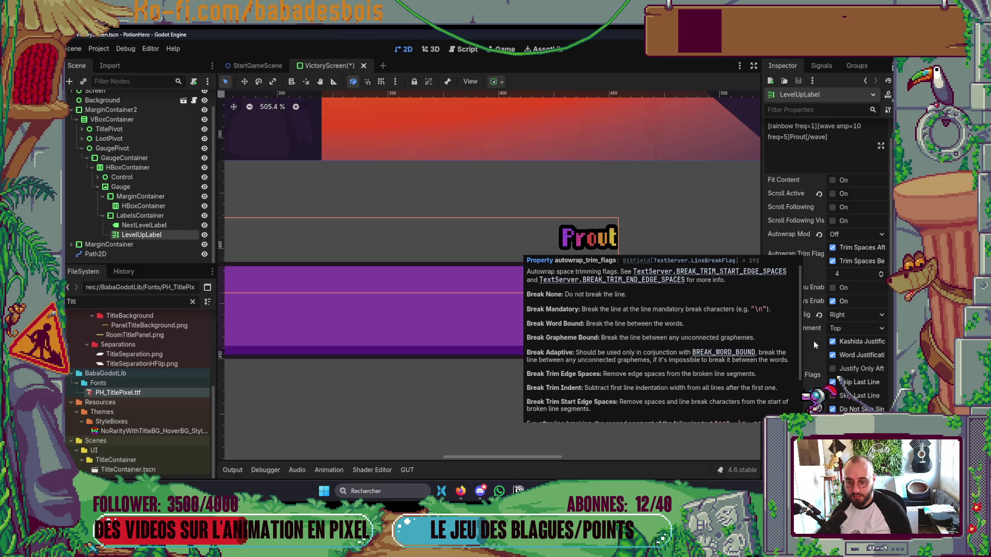
scroll(838, 380, down, 4)
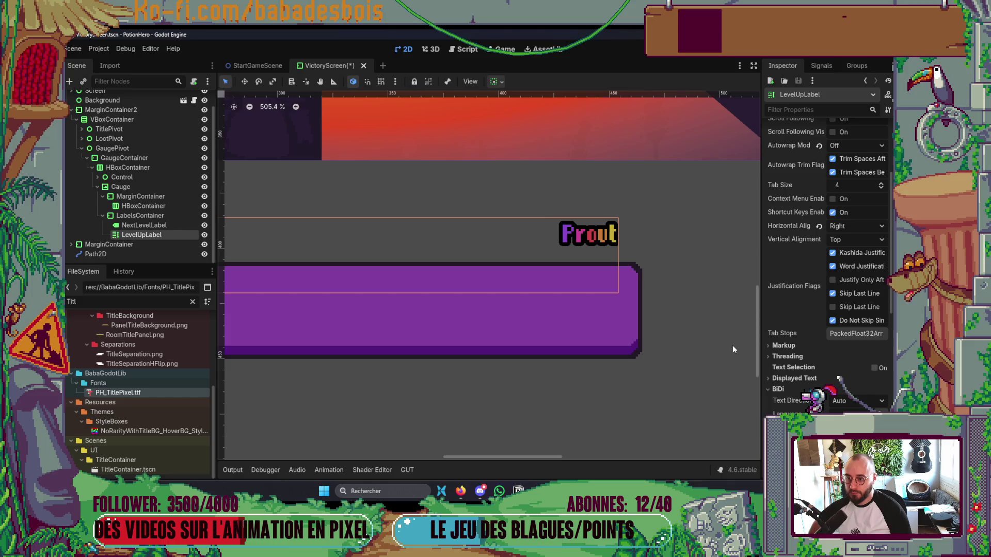
scroll(807, 293, up, 3)
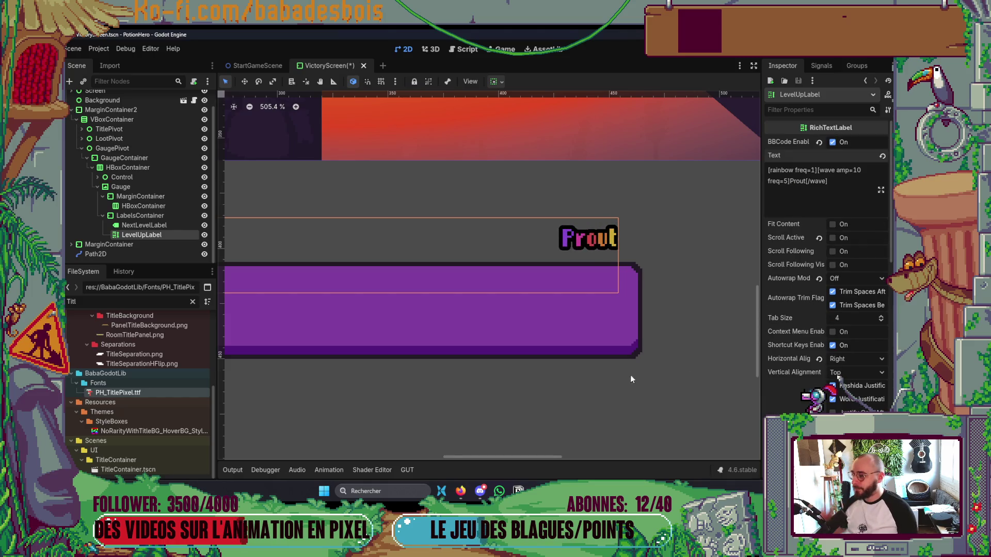
key(alt+Tab)
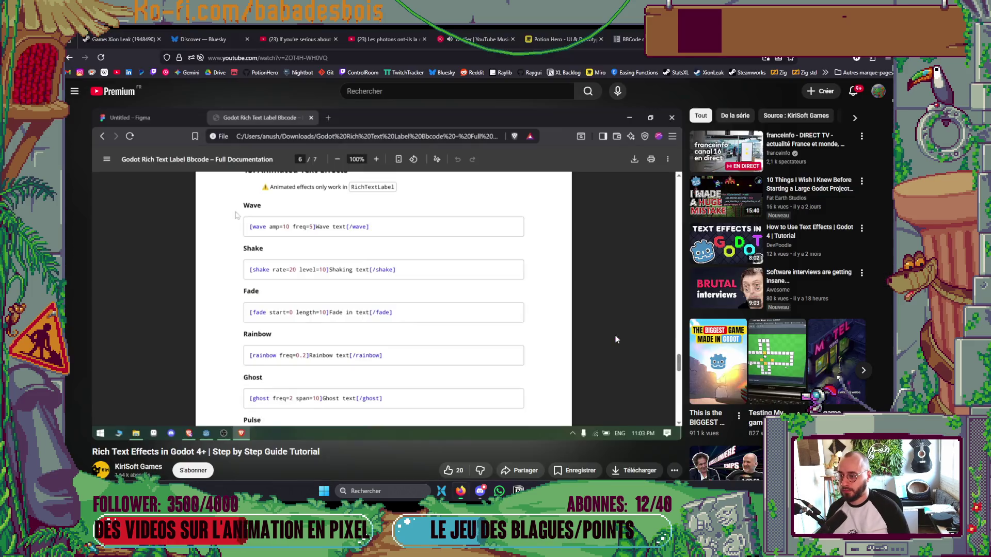
Play and pause the tutorial video, then return to Godot.
click(519, 341)
click(519, 340)
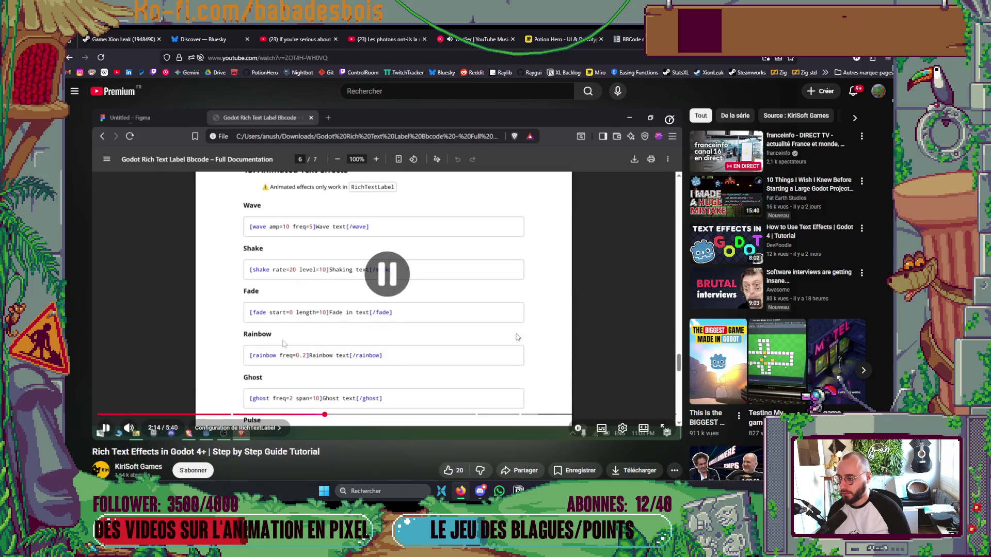
key(alt+Tab)
Delete the [rainbow freq=1] tag from LevelUpLabel's text so Prout only waves.
drag(818, 169, 742, 172)
key(BackSpace)
click(793, 181)
scroll(671, 289, down, 2)
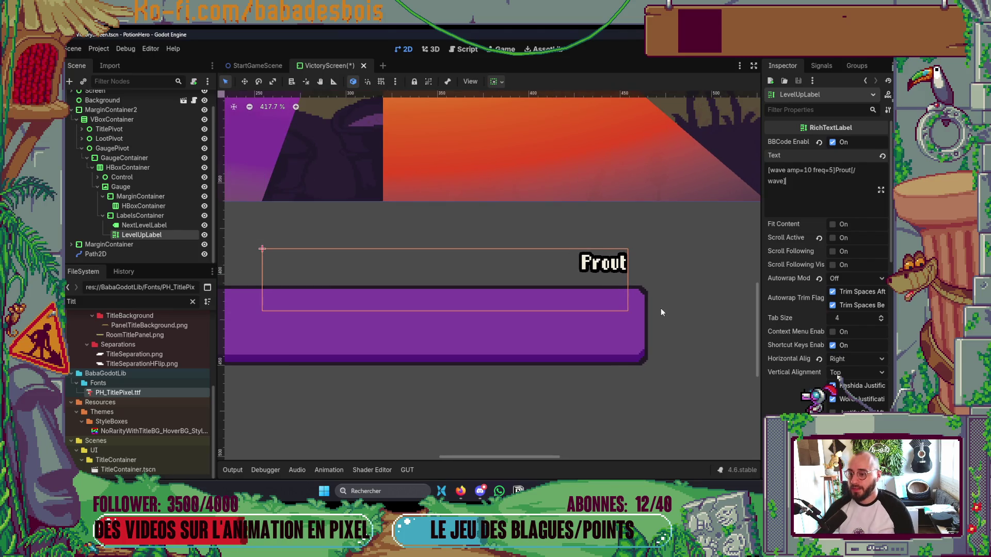
Edit the wave tag, trying amp 20, and settle on '[wave amp=10 freq=10]'.
click(814, 171)
key(BackSpace)
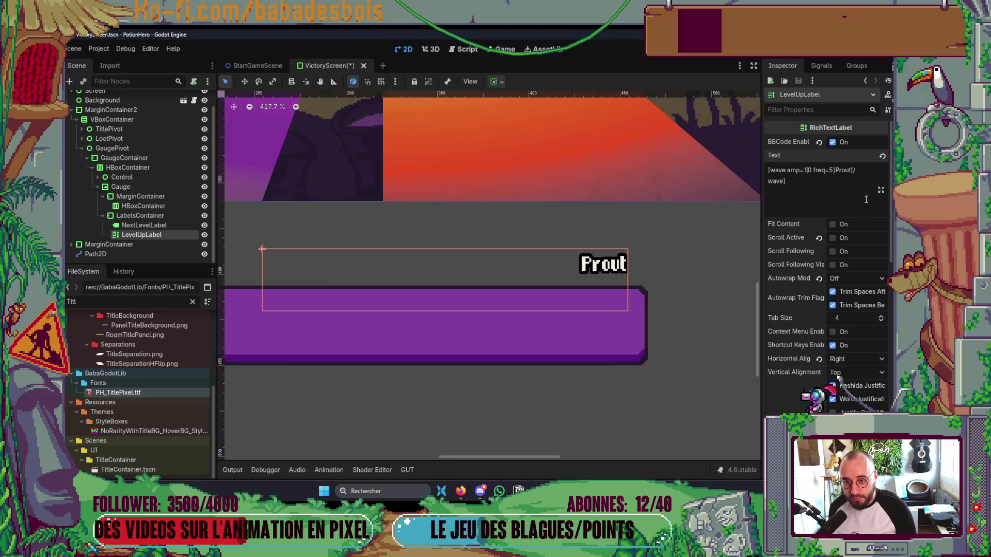
key(BackSpace)
key(BackSpace)
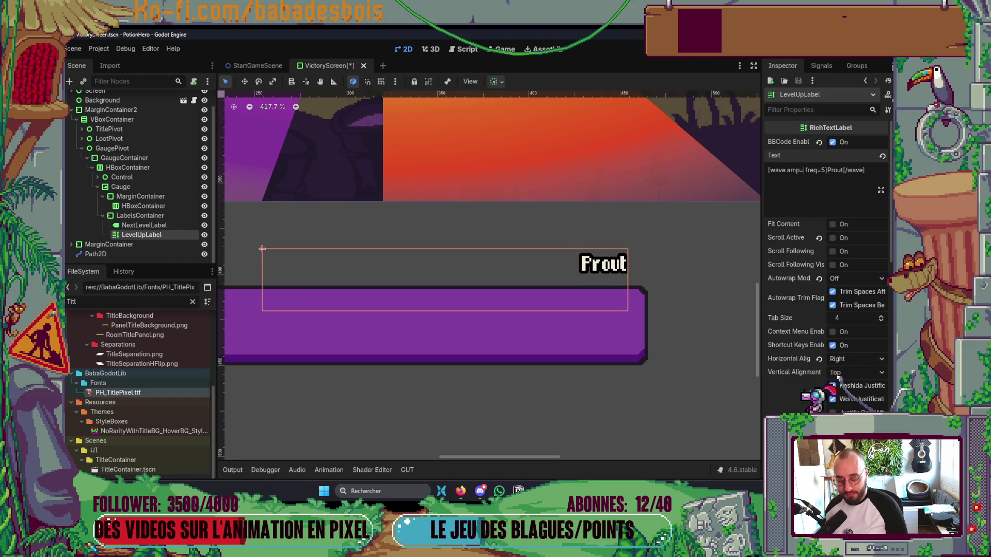
text(20)
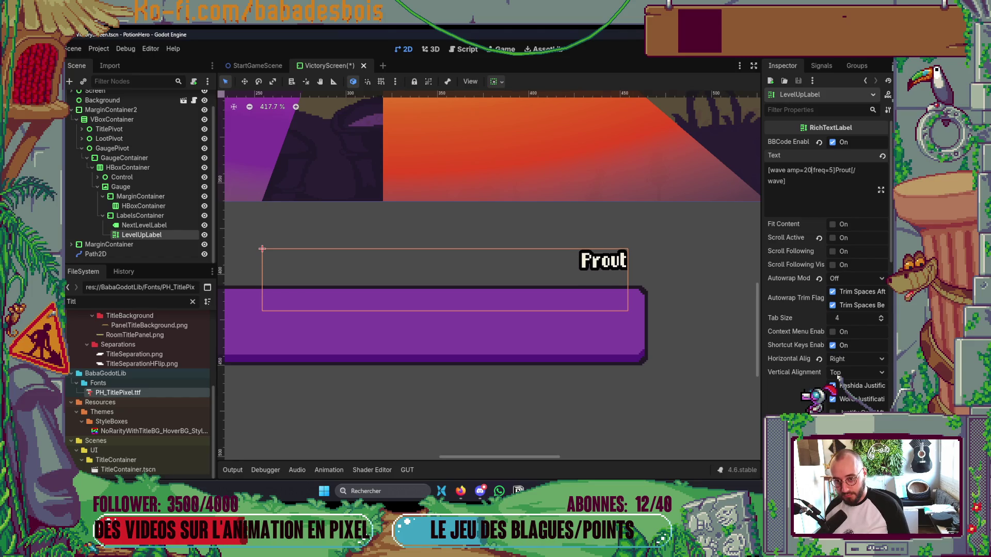
key(Right)
key(Right)
key(Right)
key(BackSpace)
text(1)
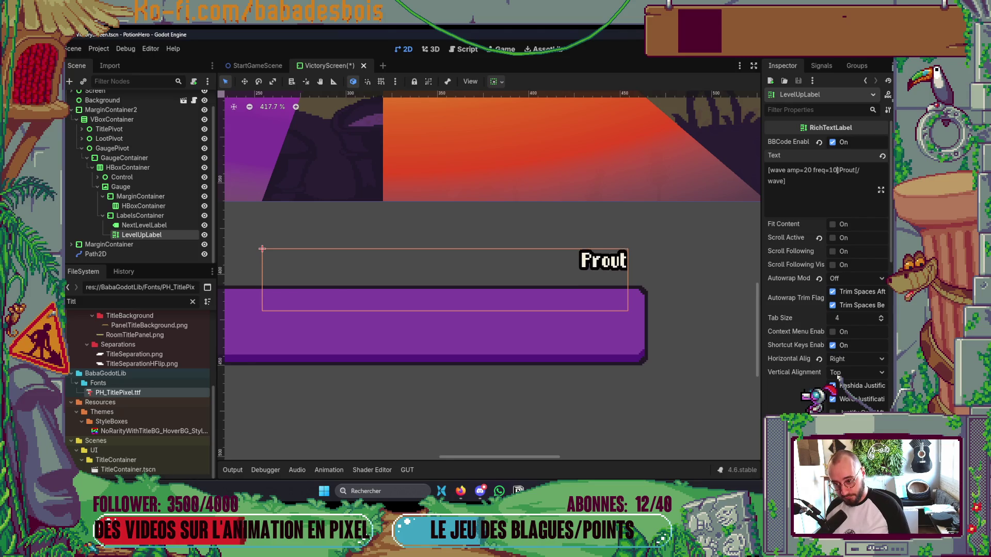
text(20)
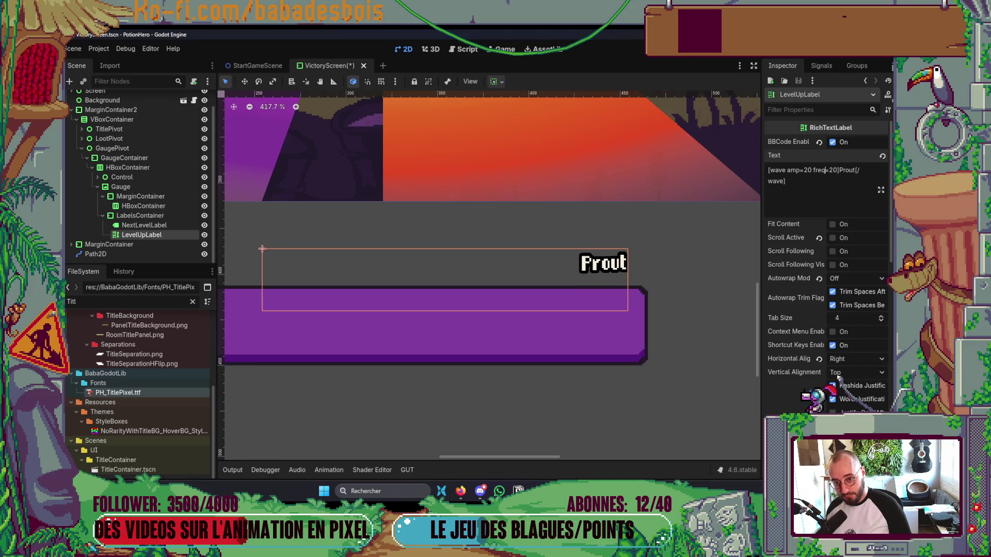
key(Left)
key(Left)
key(Left)
key(BackSpace)
key(BackSpace)
text(10)
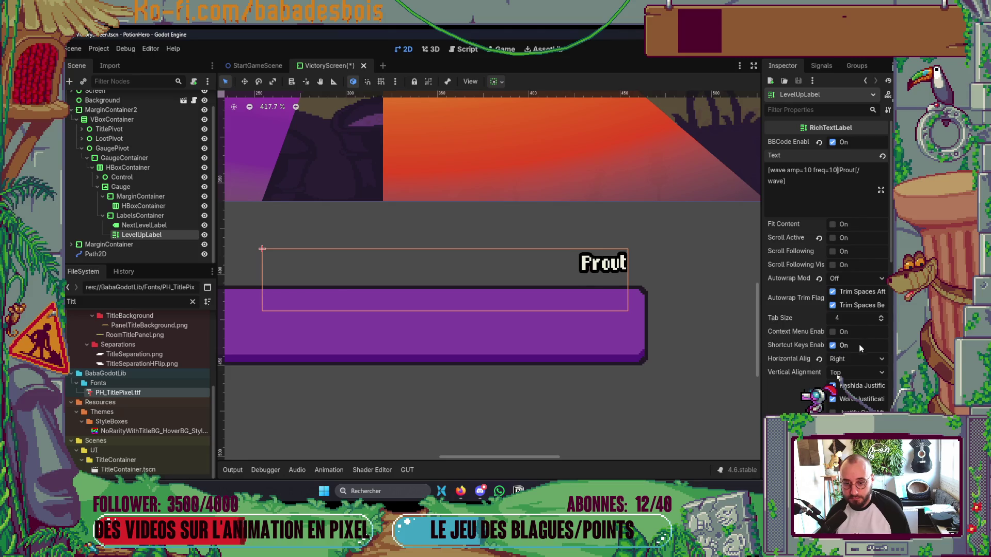
click(853, 373)
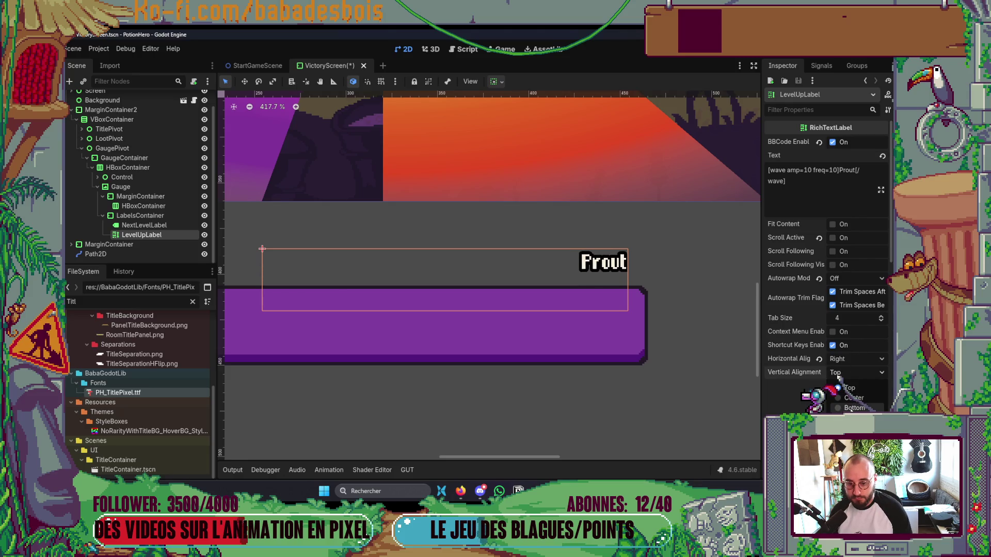
Set LevelUpLabel's vertical alignment to Bottom.
click(853, 407)
click(855, 170)
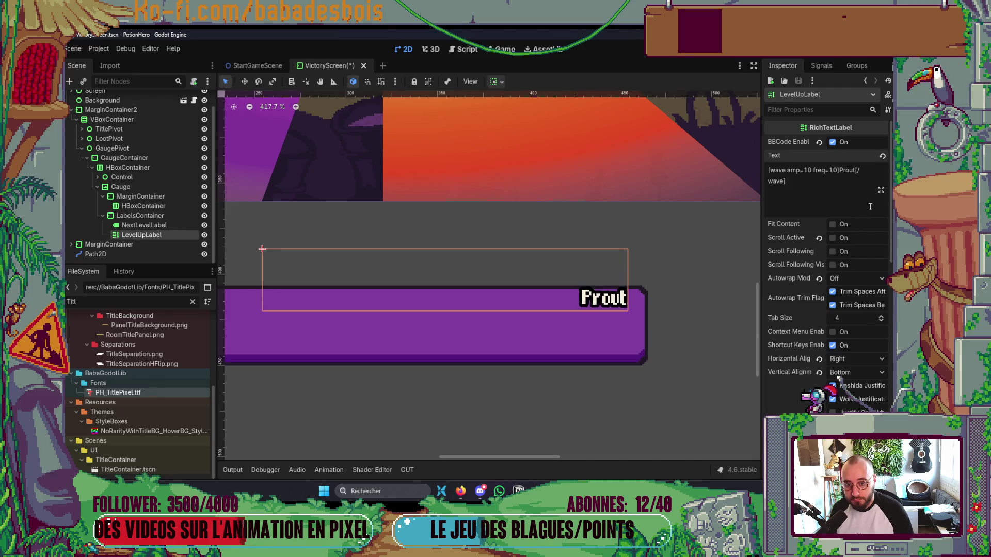
click(717, 258)
scroll(717, 258, down, 1)
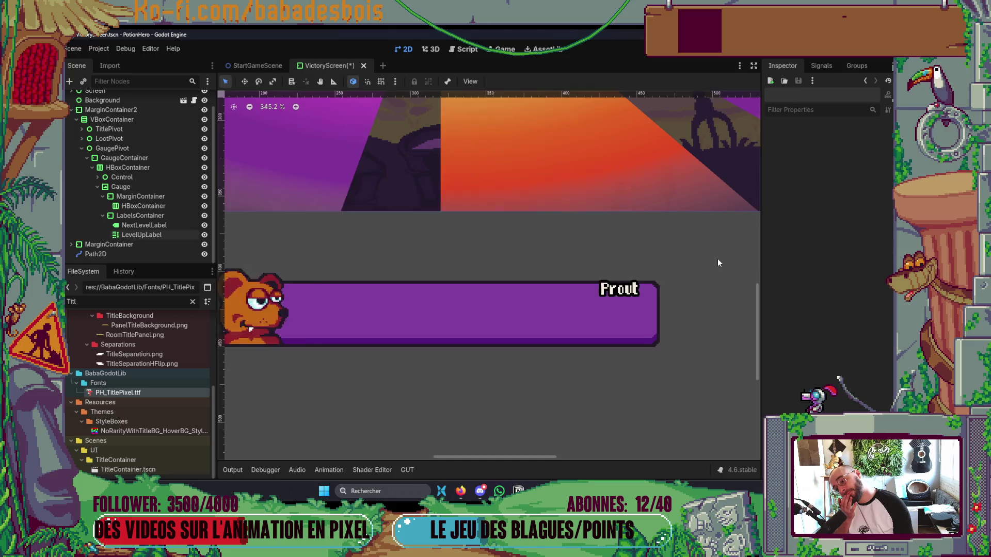
scroll(710, 267, up, 1)
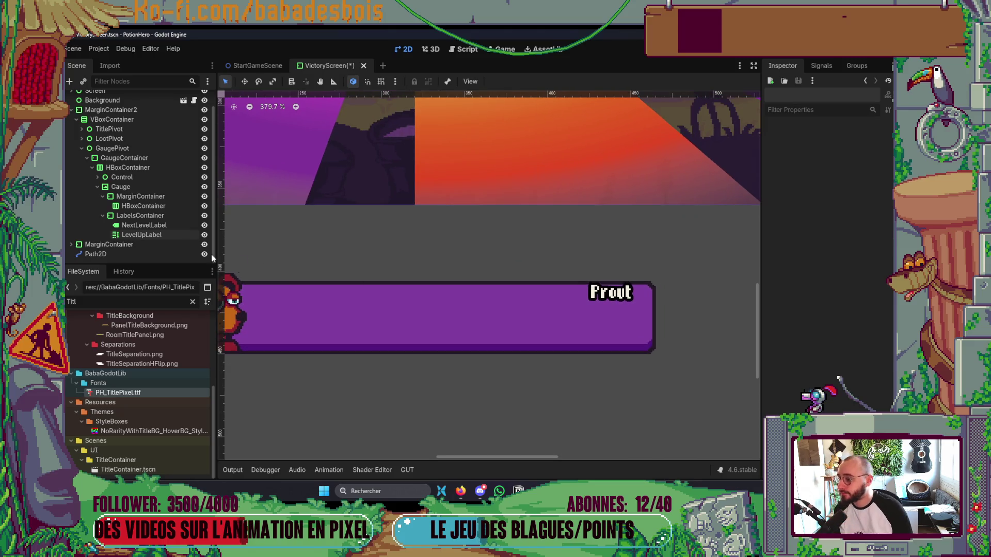
Set LabelsContainer's Margin Bottom theme override to -6, then reselect LevelUpLabel.
click(125, 218)
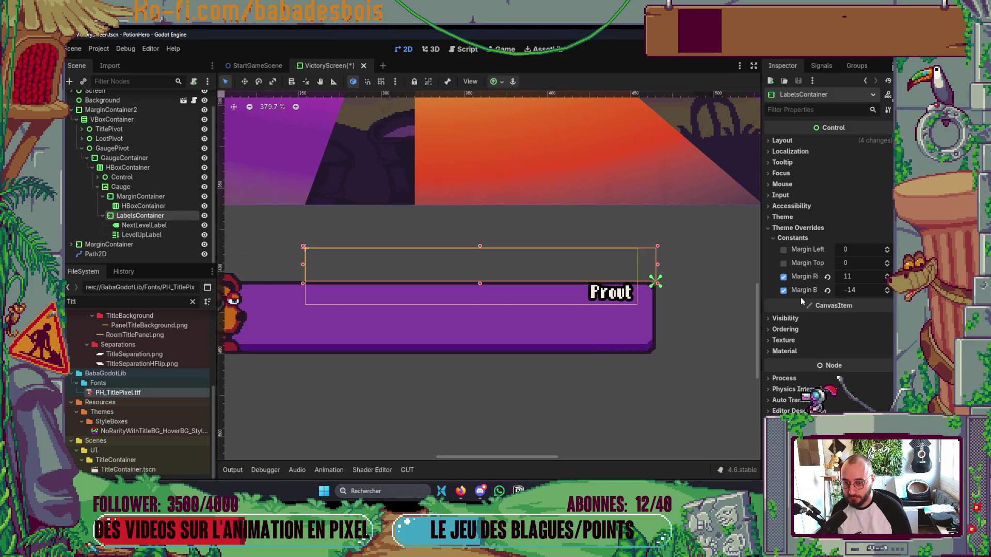
click(783, 290)
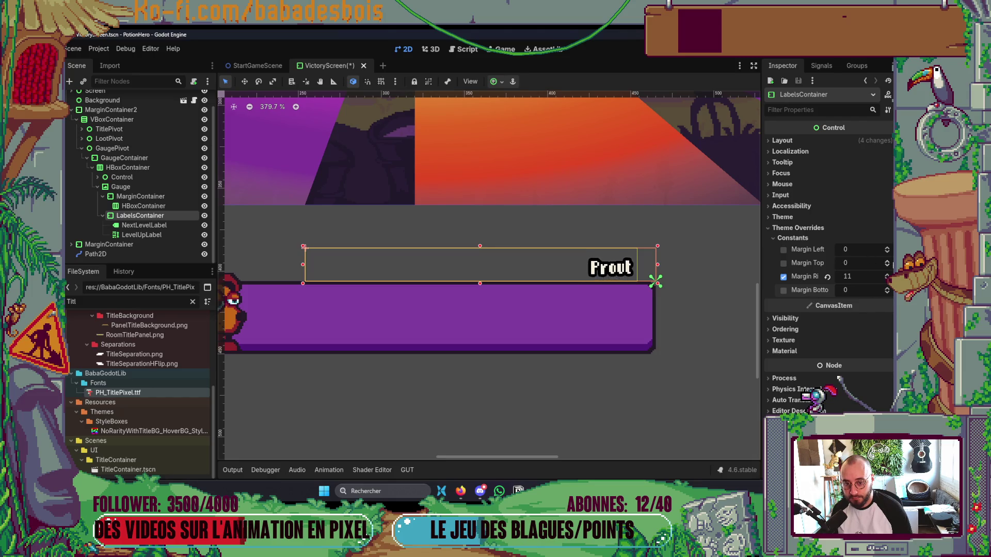
click(887, 292)
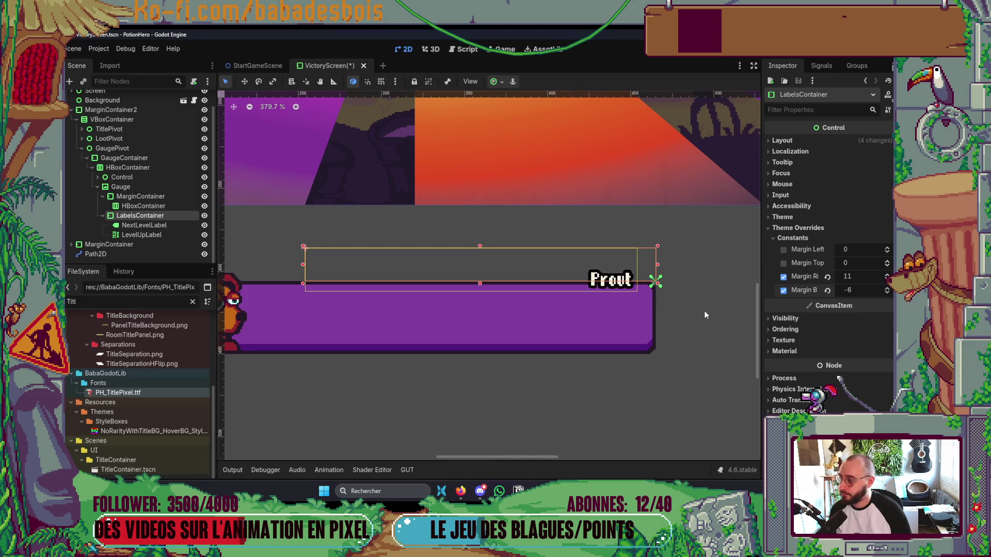
click(160, 235)
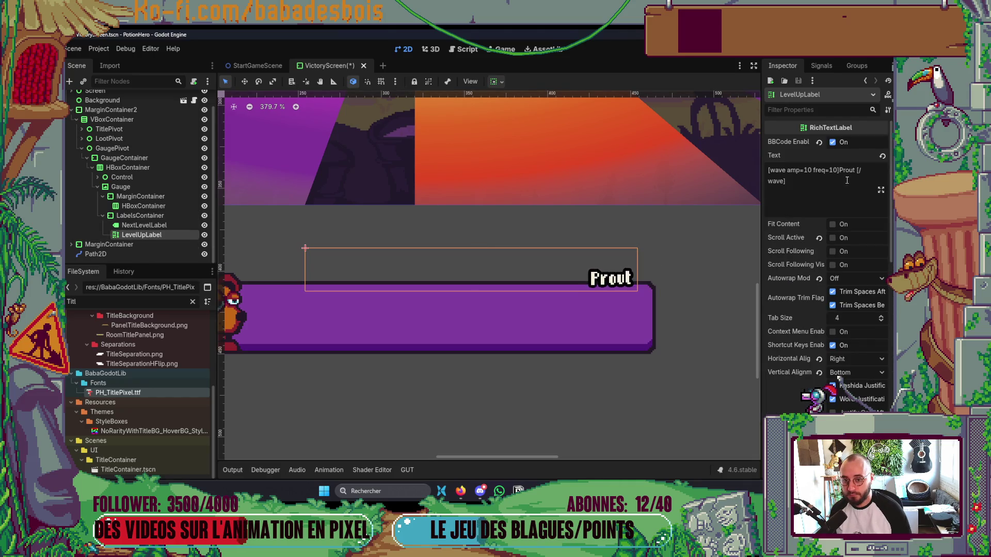
Replace Prout with 'LEVEL +' and compare it against the Miro Potion Hero mockup.
key(ctrl+shift+Left)
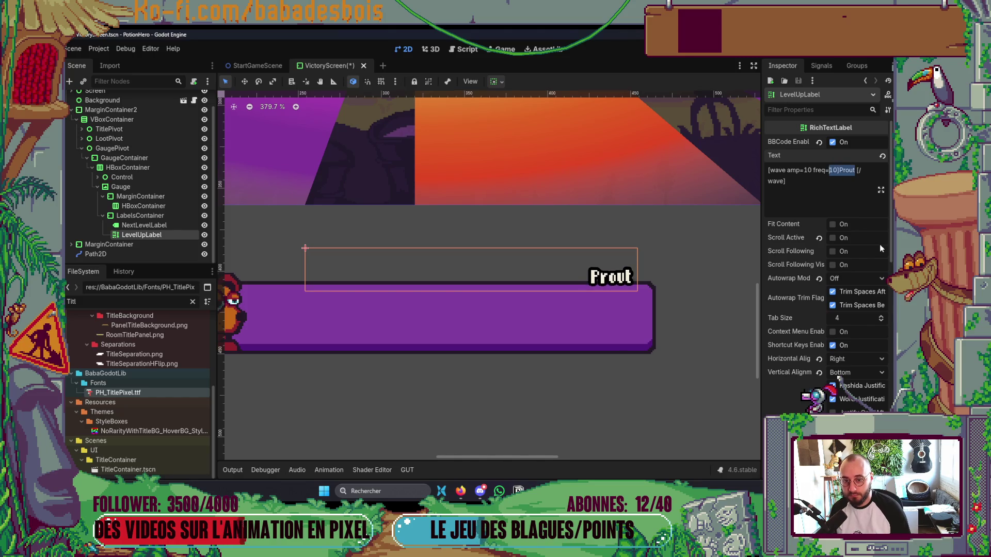
text(LEVEL)
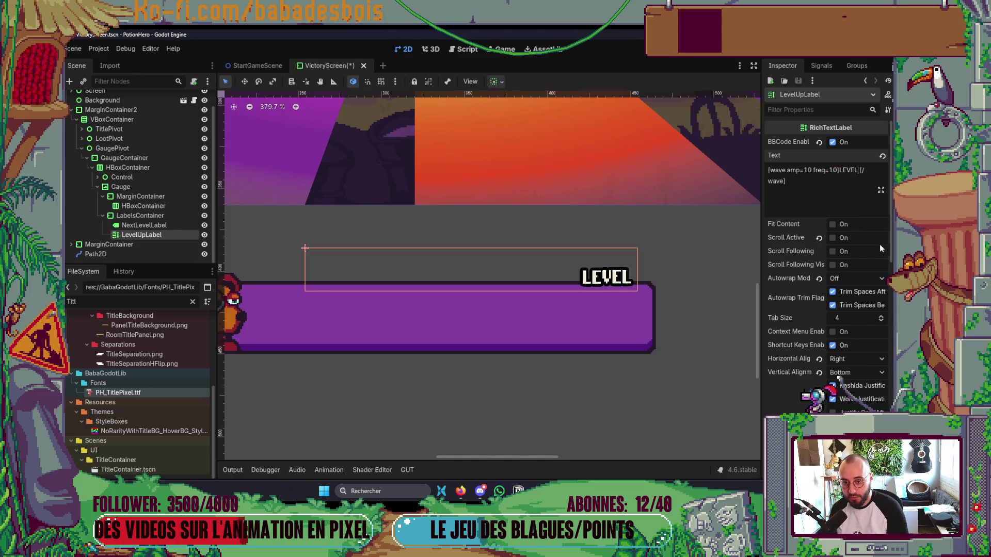
text( +)
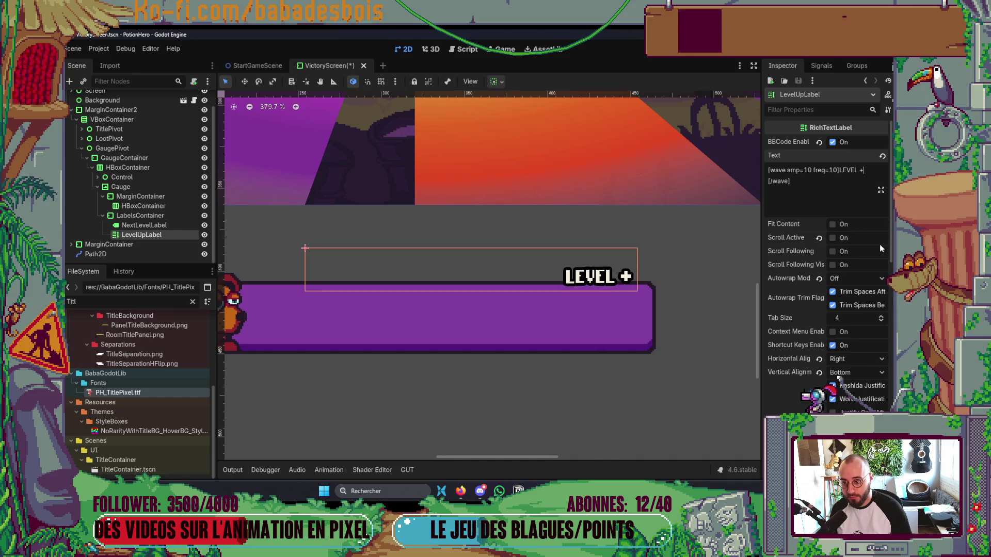
key(alt+Tab)
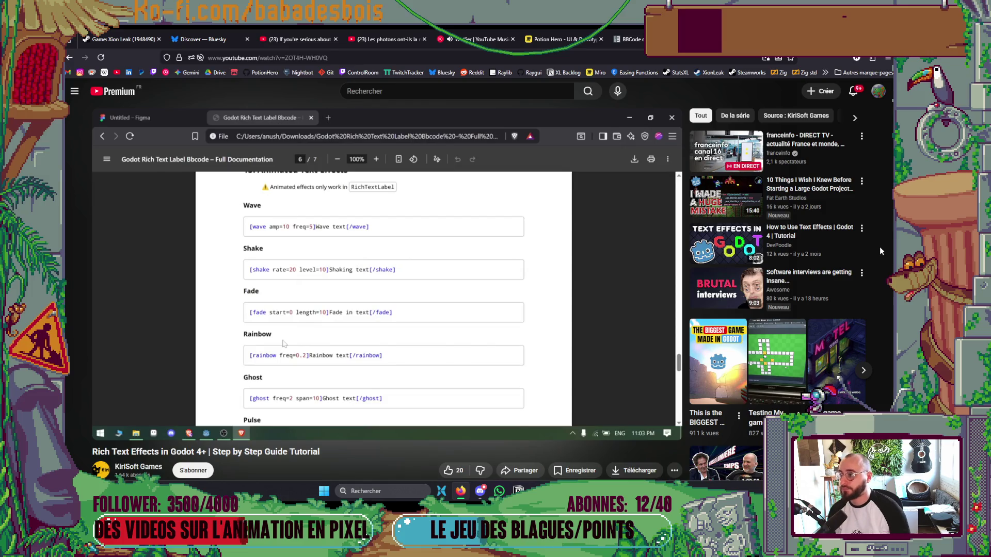
click(557, 40)
scroll(537, 191, down, 8)
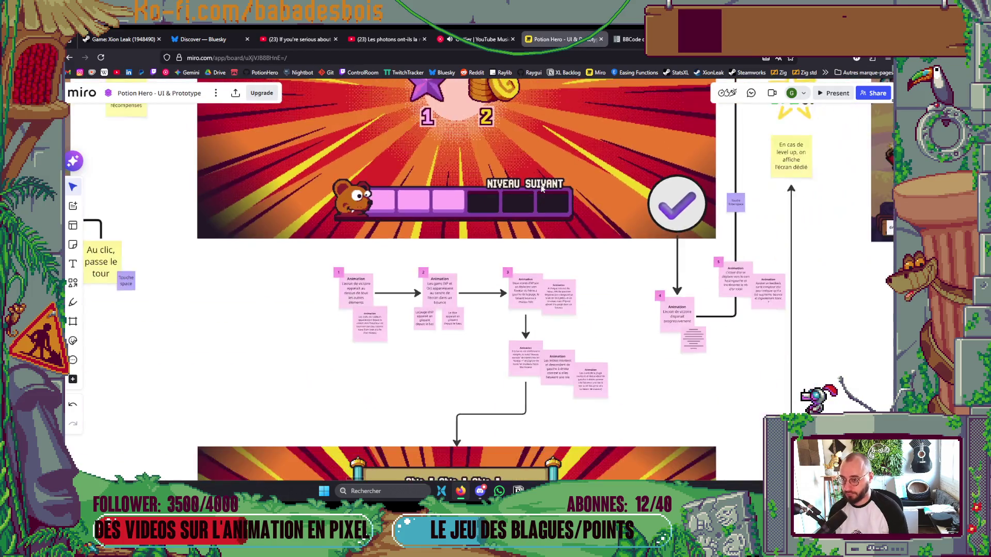
scroll(526, 237, down, 3)
scroll(513, 338, up, 6)
scroll(514, 337, up, 2)
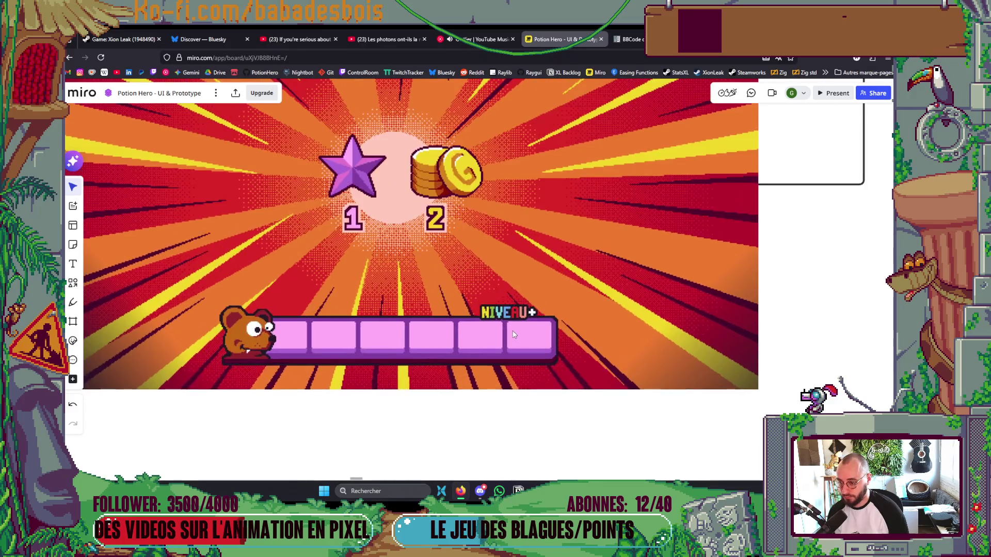
key(alt+Tab)
key(alt+Tab)
key(alt+Tab)
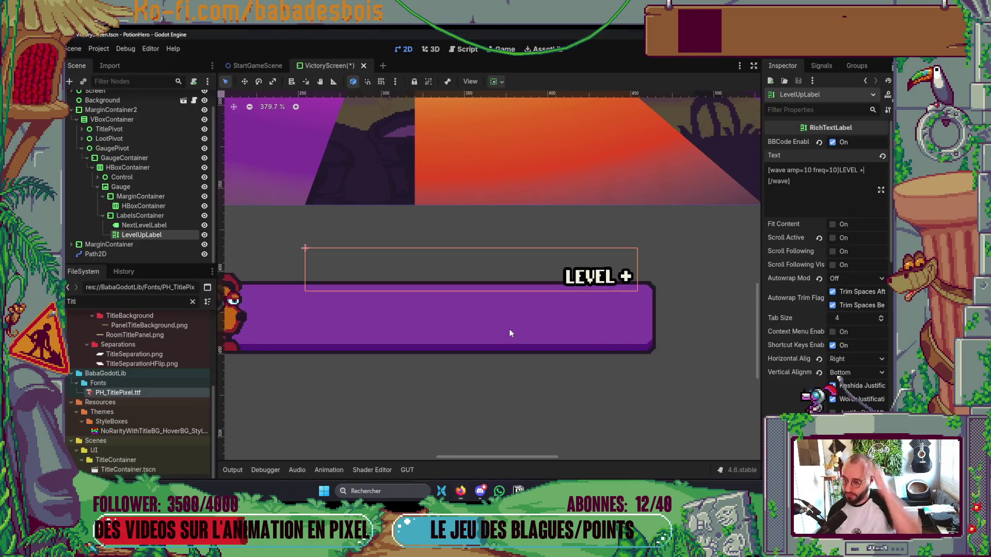
Replace LEVEL with NIVEAU so the label reads 'NIVEAU +', then save VictoryScreen.
key(ctrl+shift+Left)
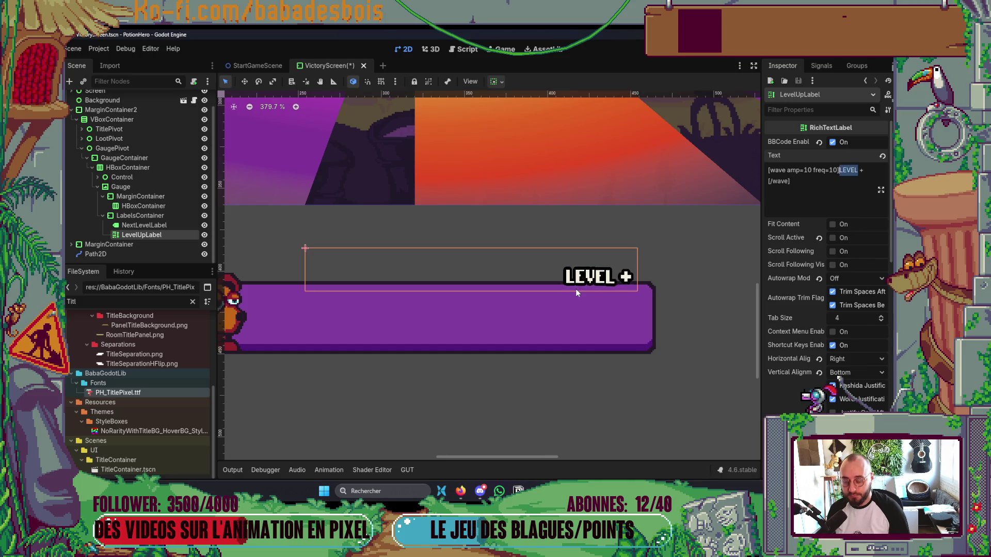
text(NIVEAU)
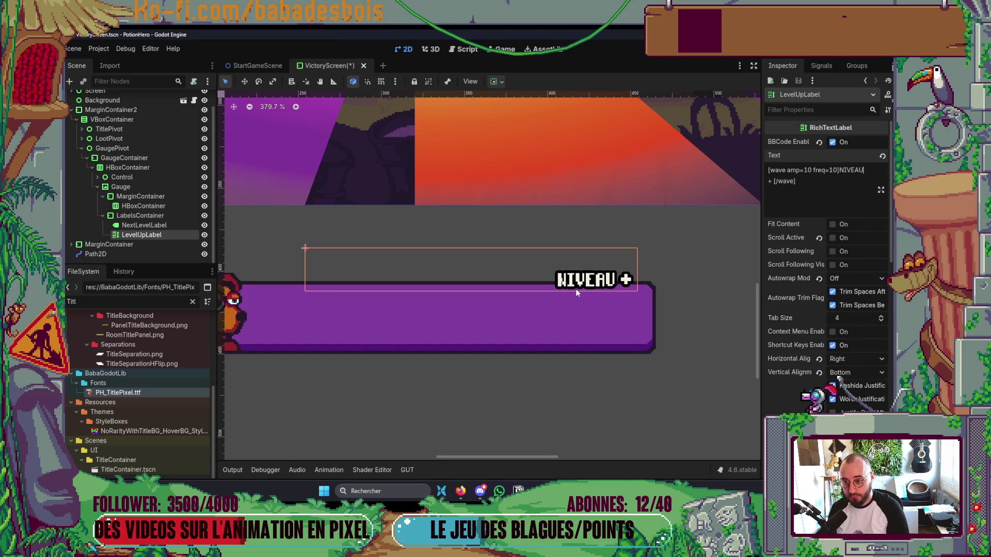
click(661, 408)
scroll(661, 412, down, 5)
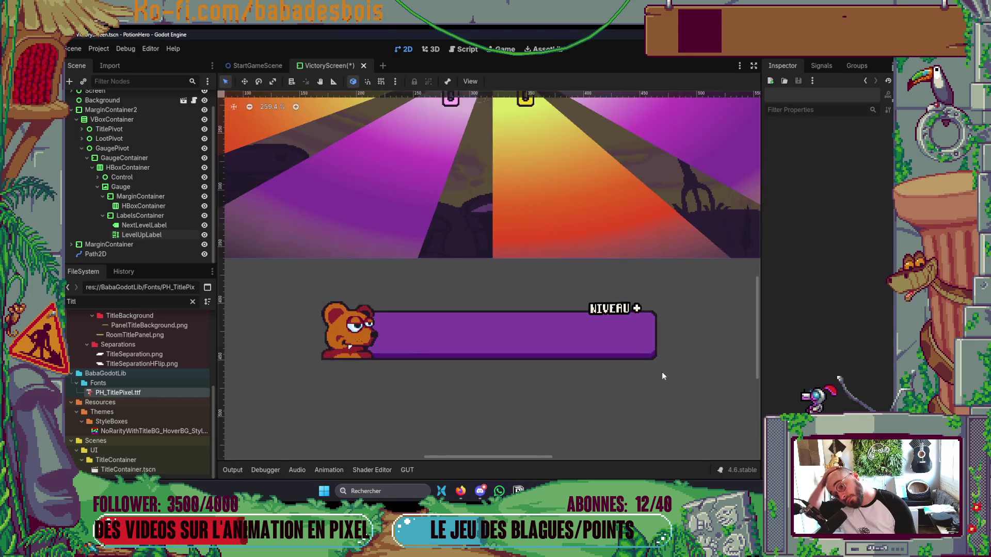
scroll(688, 407, down, 2)
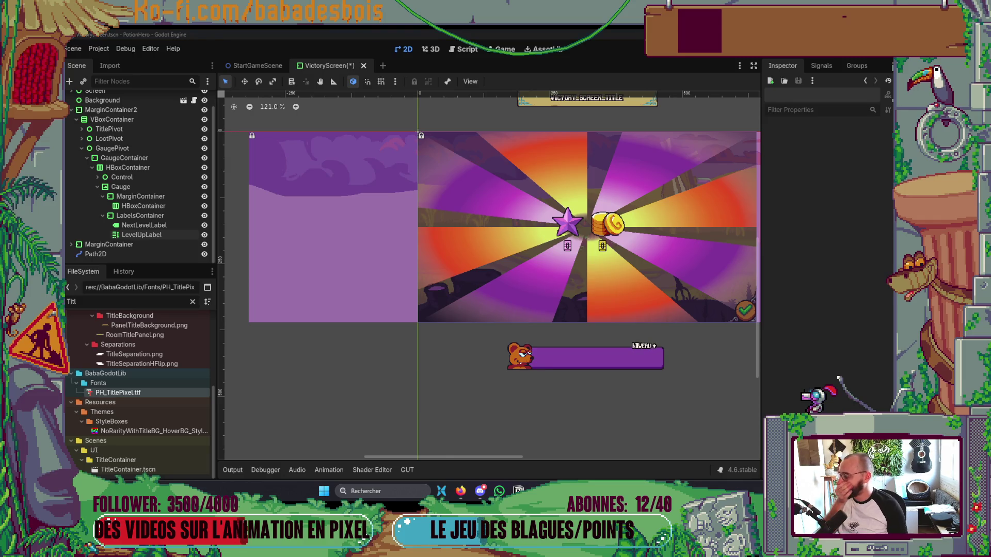
scroll(624, 354, up, 9)
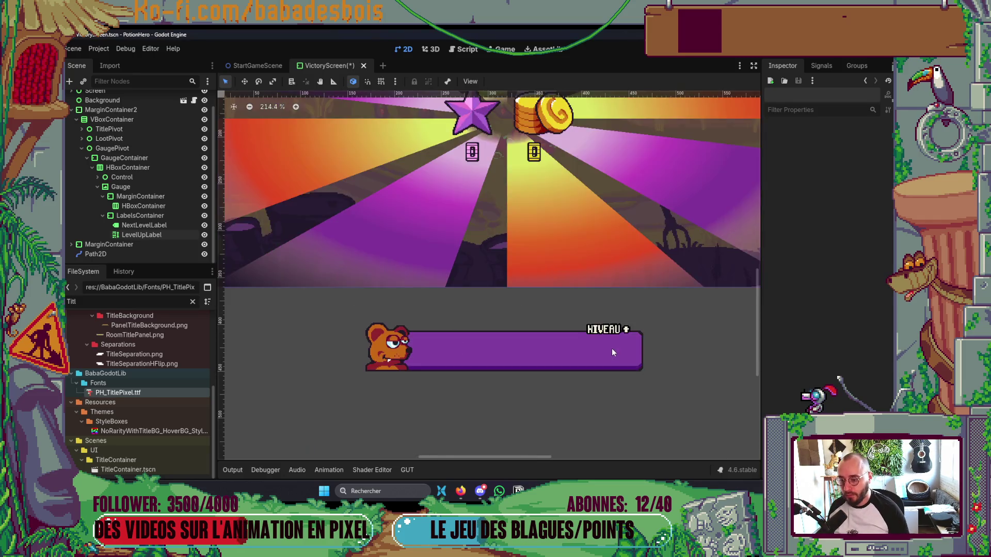
key(ctrl+s)
key(alt+Tab)
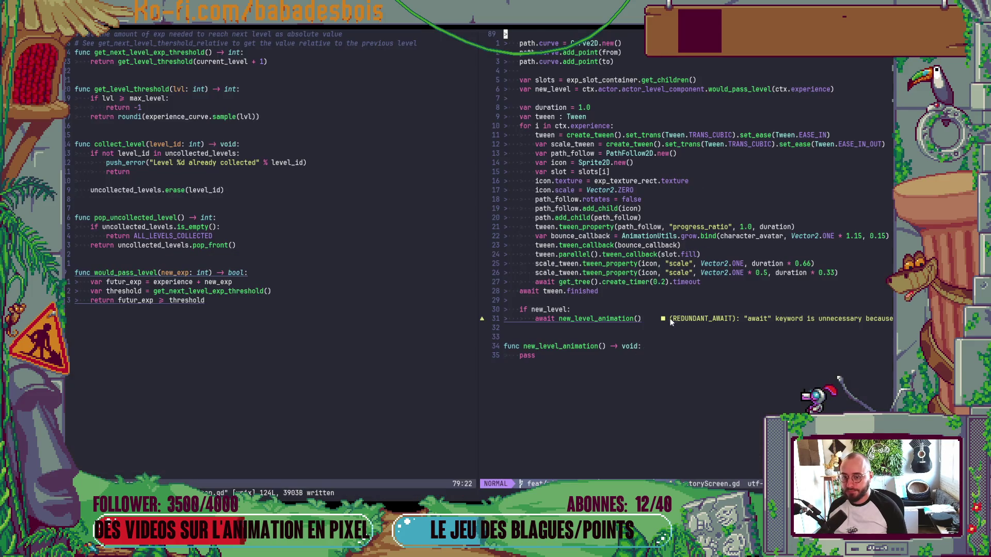
scroll(674, 318, up, 20)
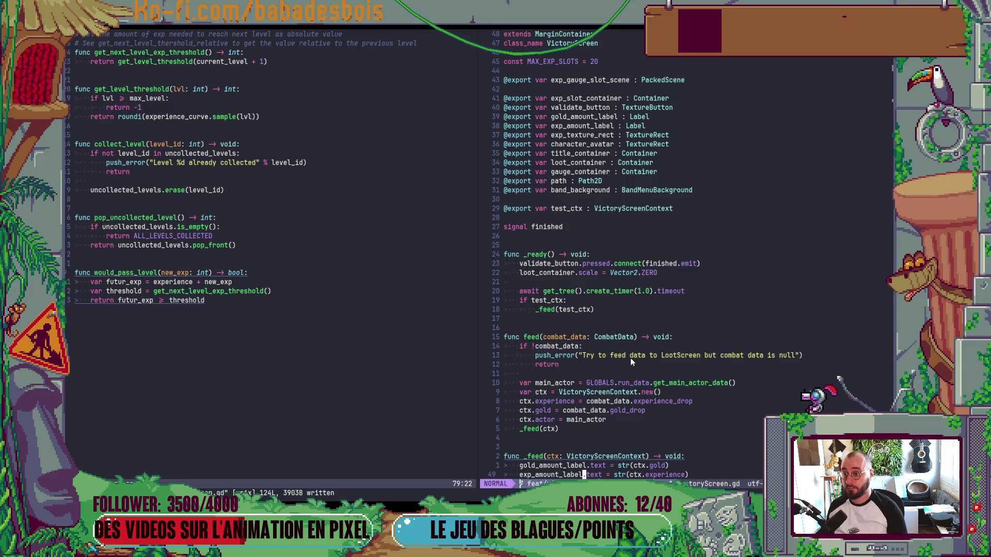
click(567, 72)
key(shift+o)
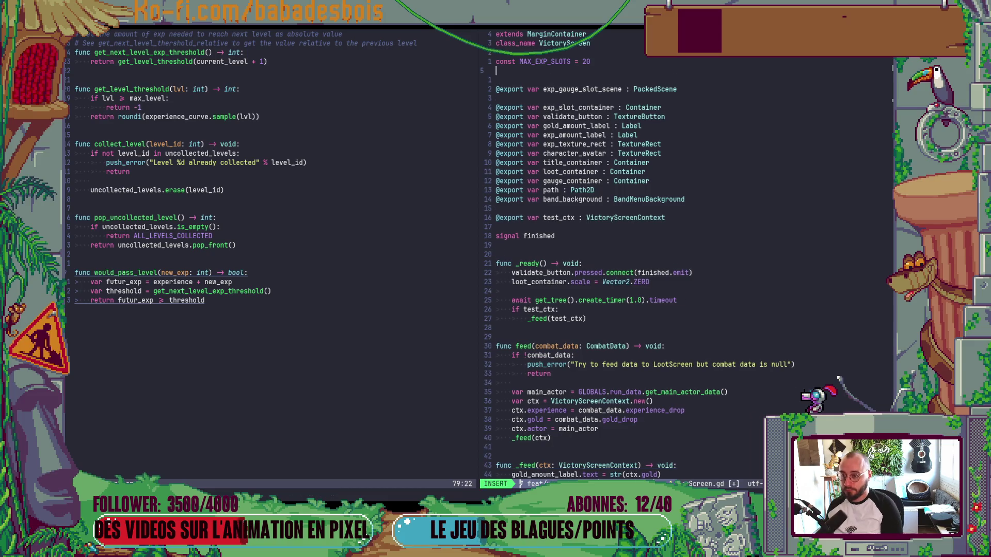
key(Return)
text(@export var)
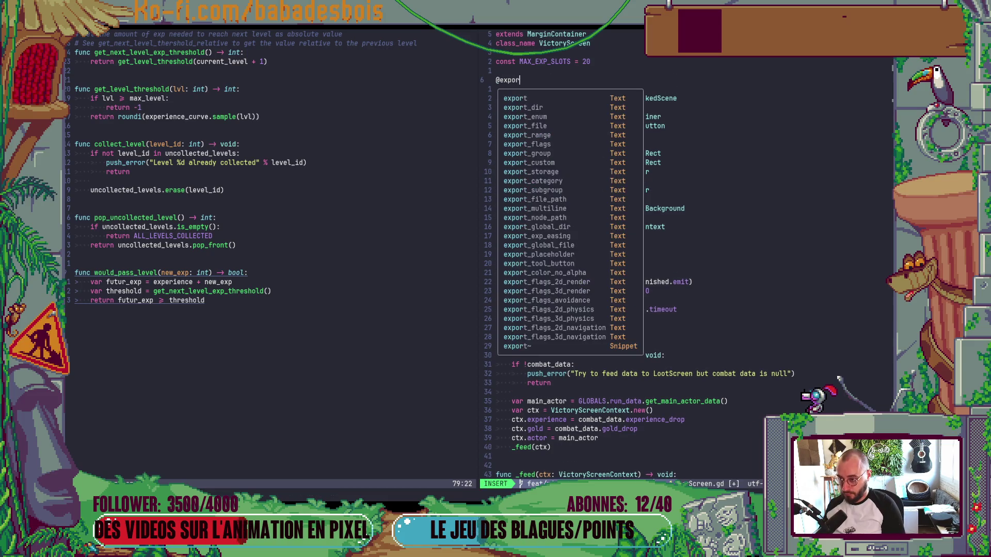
text( level_up_label_colors)
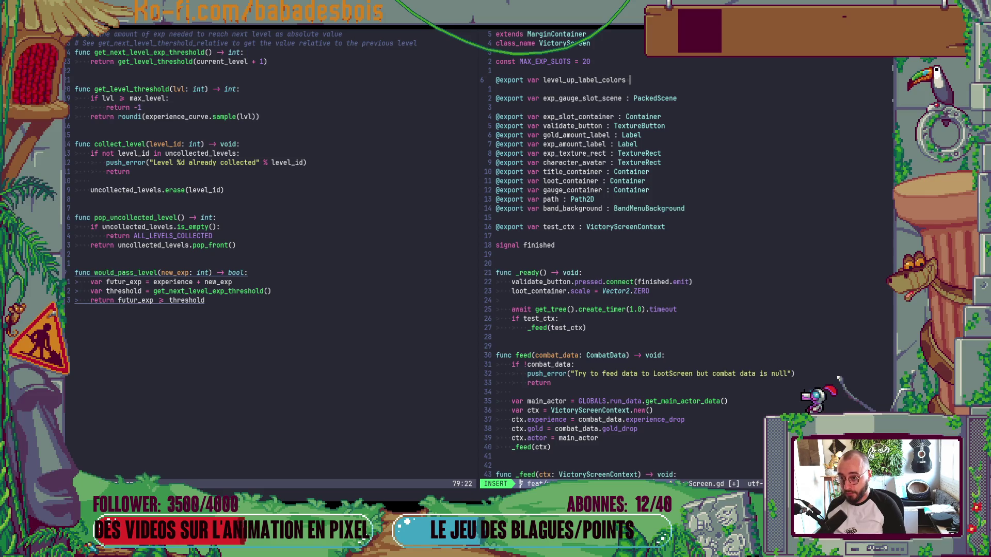
text(rray[Co)
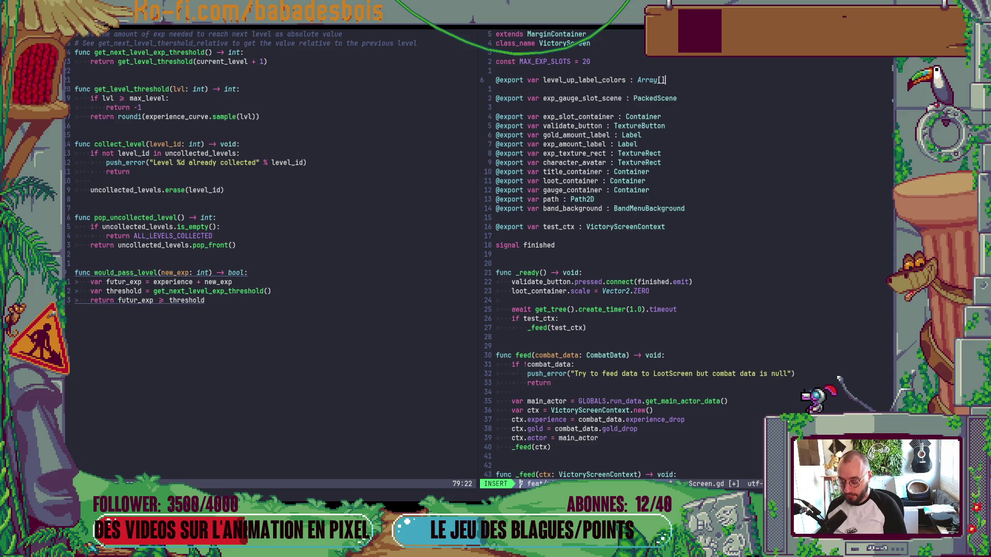
text(lor)
key(Escape)
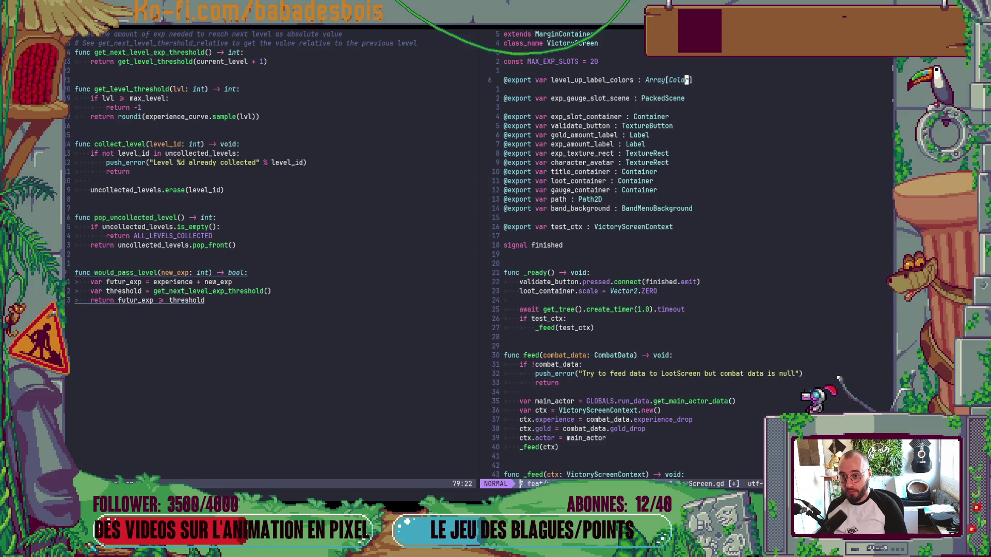
text(:w)
key(Return)
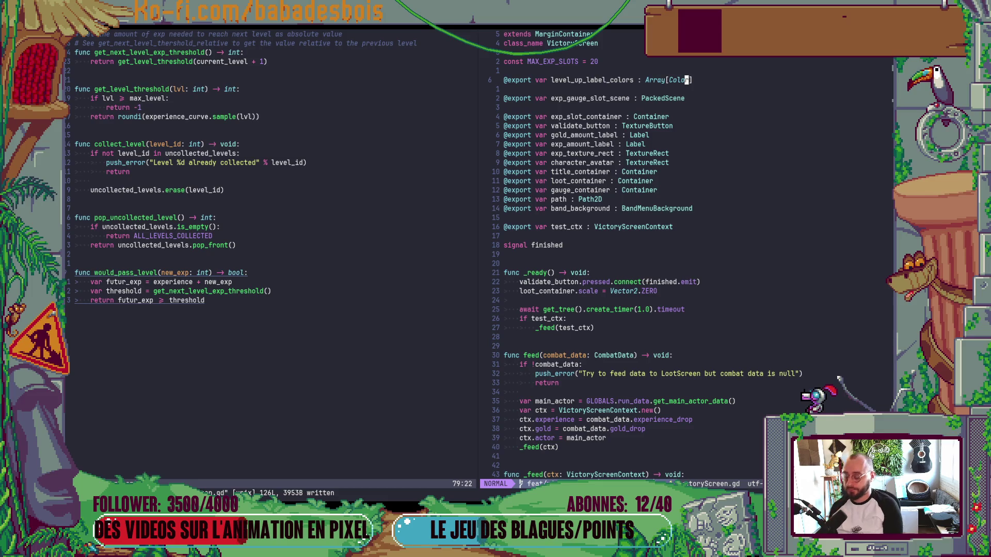
key(alt+Tab)
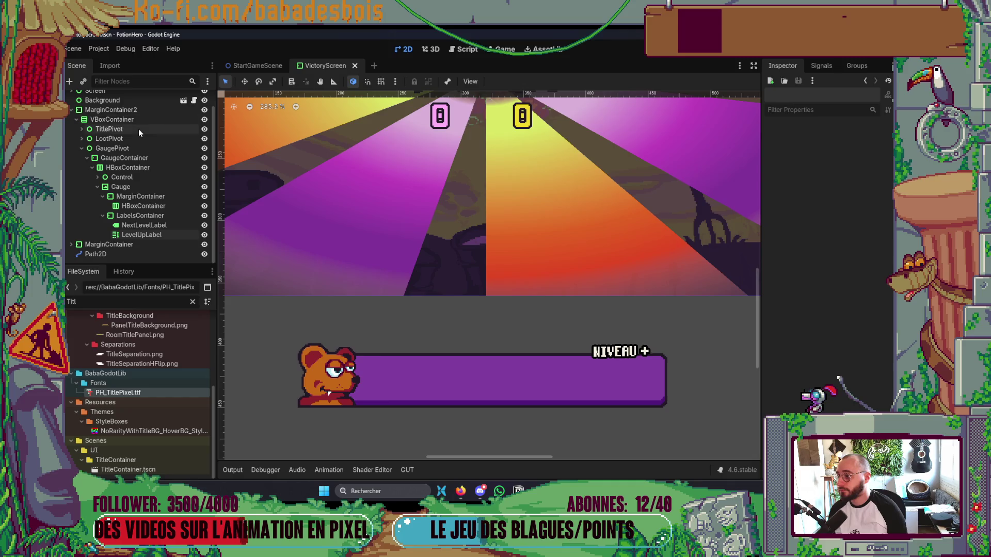
Select VictoryScreen and add a first Level Up Label Colors entry set to red.
scroll(138, 133, up, 1)
click(135, 100)
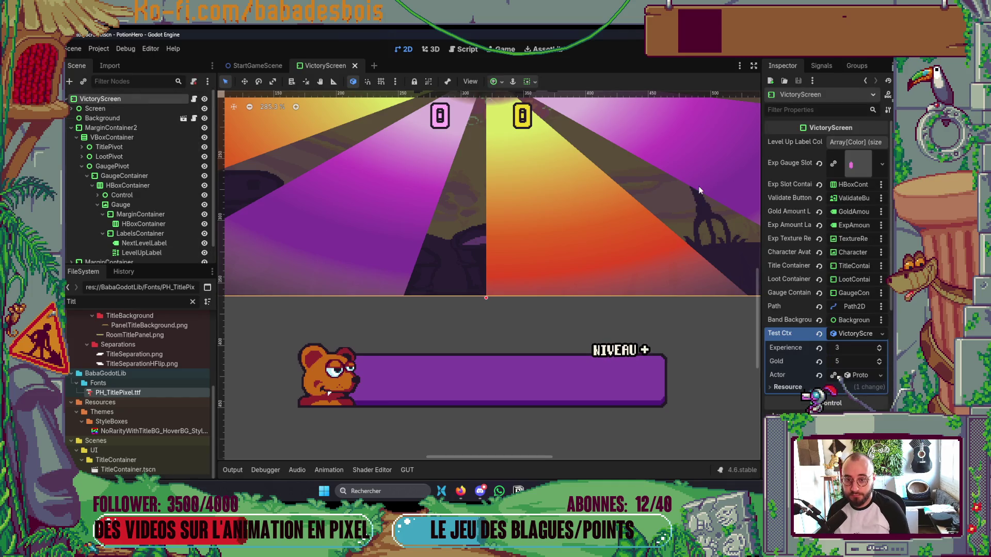
click(862, 142)
click(880, 154)
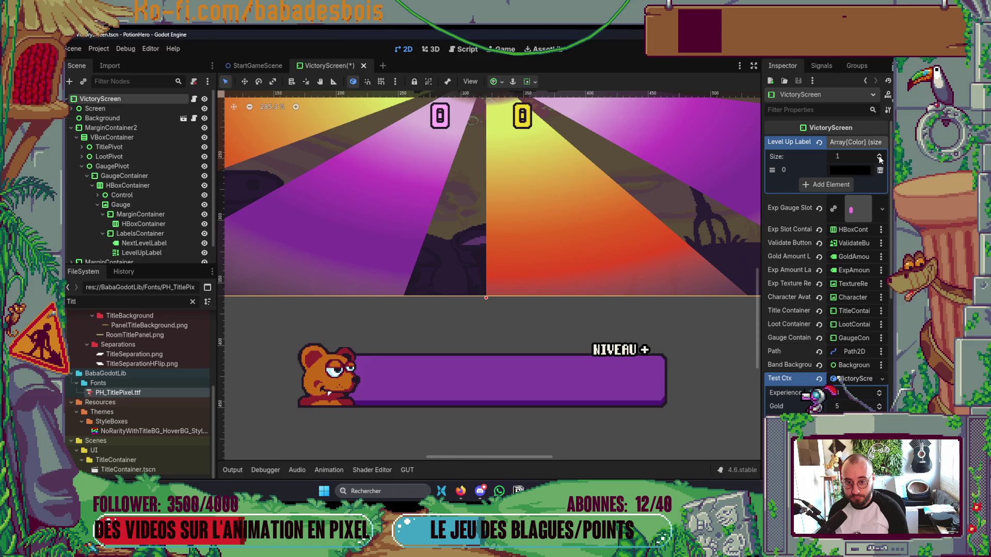
click(861, 170)
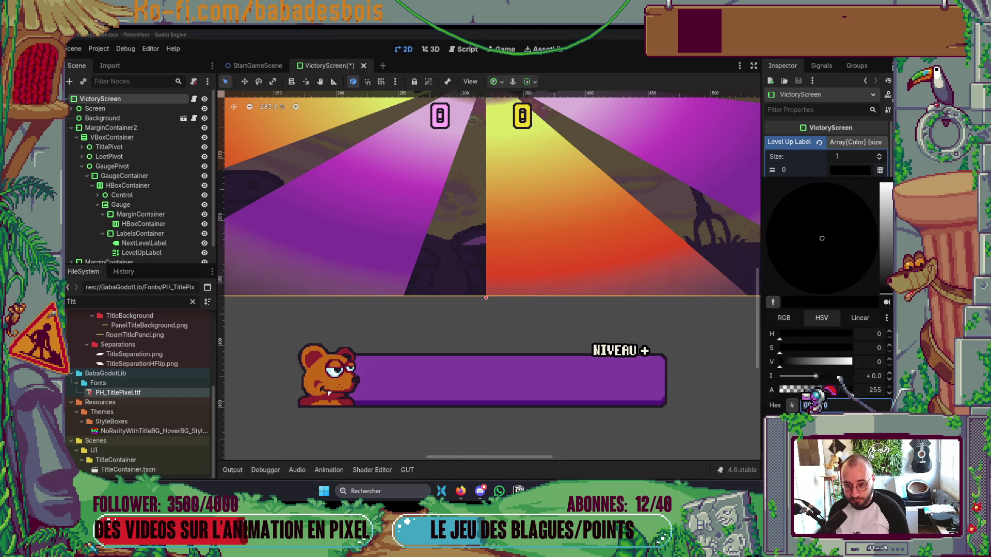
key(ctrl+v)
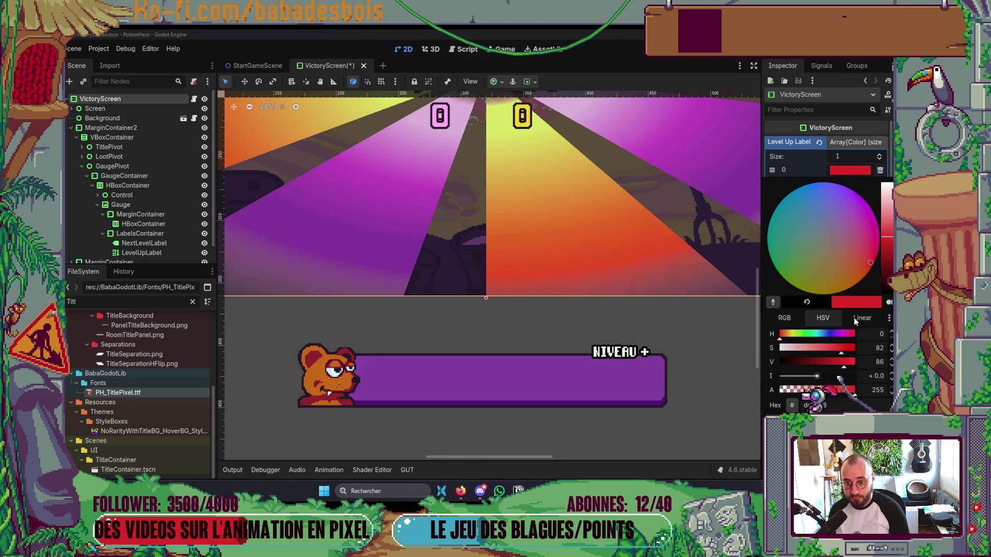
click(869, 156)
Grow the Level Up Label Colors list to seven entries.
click(879, 155)
click(880, 154)
click(880, 155)
click(880, 155)
click(879, 155)
click(879, 154)
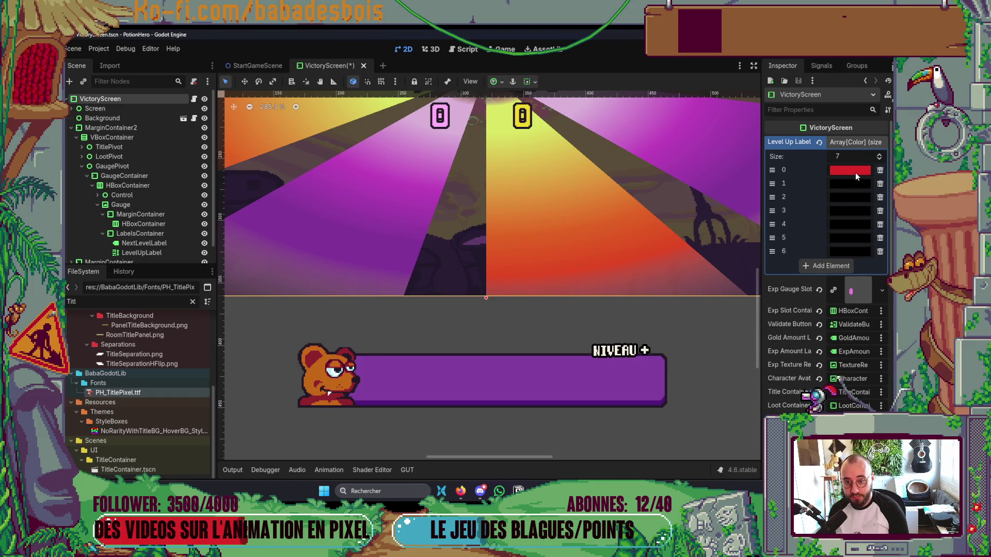
Set the second colour entry to pink from the palette.
click(847, 184)
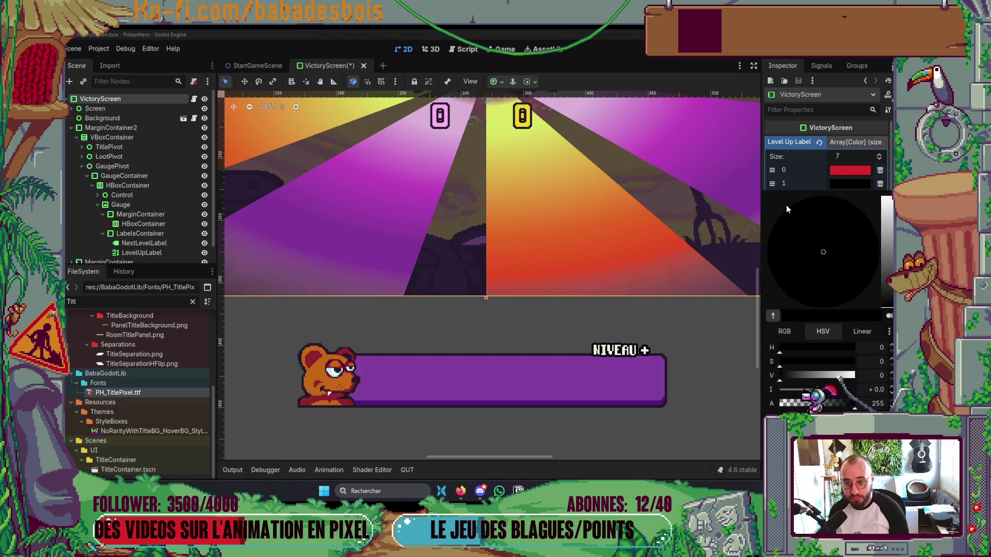
click(790, 171)
scroll(779, 192, down, 2)
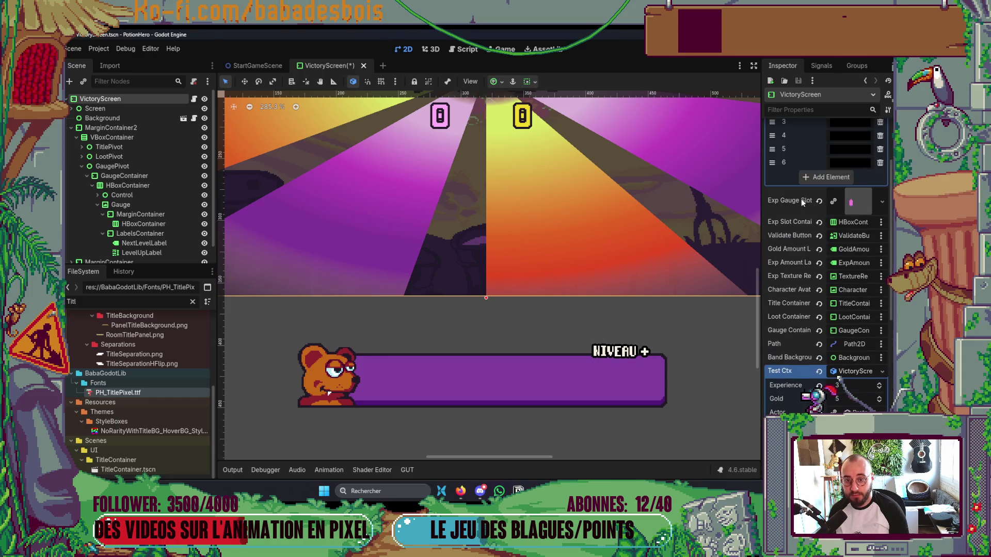
scroll(829, 190, up, 2)
scroll(829, 194, down, 2)
click(853, 142)
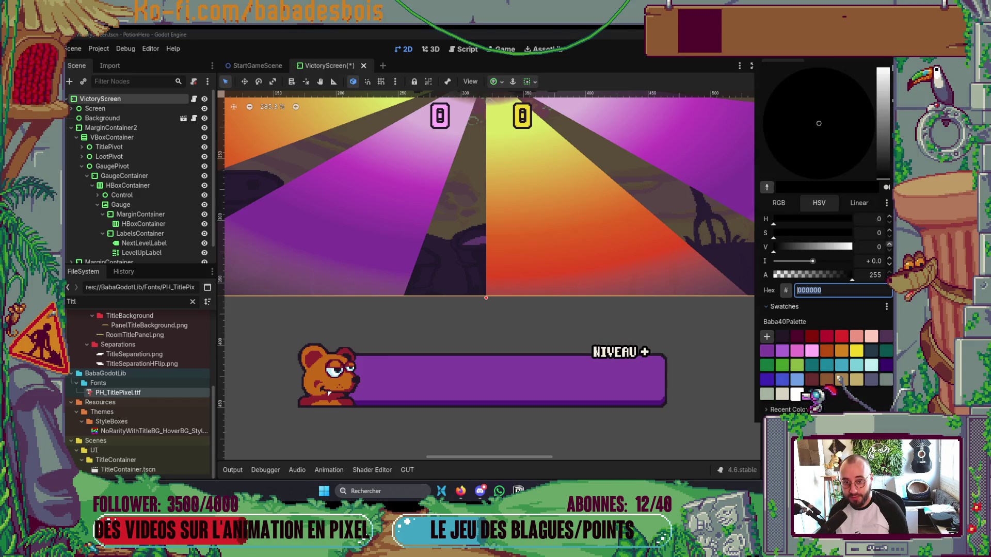
click(798, 355)
click(751, 434)
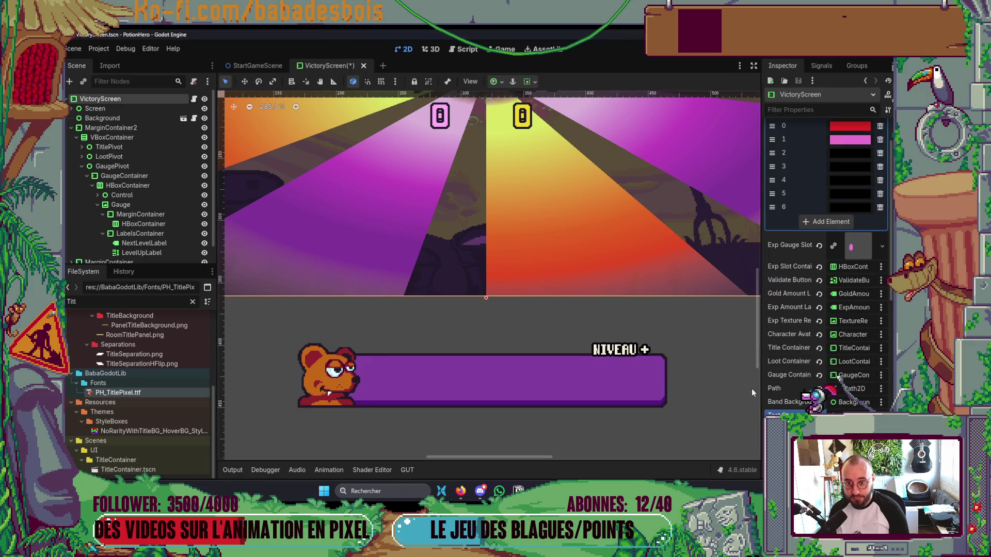
Set the third colour entry to yellow from the preset swatches.
click(846, 153)
click(774, 405)
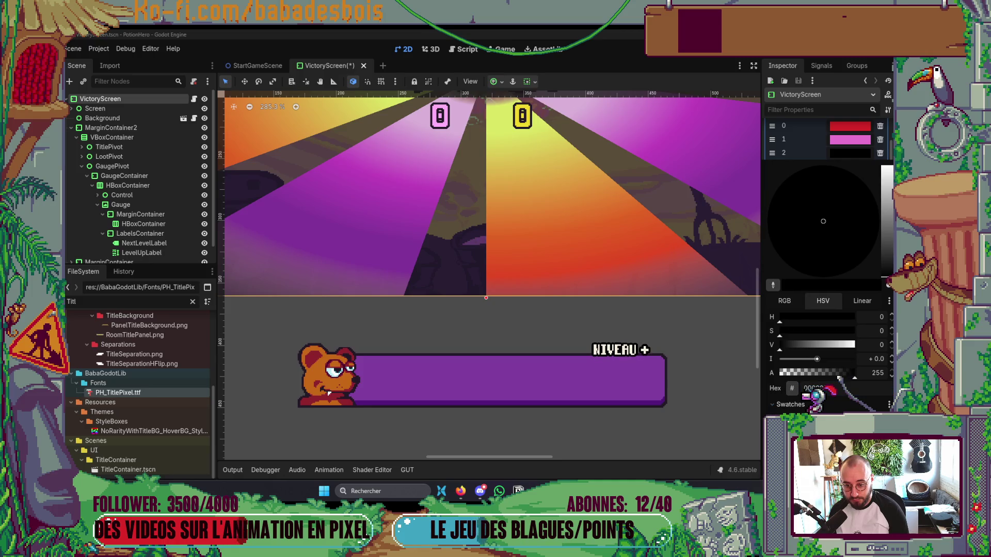
click(795, 418)
click(757, 344)
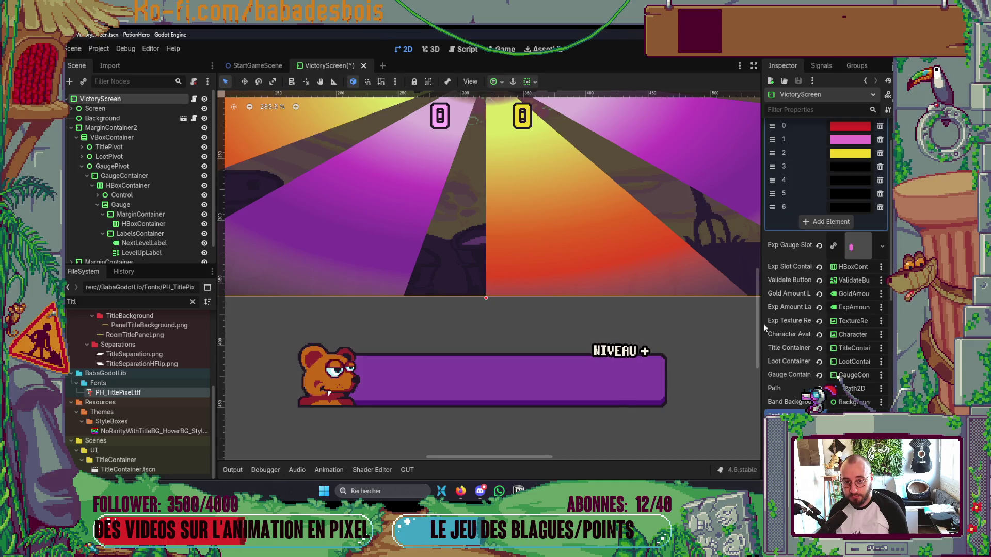
click(849, 165)
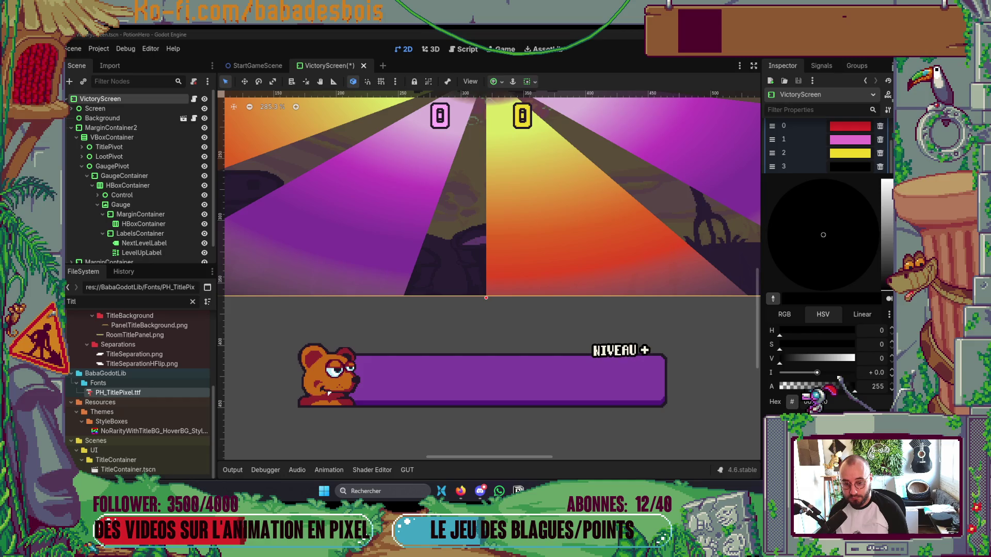
Set the fourth colour to light cyan and the fifth to green.
key(ctrl+v)
click(745, 355)
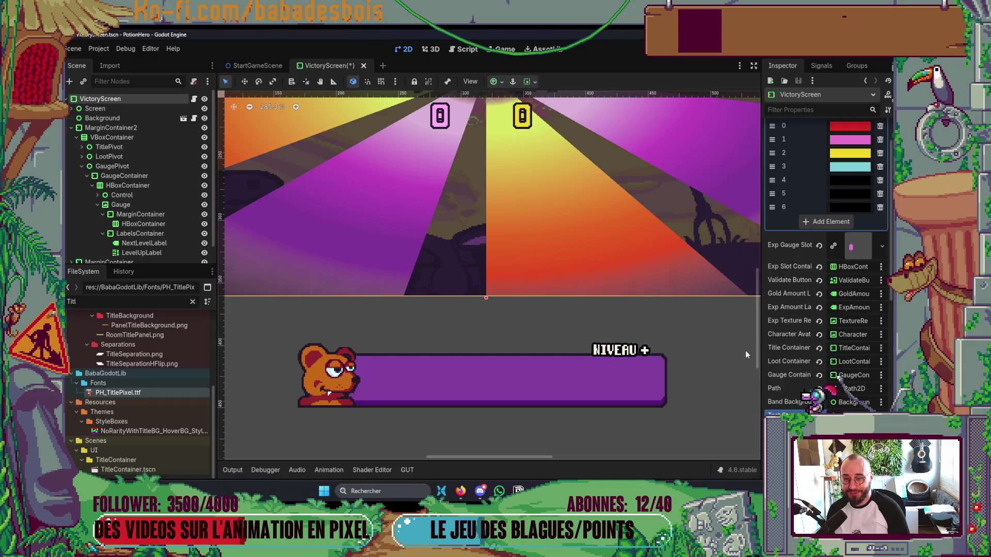
click(850, 180)
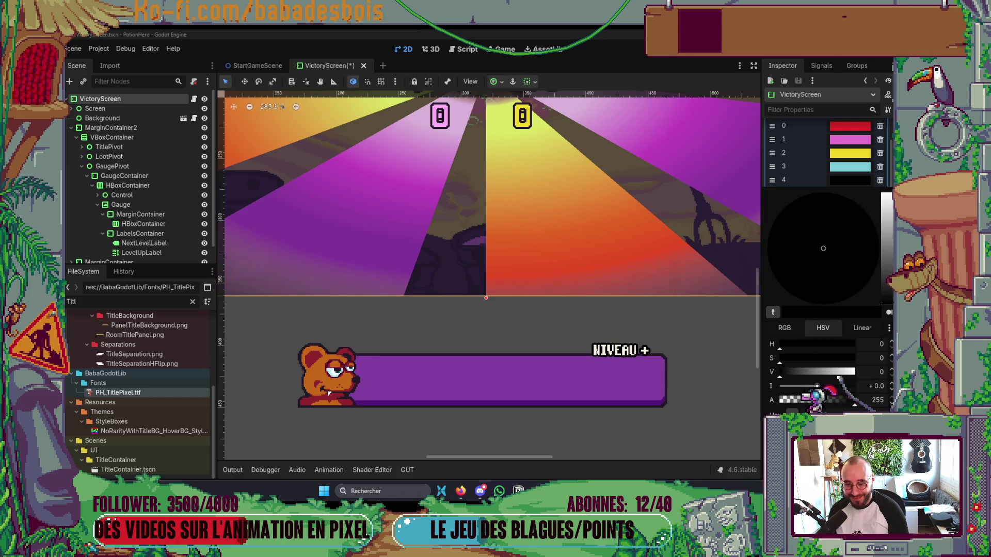
click(755, 386)
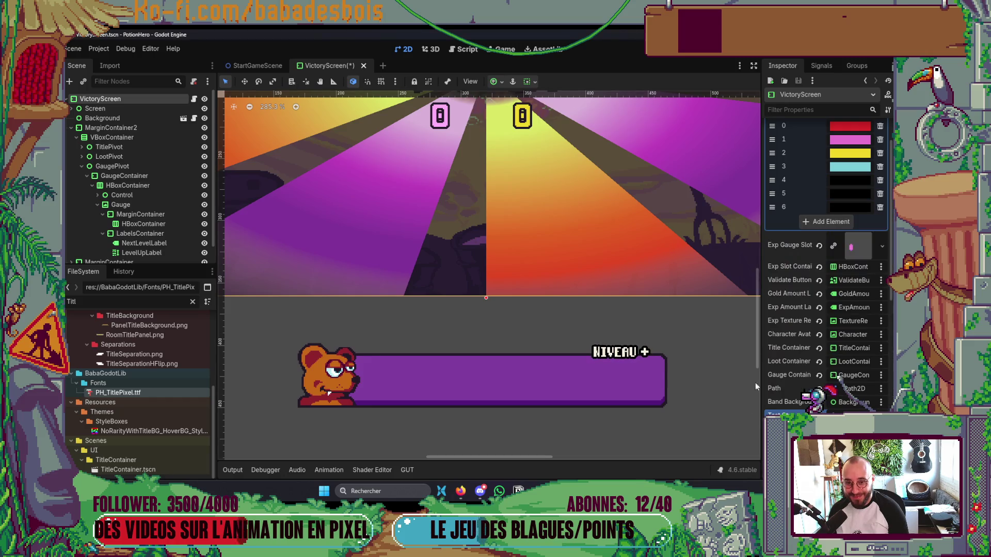
click(846, 180)
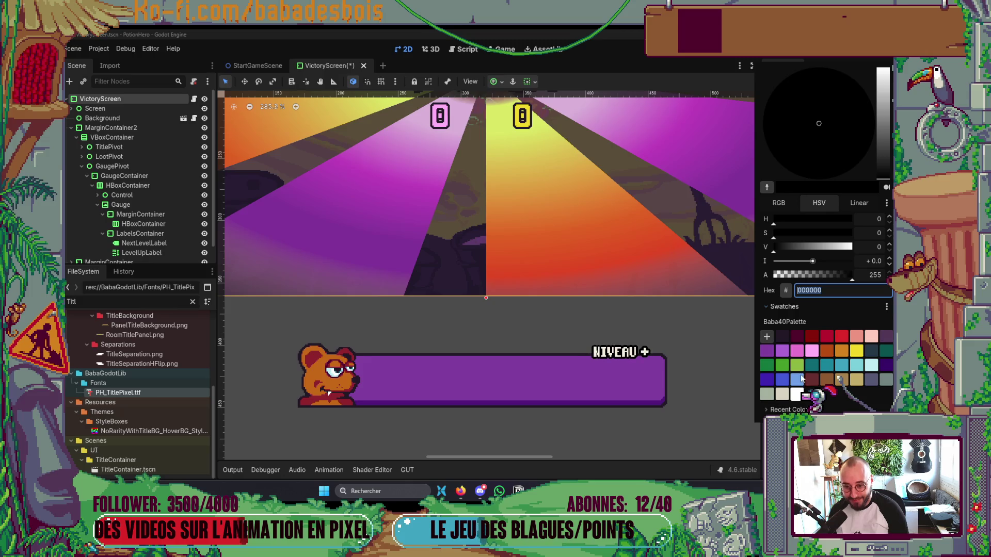
click(779, 370)
click(720, 413)
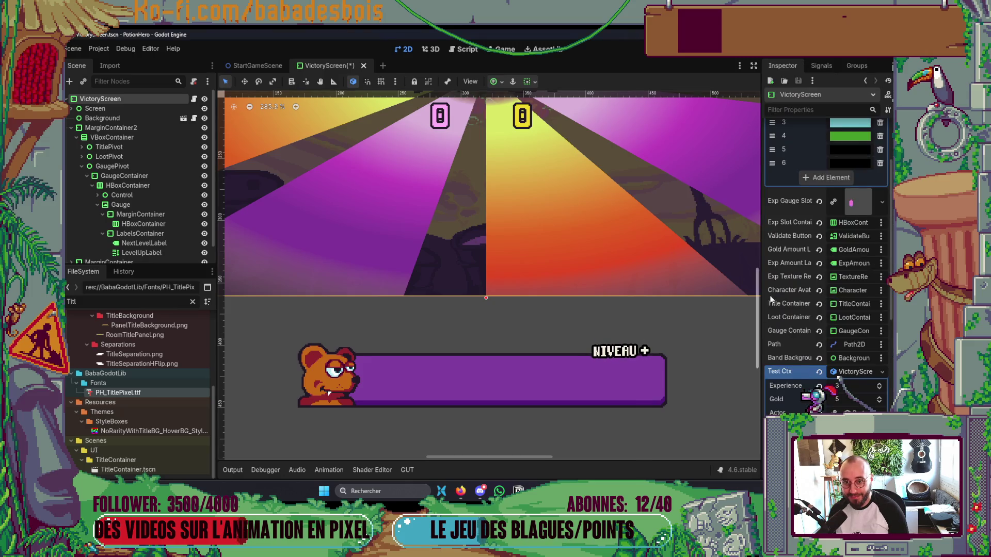
Set the sixth colour entry to blue.
scroll(789, 330, up, 3)
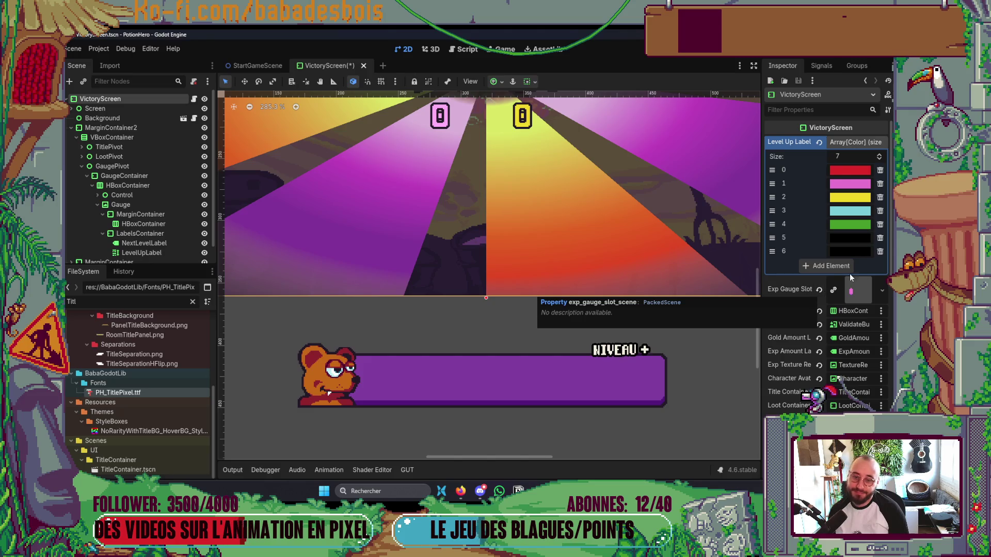
scroll(853, 248, down, 3)
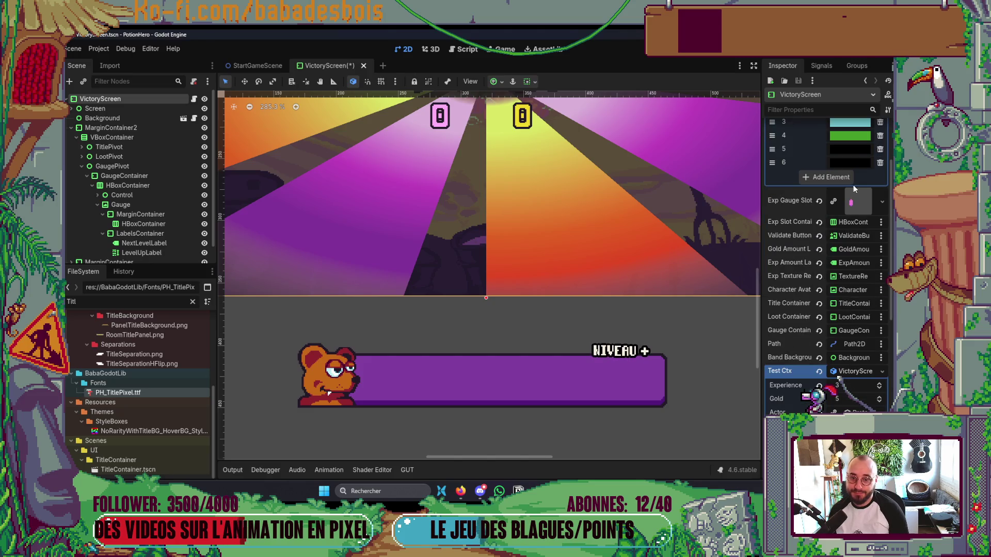
click(853, 152)
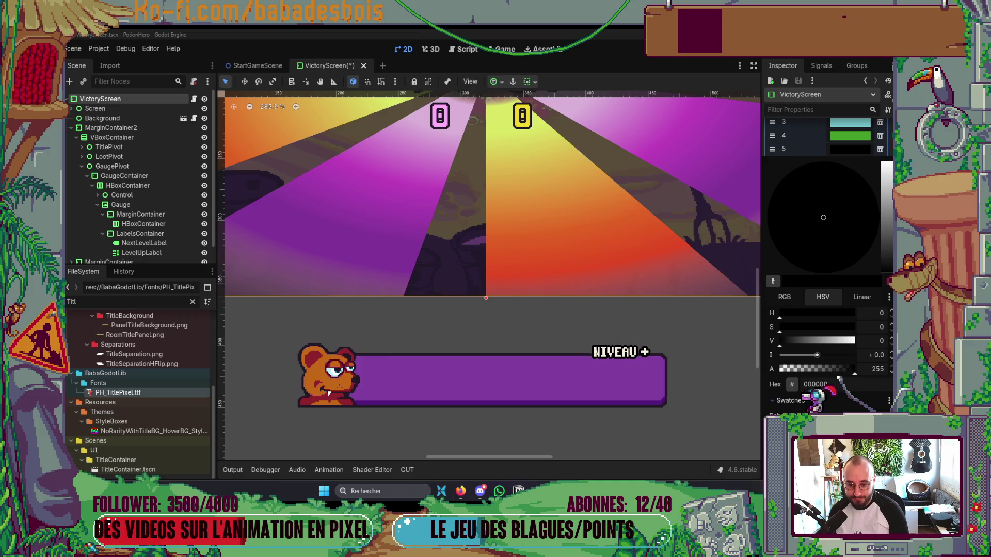
text(4257d3)
click(730, 448)
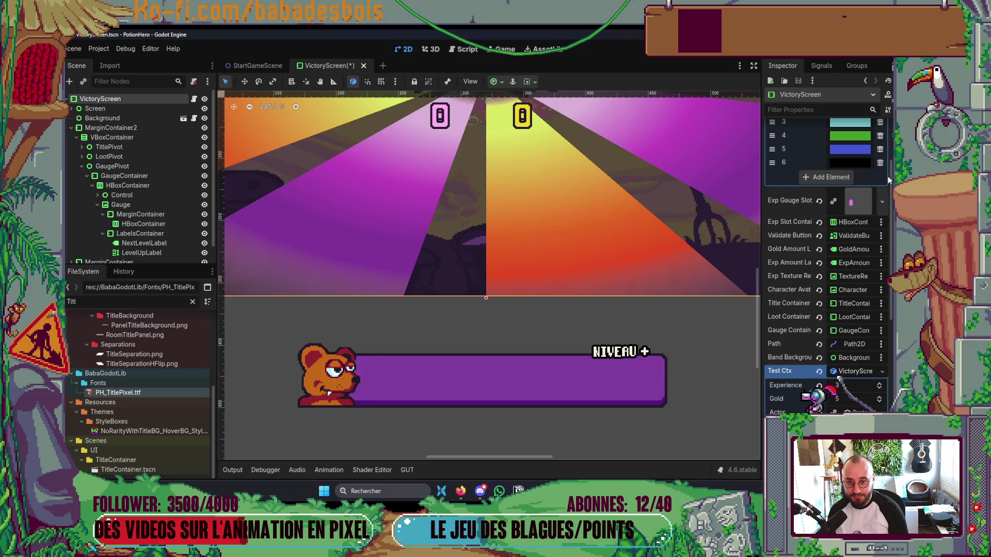
scroll(727, 402, up, 2)
scroll(695, 345, up, 4)
scroll(791, 261, up, 3)
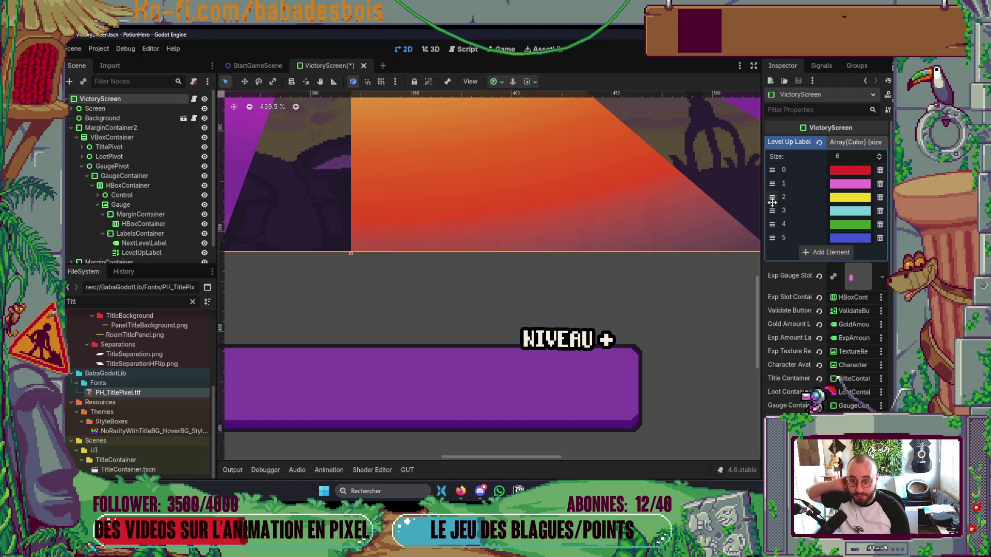
Add a seventh colour entry and make it orange.
click(879, 156)
click(846, 253)
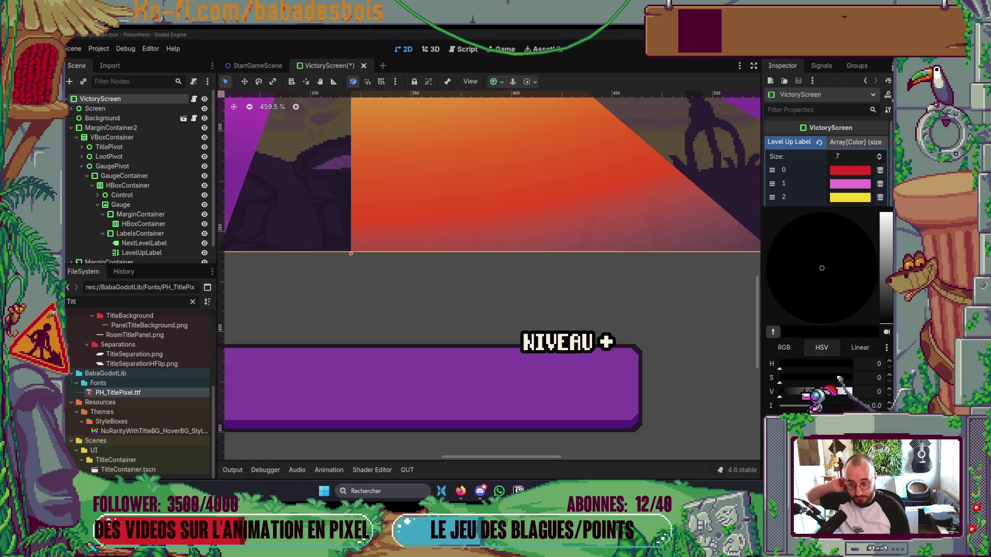
key(Escape)
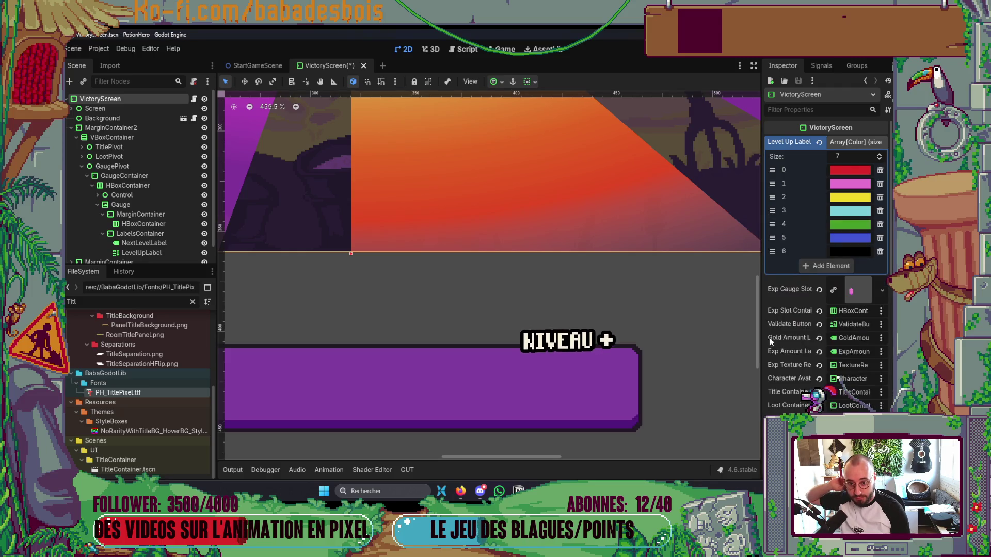
scroll(851, 165, down, 3)
click(849, 163)
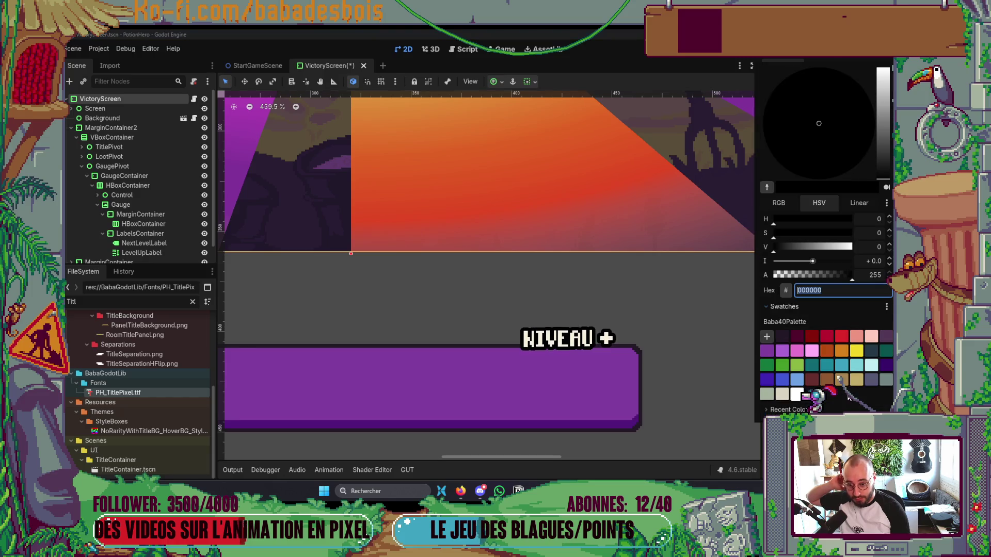
click(843, 355)
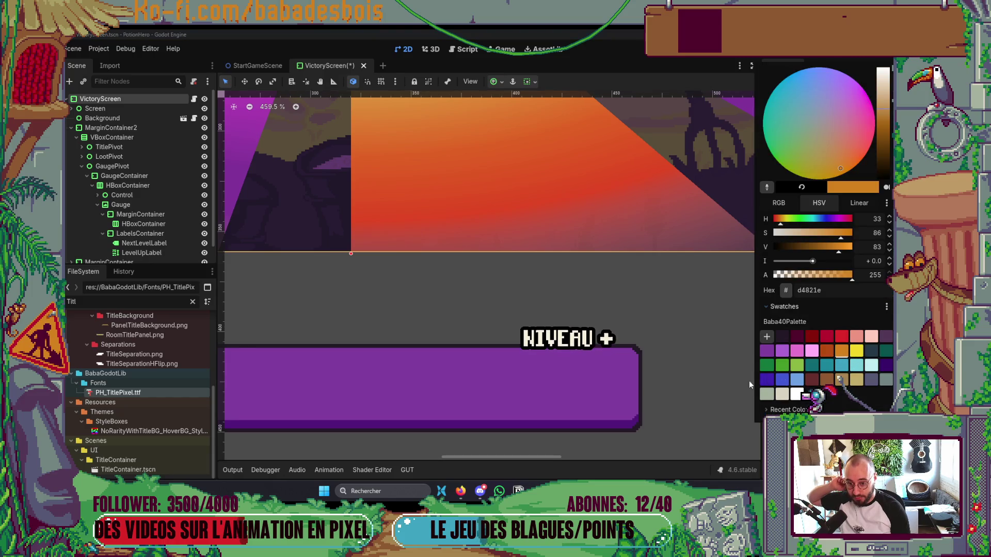
key(Escape)
scroll(808, 249, up, 3)
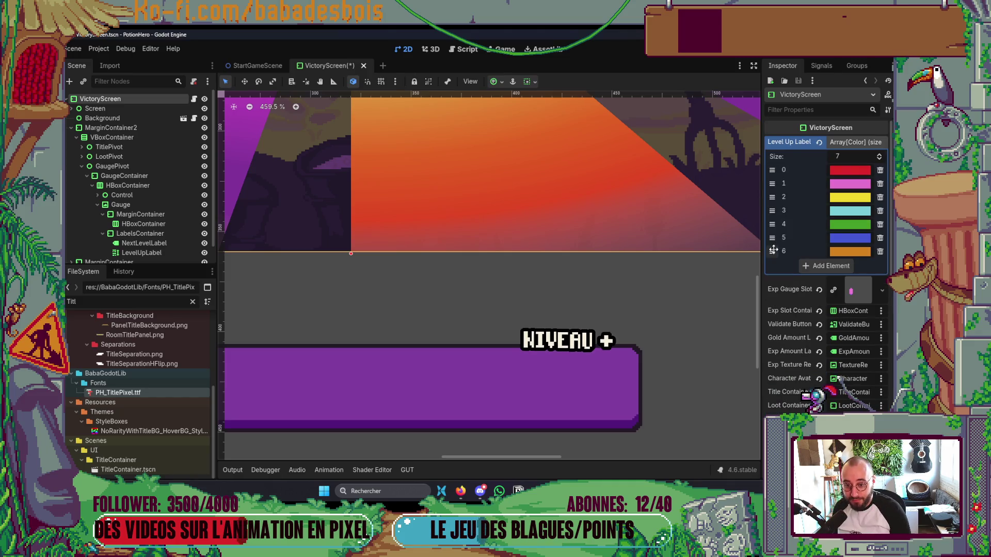
Drag orange to index 1 and green to index 3, then save VictoryScreen.
mouse_move(772, 251)
mouse_down()
mouse_move(772, 184)
mouse_move(772, 195)
mouse_up()
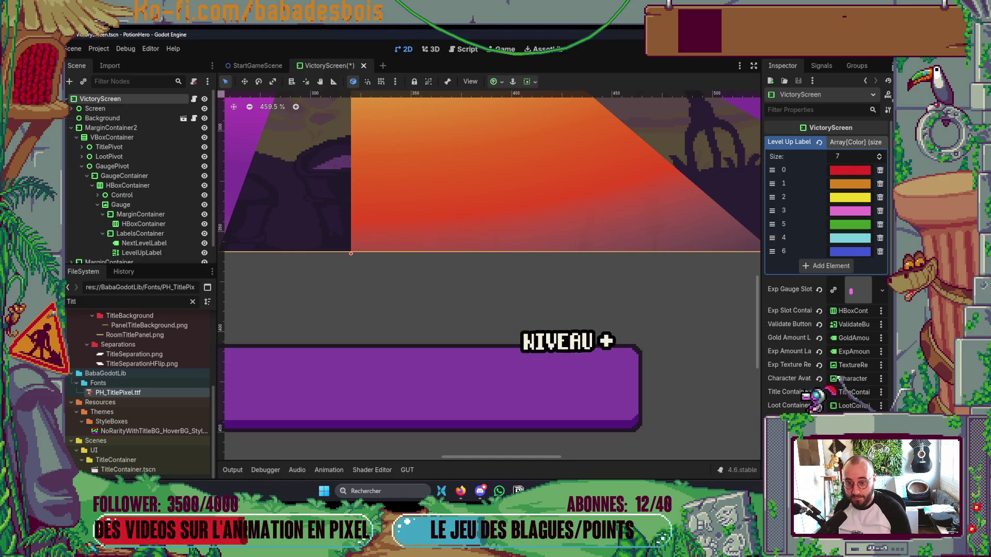
mouse_move(773, 239)
mouse_down()
mouse_move(772, 210)
mouse_move(772, 251)
mouse_up()
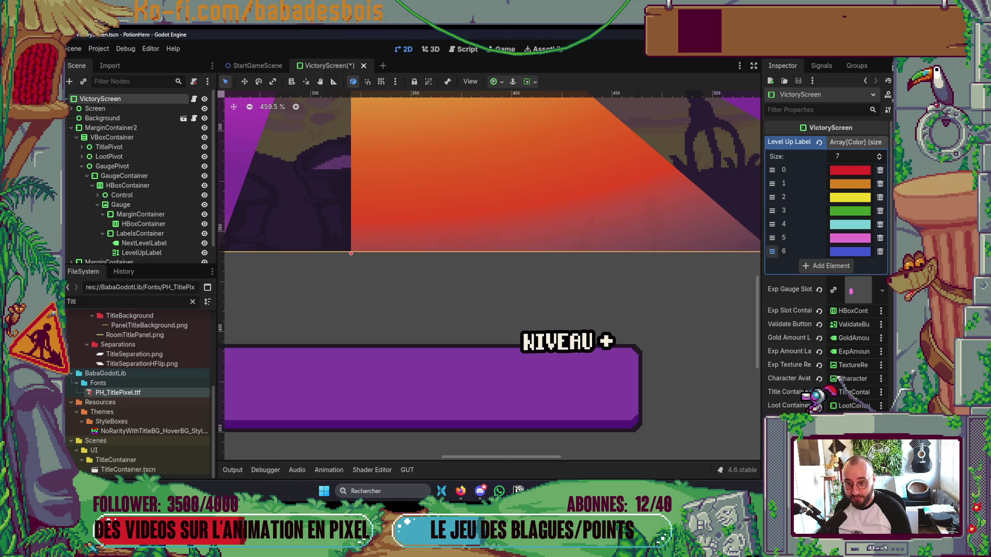
click(680, 383)
scroll(680, 380, down, 5)
drag(680, 370, 642, 348)
key(ctrl+s)
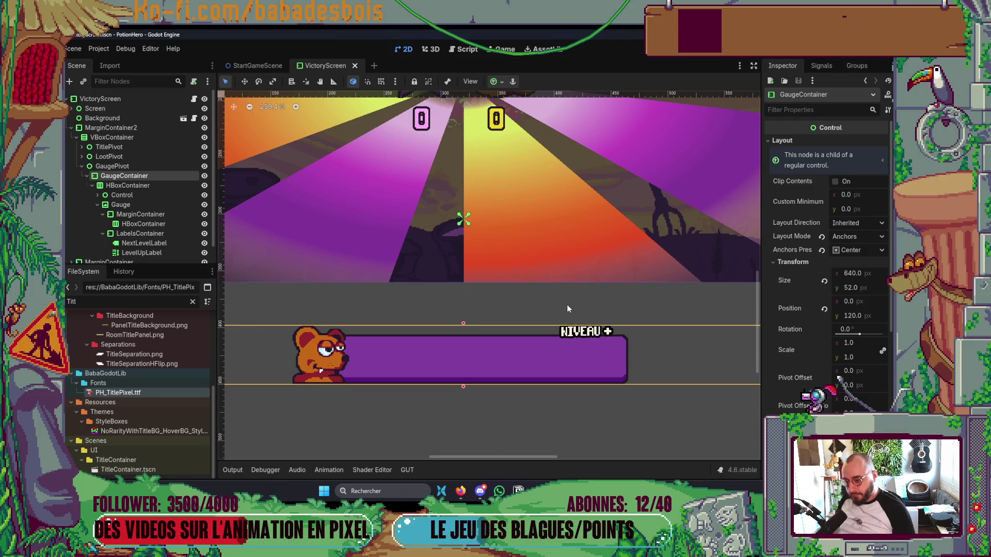
Zoom in on the gauge, then switch over to the Miro mockup window.
scroll(576, 325, up, 5)
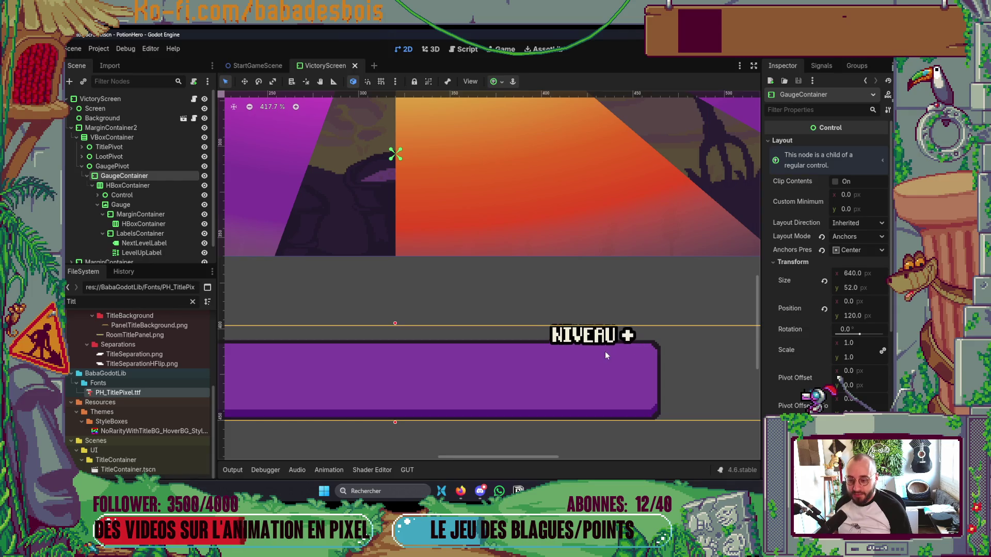
key(alt+Tab)
key(alt+Tab)
key(alt+Tab)
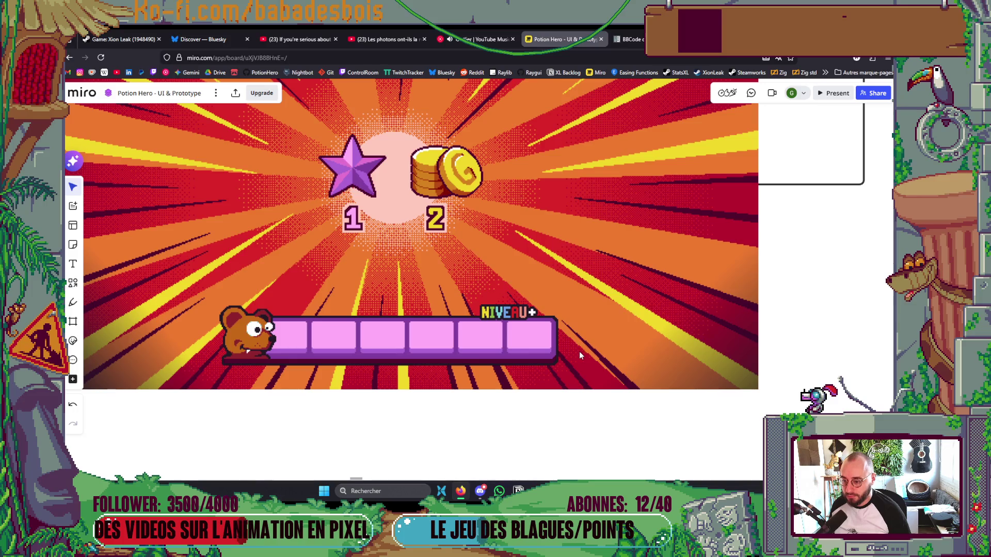
key(alt+Tab)
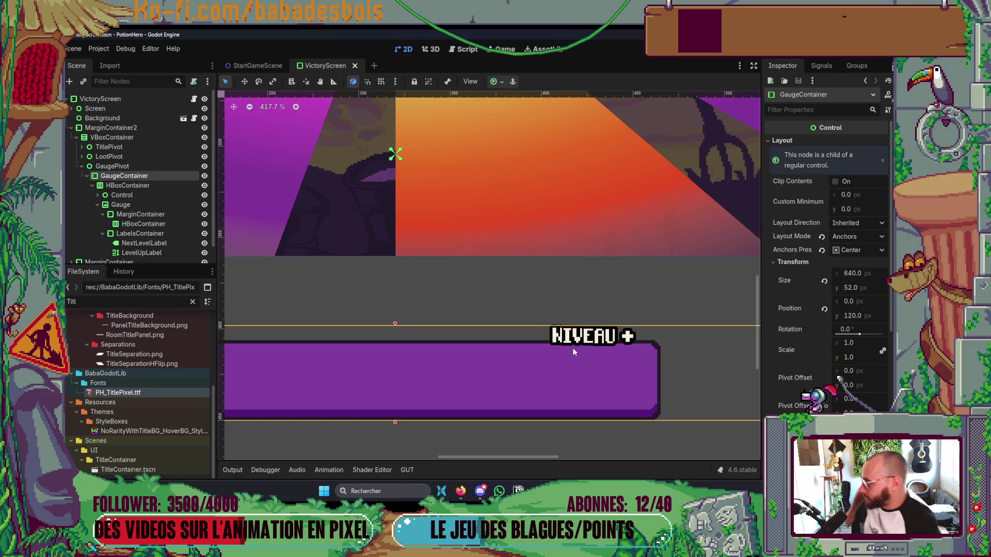
In Neovim, search the project files for 'Labl' in the file finder, then close it.
key(alt+Tab)
key(alt+Tab)
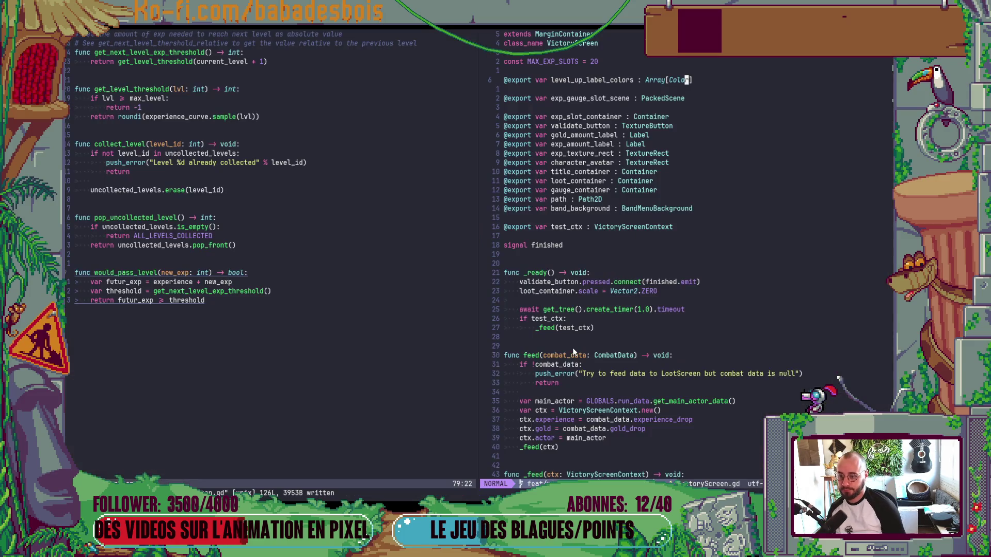
scroll(562, 140, down, 20)
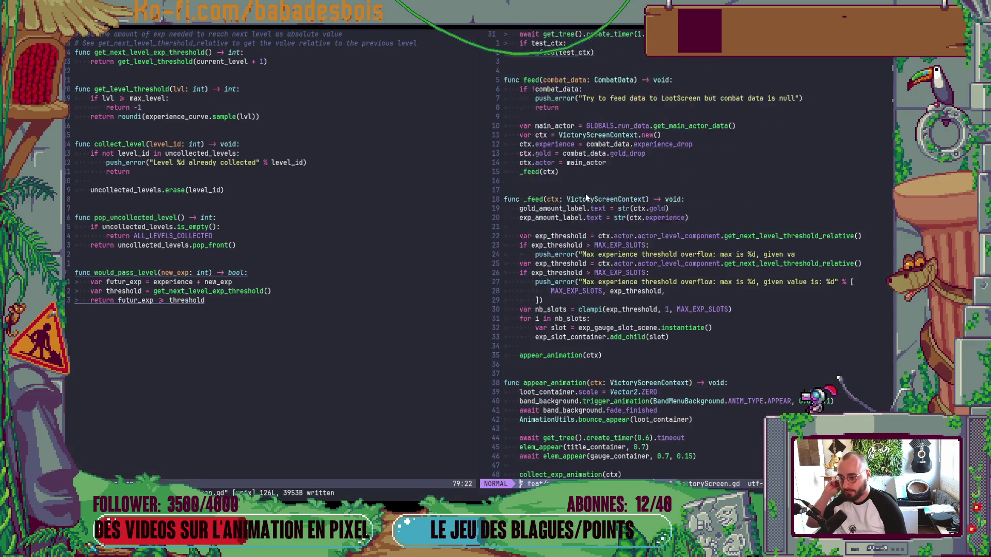
scroll(592, 238, down, 8)
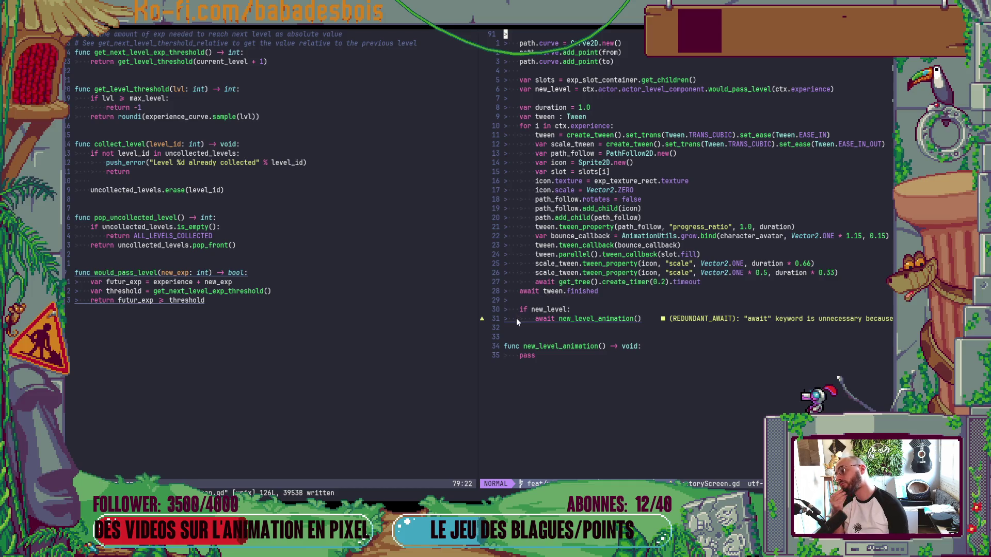
click(352, 359)
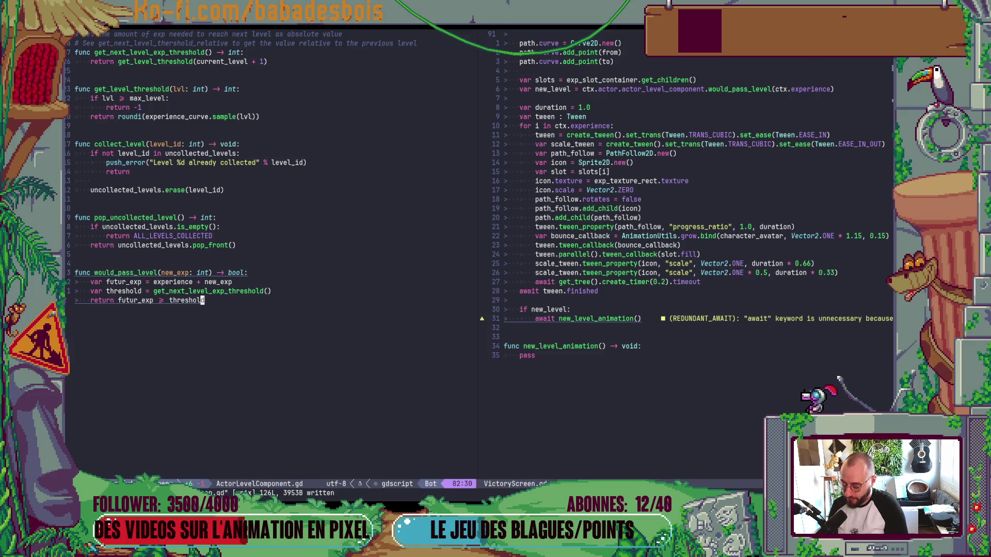
key(space)
key(f)
key(f)
text(Labl)
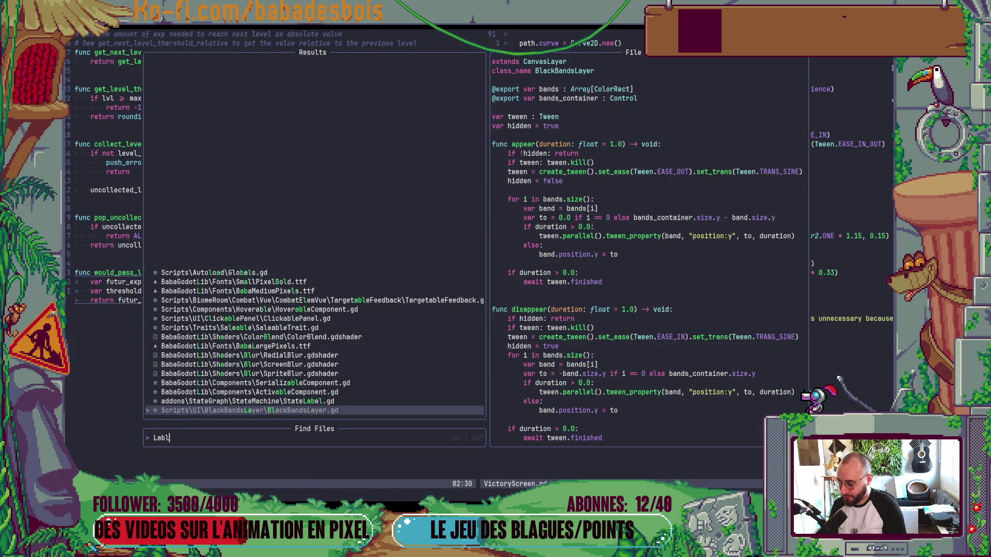
key(Escape)
List the project's script folders with oil in the left pane, then return to Godot.
key(minus)
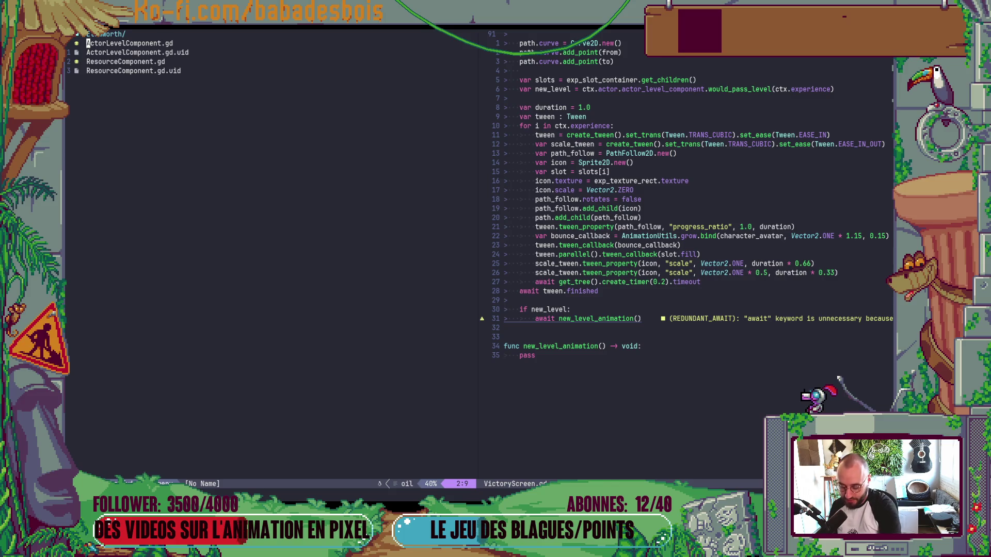
key(minus)
key(minus)
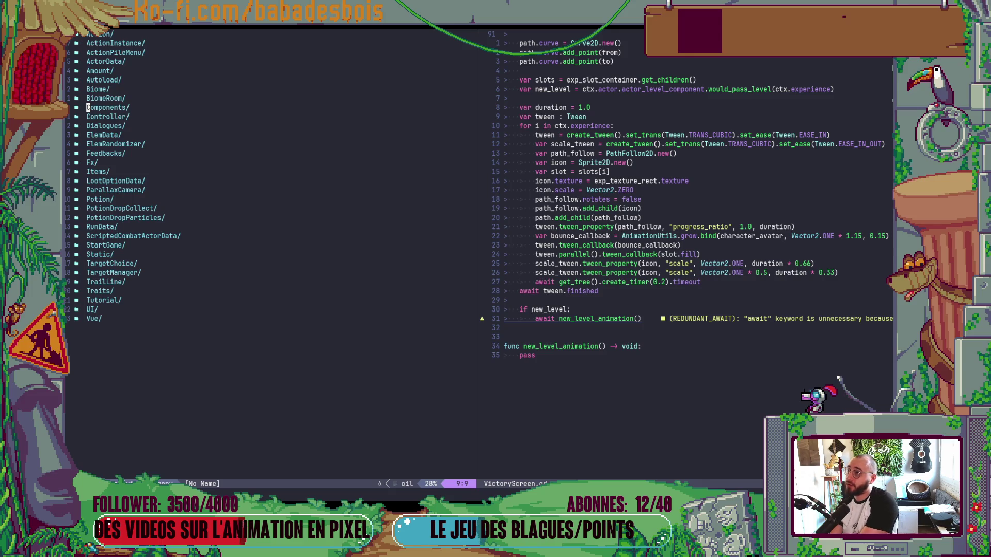
key(alt+Tab)
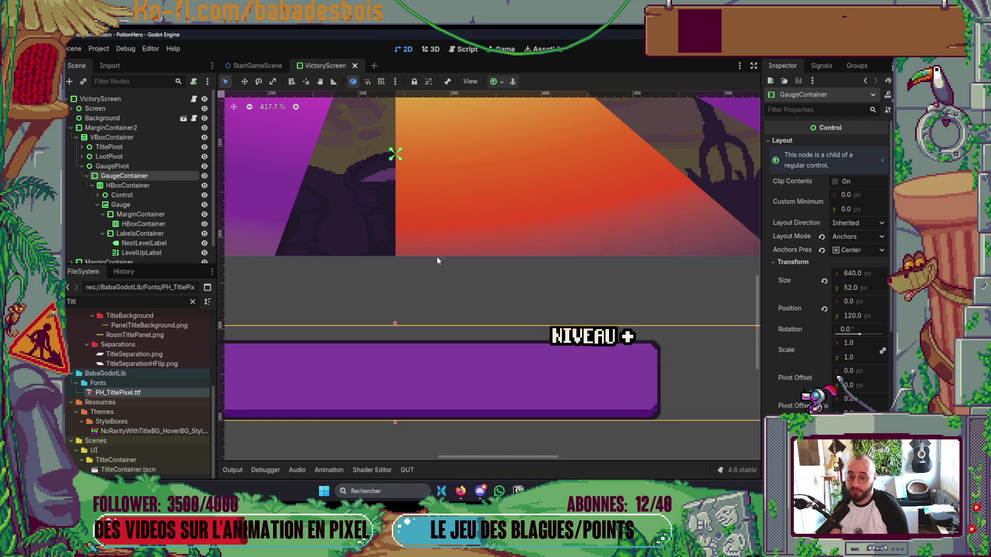
Collapse Transform, Layout and Theme Overrides, then select LevelUpLabel in the Scene tree.
click(809, 262)
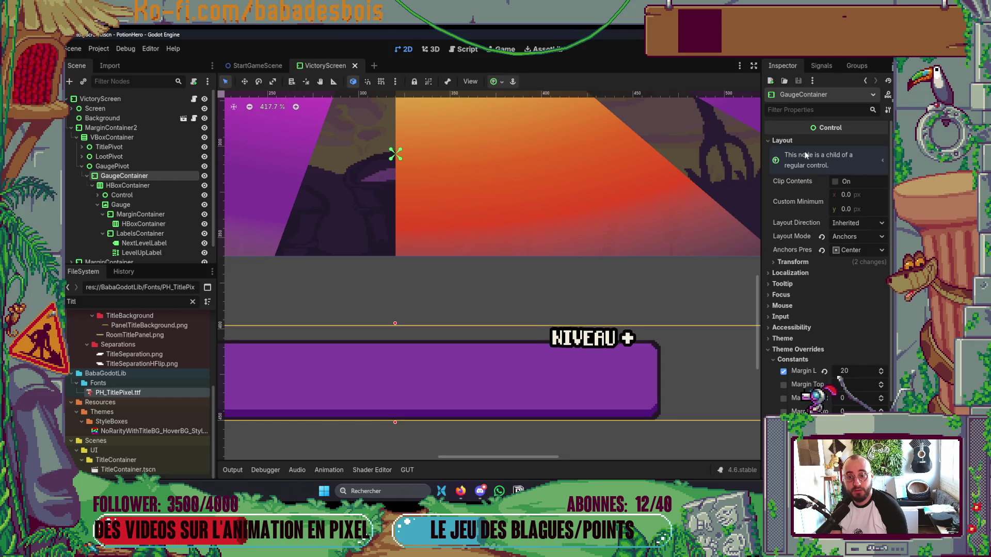
click(781, 140)
click(795, 227)
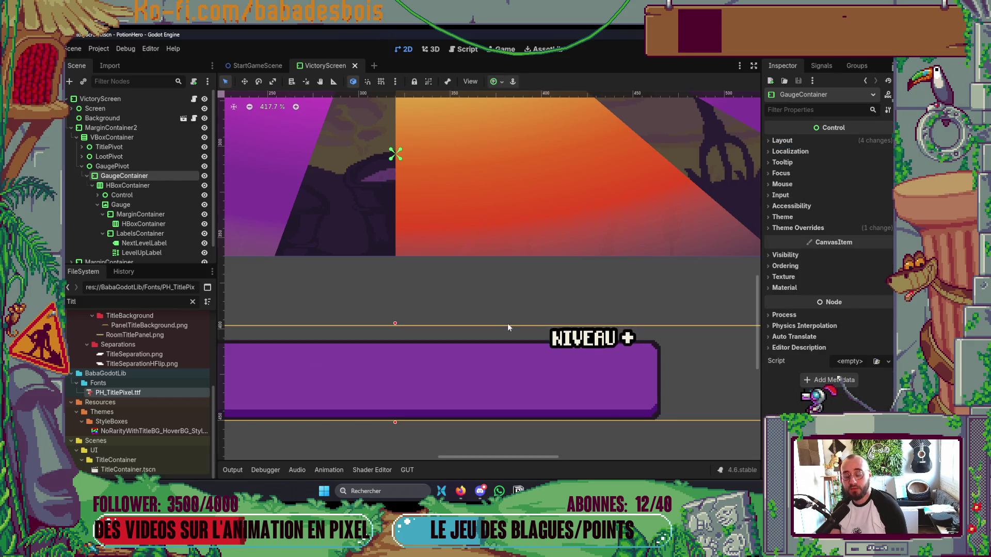
click(156, 253)
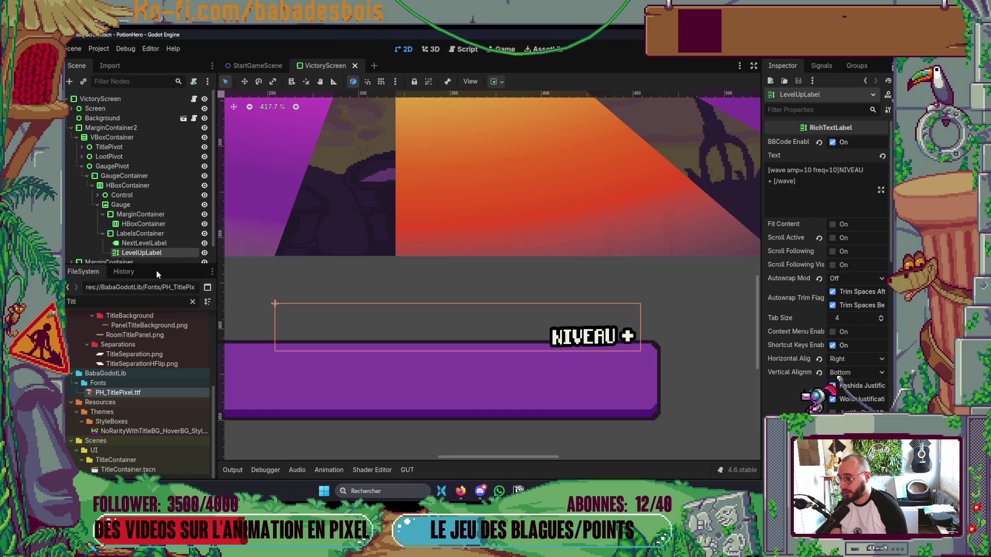
right_click(170, 252)
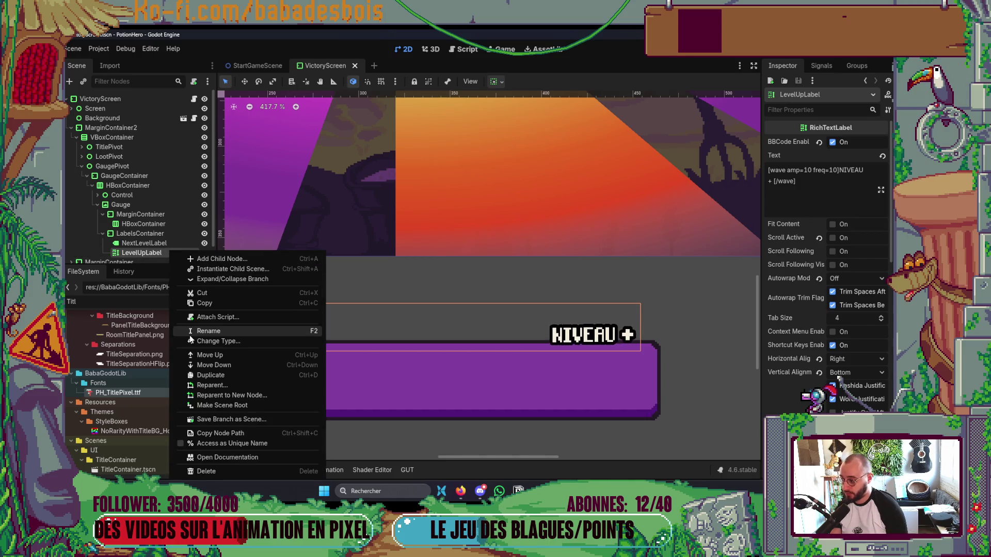
key(Escape)
key(alt+Tab)
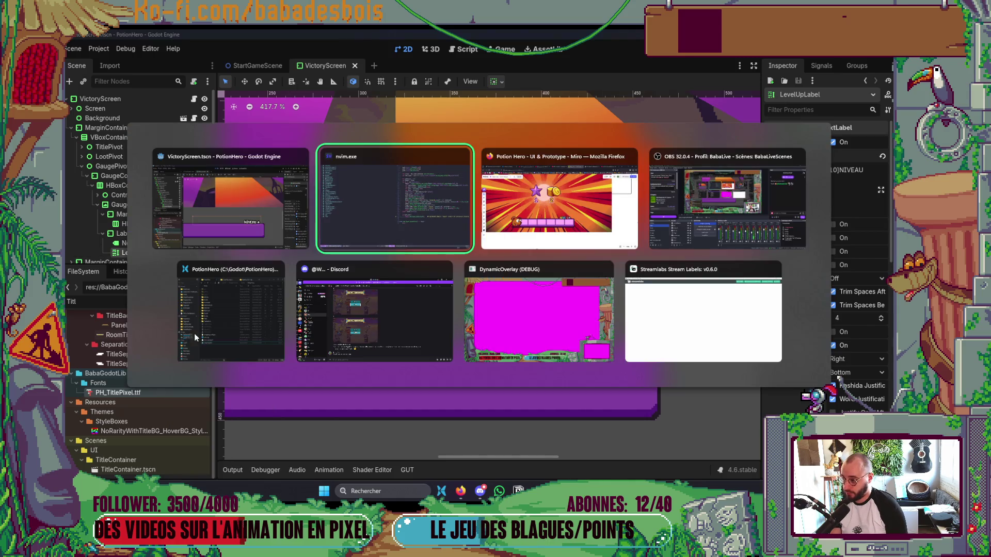
Enter the Static scripts folder in the oil file listing.
key(Escape)
key(space)
key(f)
key(f)
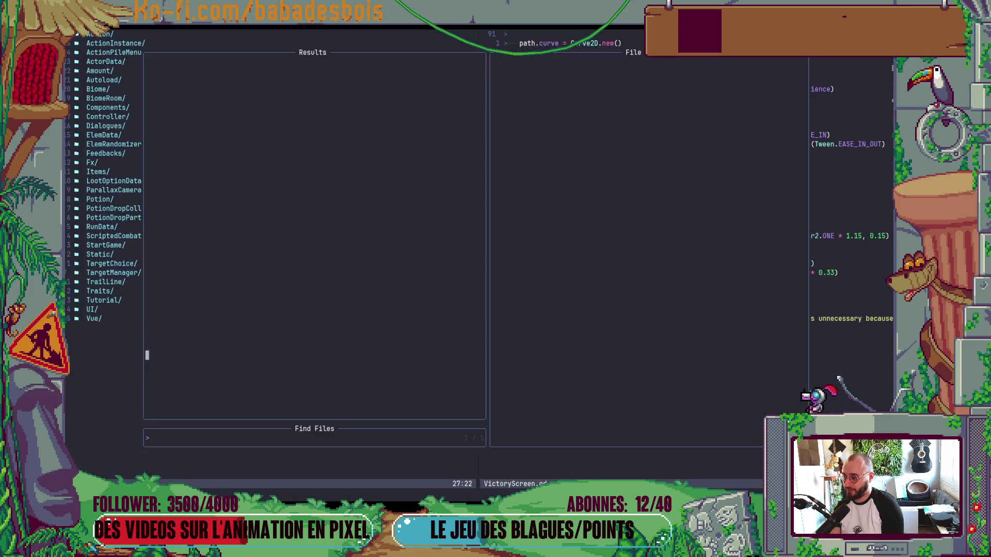
key(Escape)
key(k)
key(k)
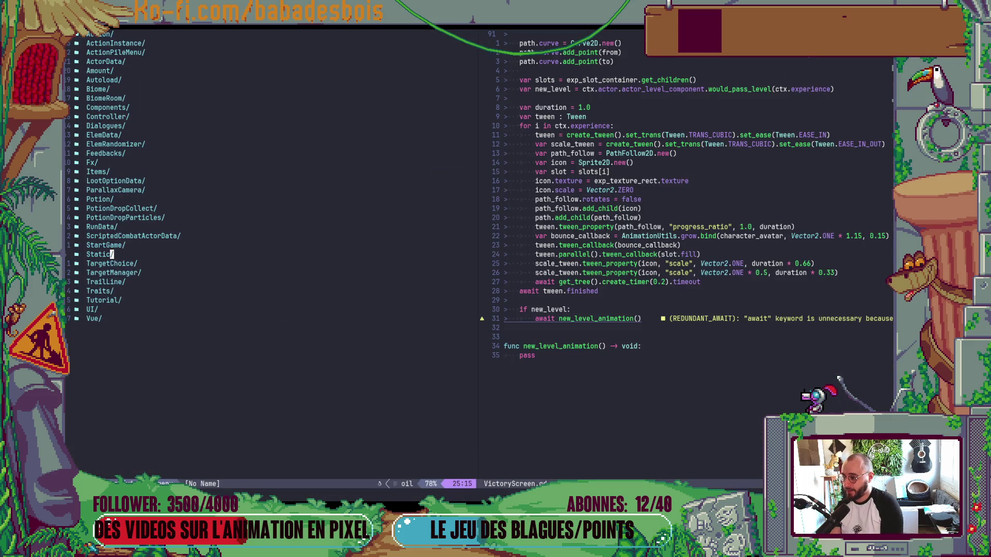
key(Return)
Create a new LabelUtils.gd file in Static and open it.
key(shift+o)
text(ils.gd)
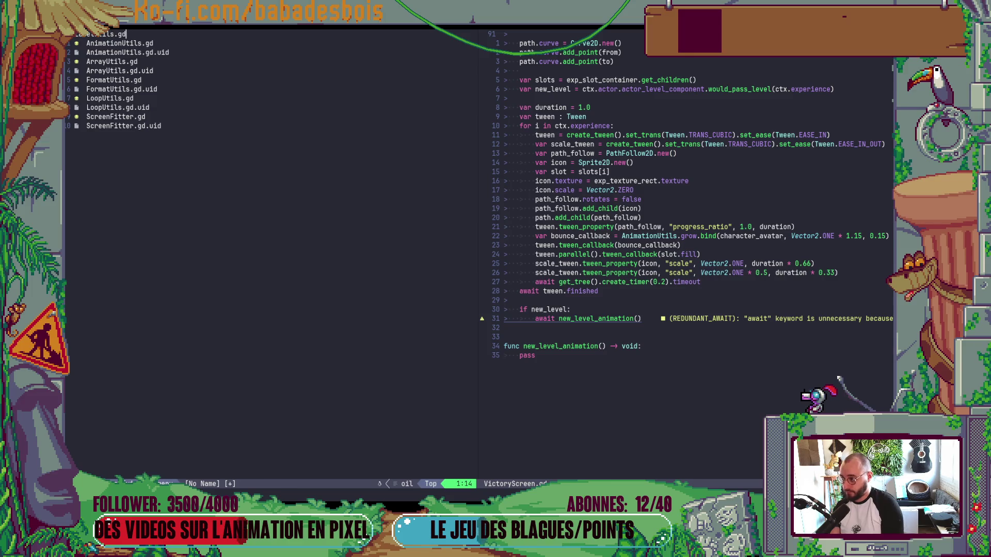
key(Escape)
text(:w)
key(Return)
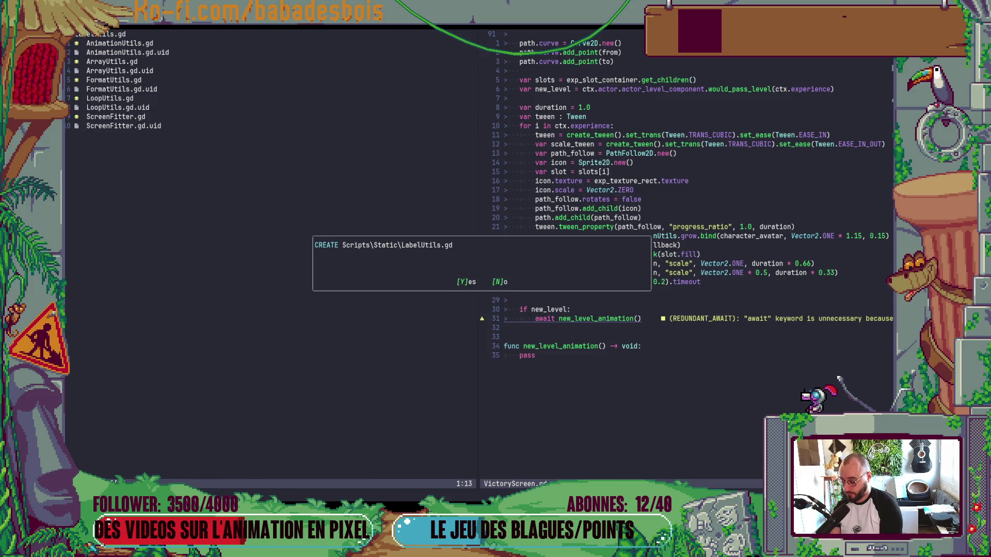
key(y)
key(Return)
Begin LabelUtils.gd with a 'func' line.
key(i)
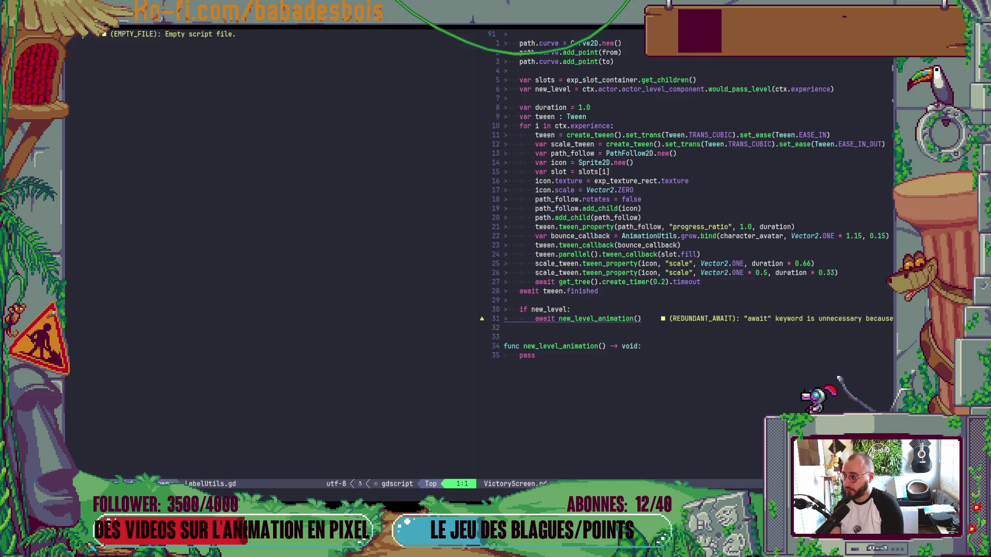
key(Return)
text(func)
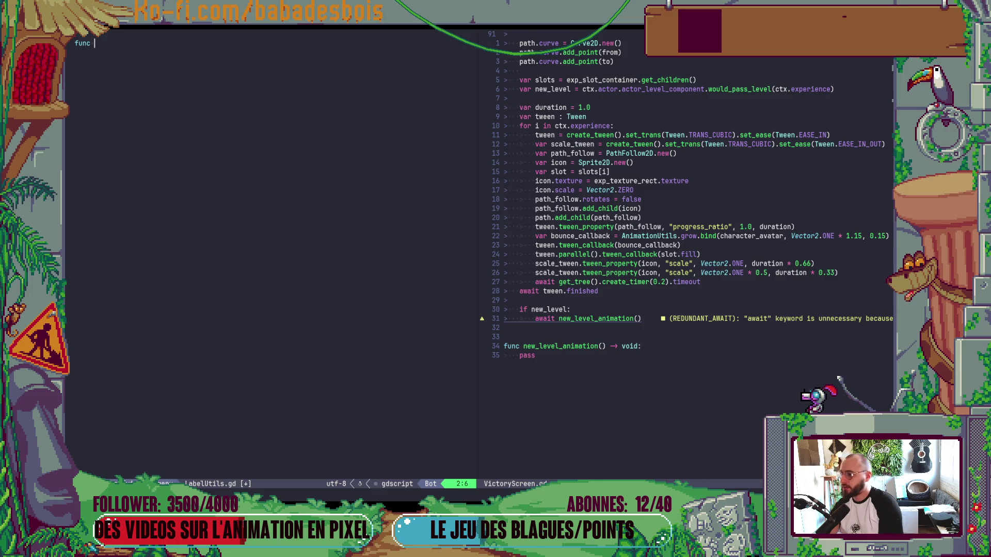
Write make_text_multicolor() -> void: with a pass placeholder body.
text(make)
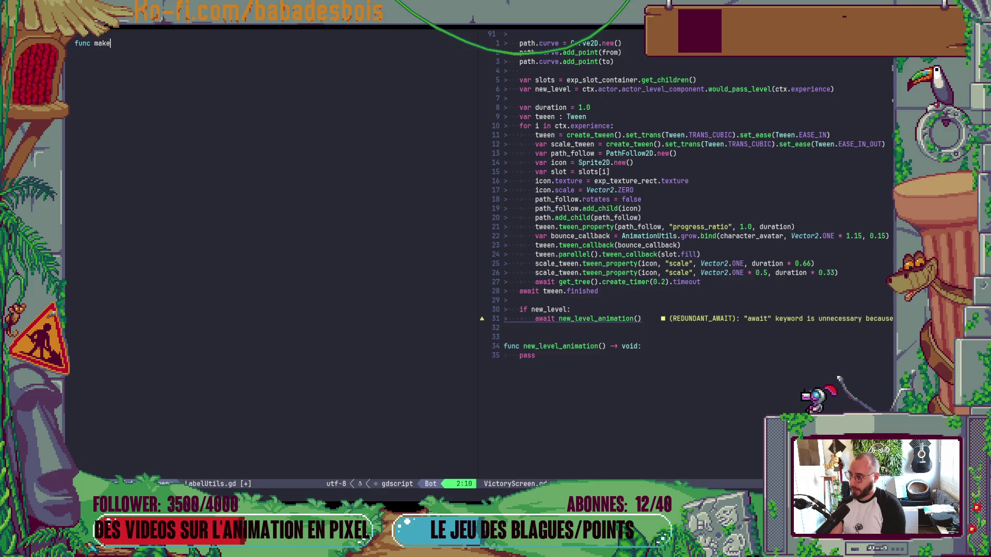
text(_text)
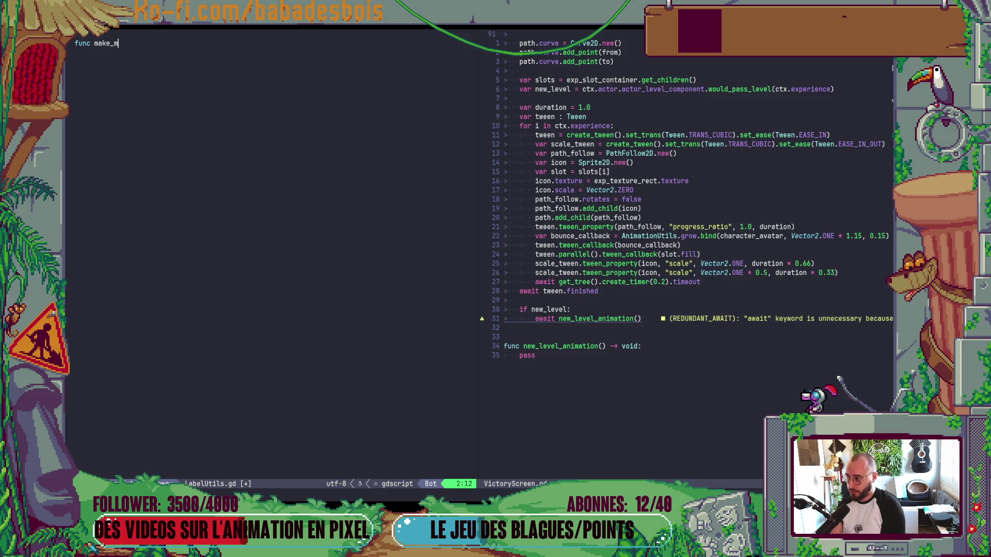
text(_multic)
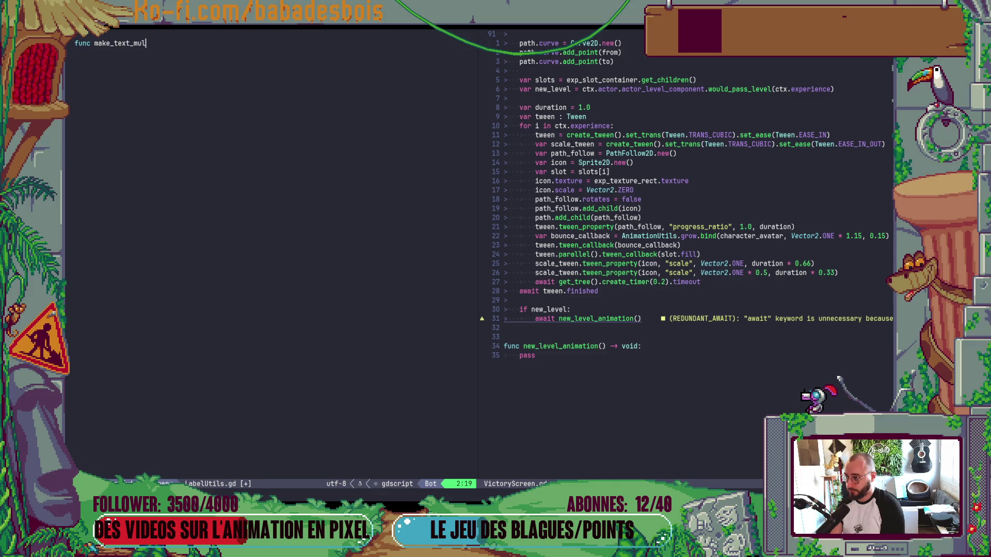
text(olor())
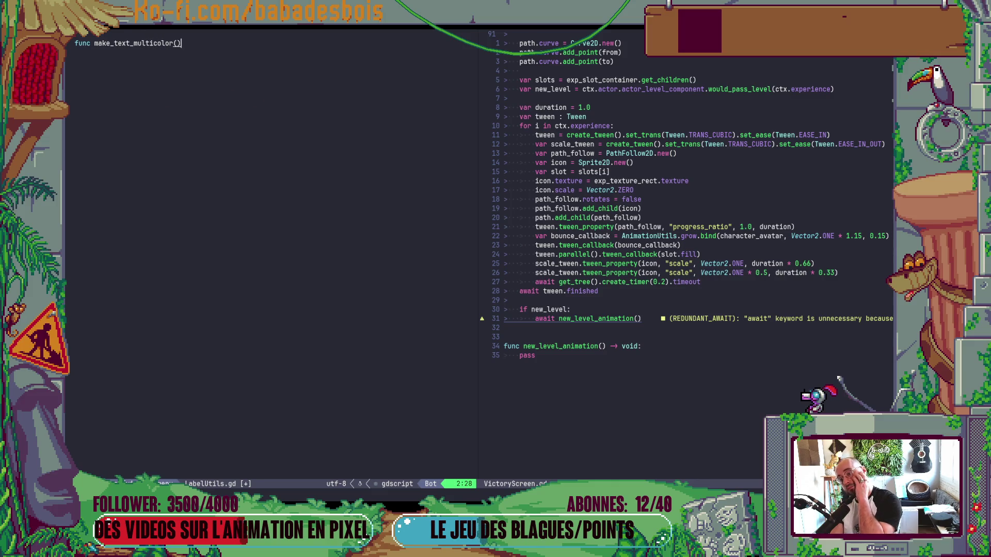
text( -> void:)
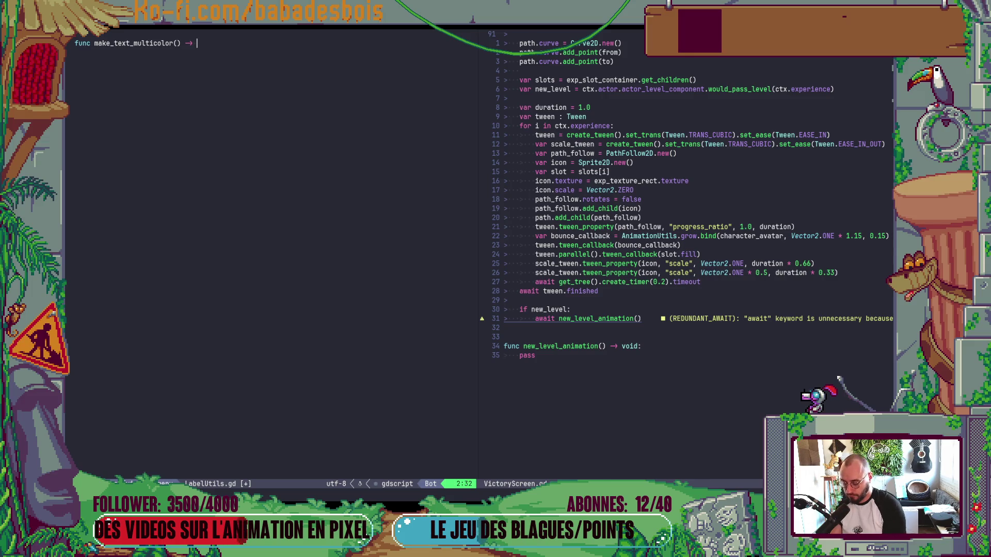
key(Return)
key(Escape)
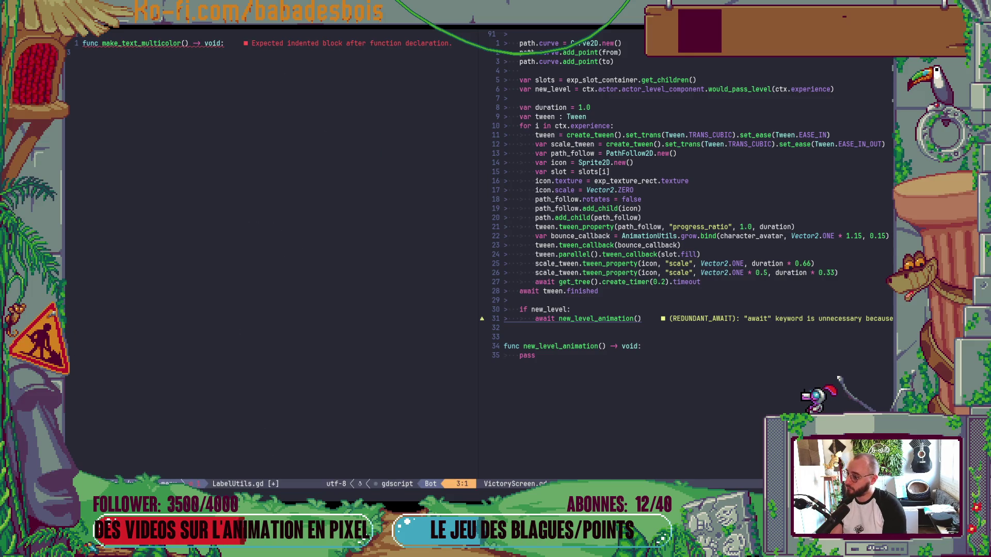
key(c)
key(c)
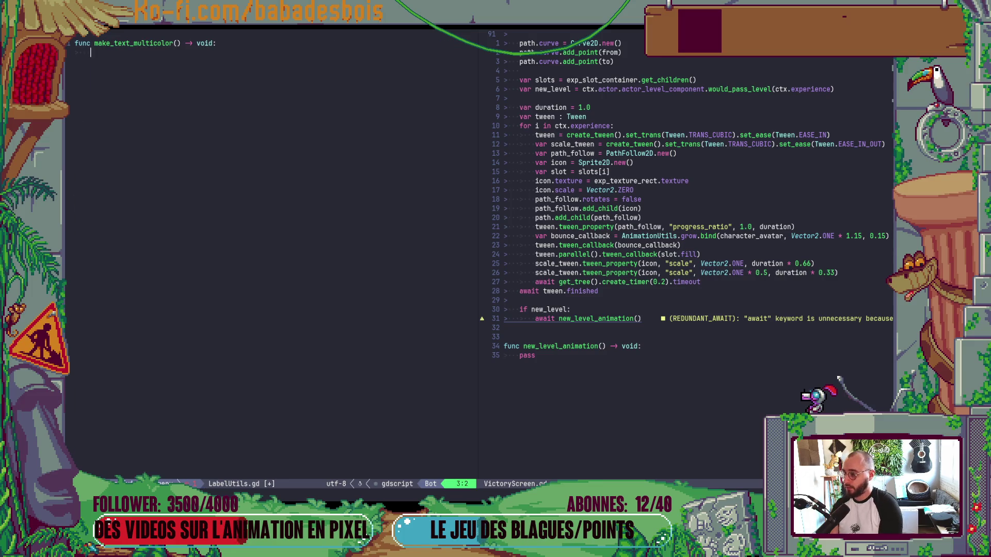
text(pass)
key(Escape)
Give the function the parameters text: String, colors: Array[Color].
key(k)
key(W)
key(W)
key(b)
key(h)
key(h)
key(space)
text(k)
text(')
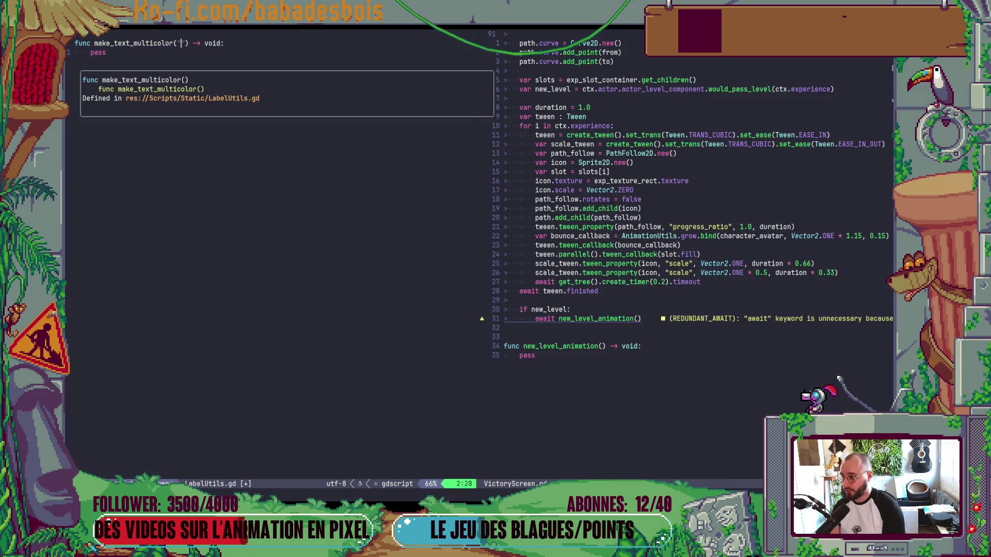
key(BackSpace)
key(BackSpace)
text(text: )
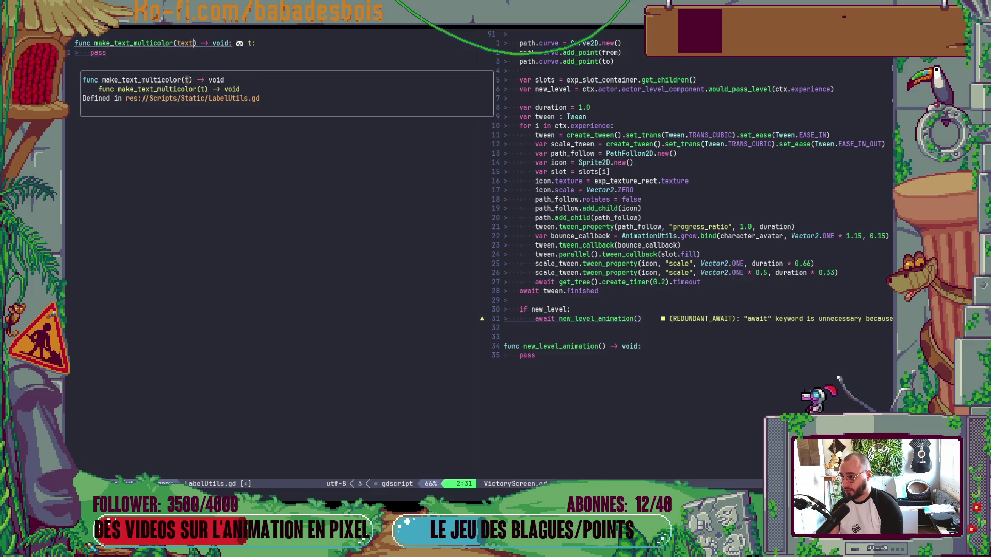
text(String,)
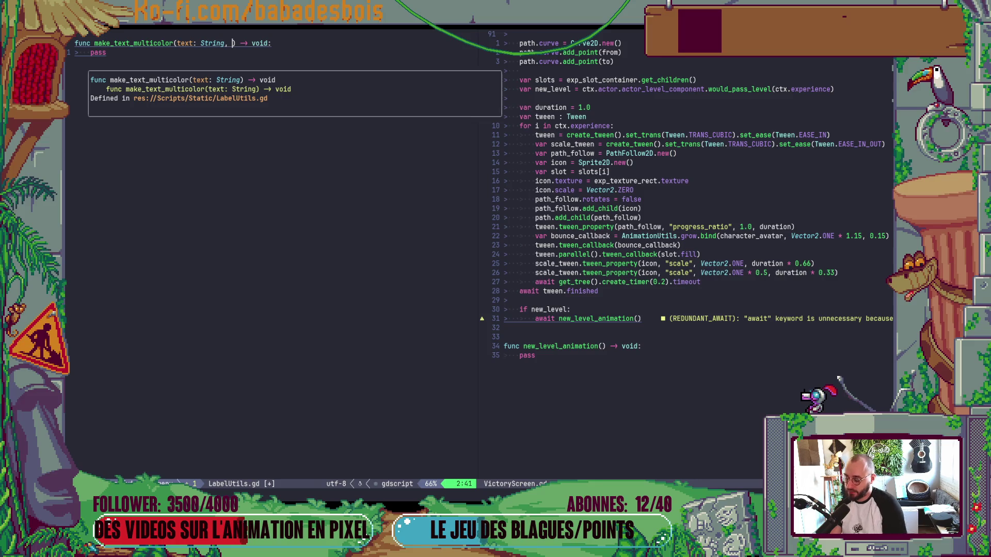
text(colors: A)
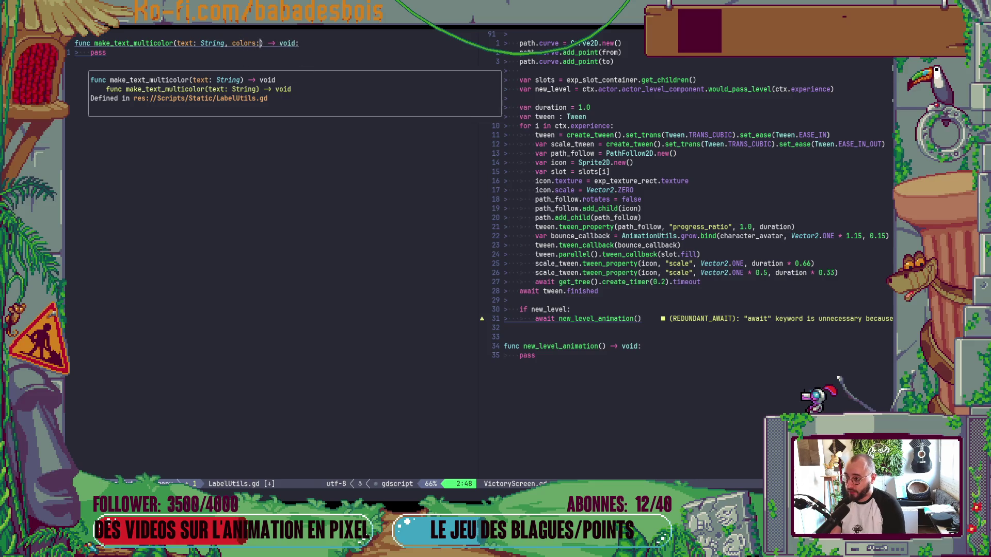
text(rrai)
text(y[Color])
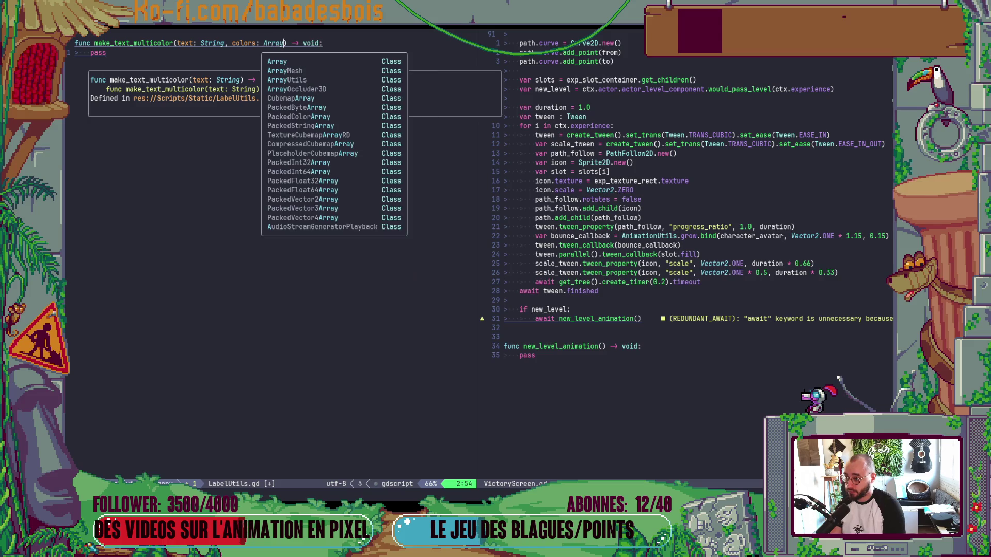
text(rray[)
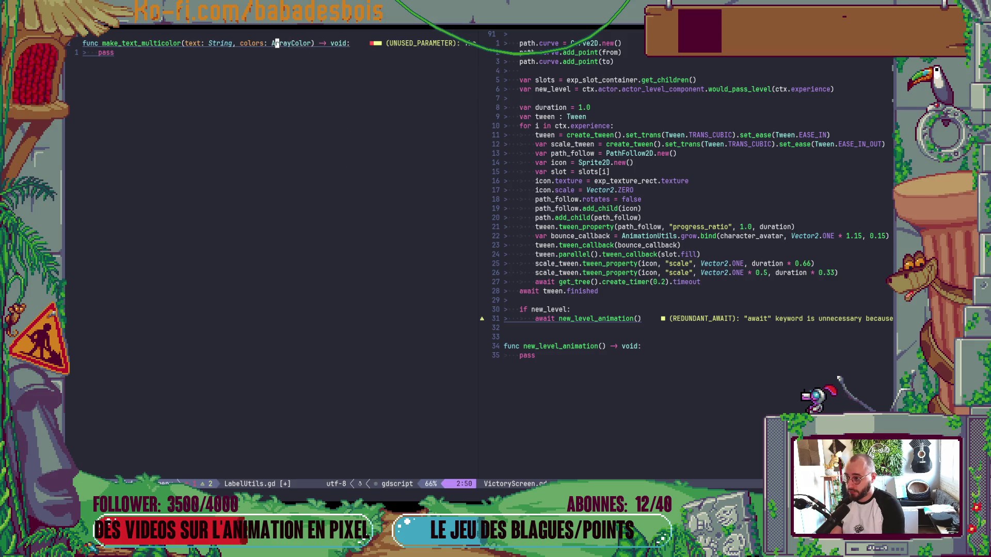
text(C)
key(Right)
key(Right)
key(Right)
text(])
Change the return type from void to String and save LabelUtils.gd.
key(Escape)
key(w)
key(w)
key(w)
text(cwString)
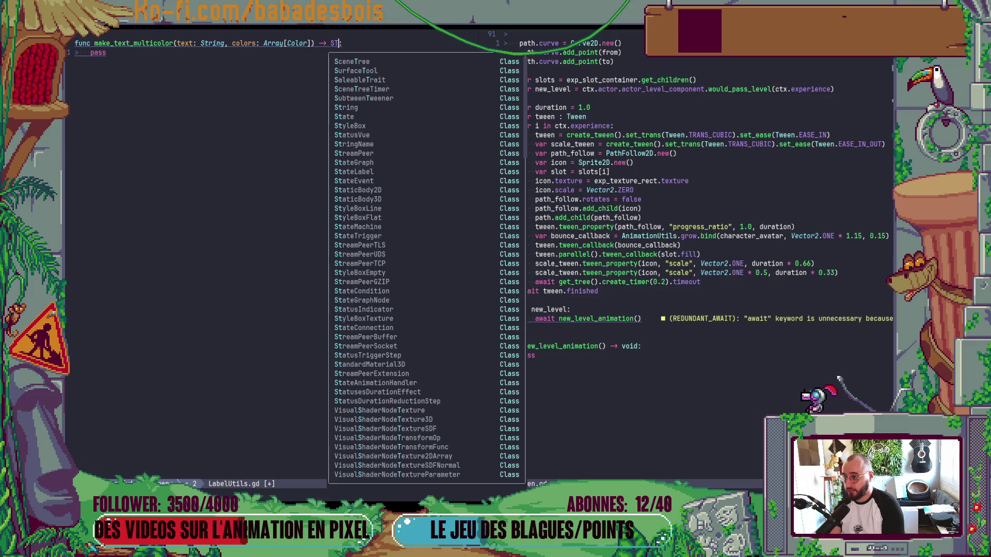
key(Escape)
text(:w)
key(Return)
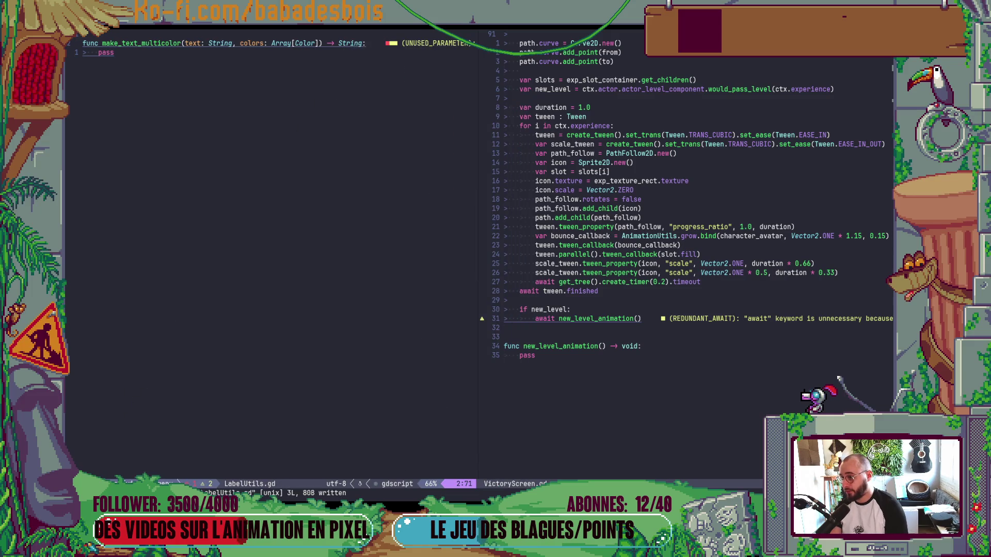
Replace pass with an empty 'for letter in text:' loop.
key(j)
key(asciicircum)
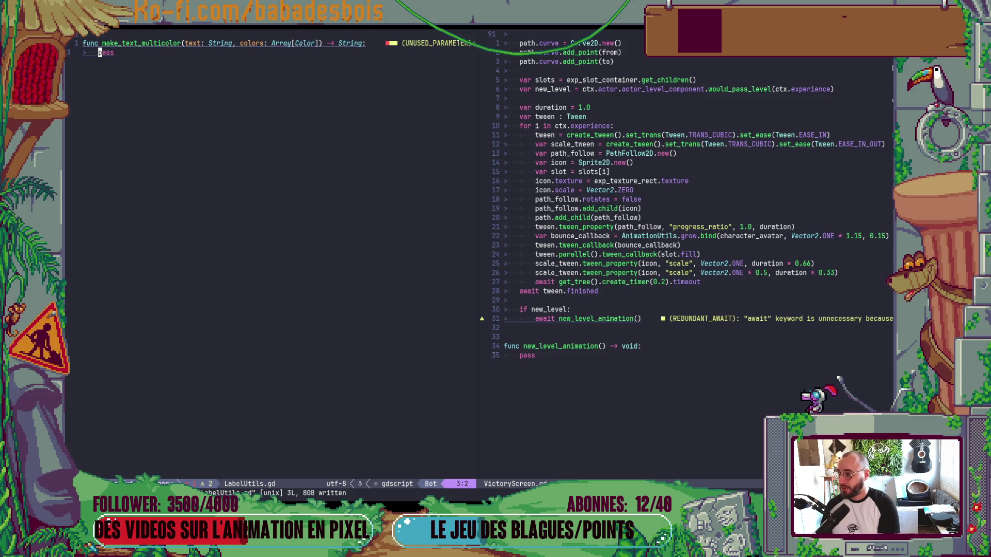
key(c)
key(c)
text(while)
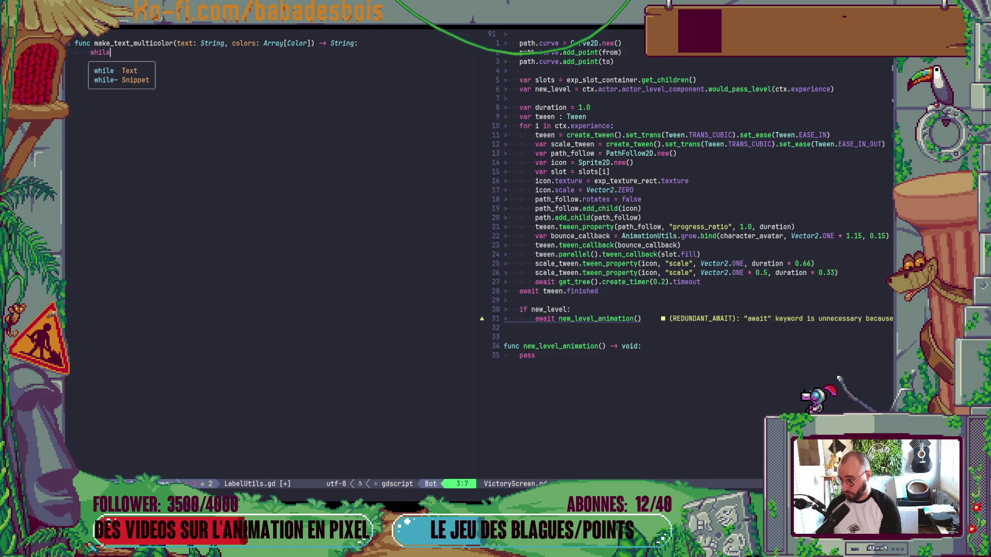
key(BackSpace)
key(BackSpace)
key(BackSpace)
text(for let)
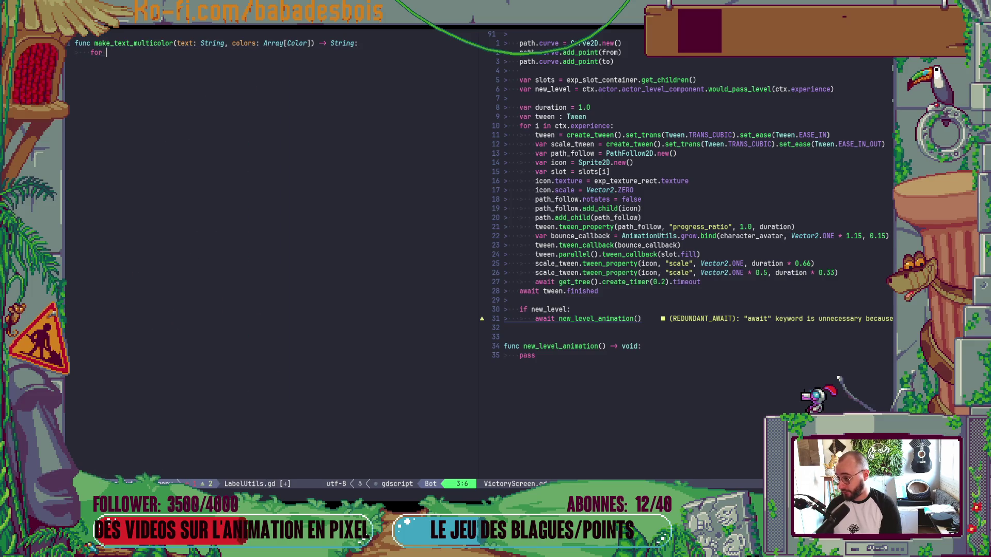
text(ter in )
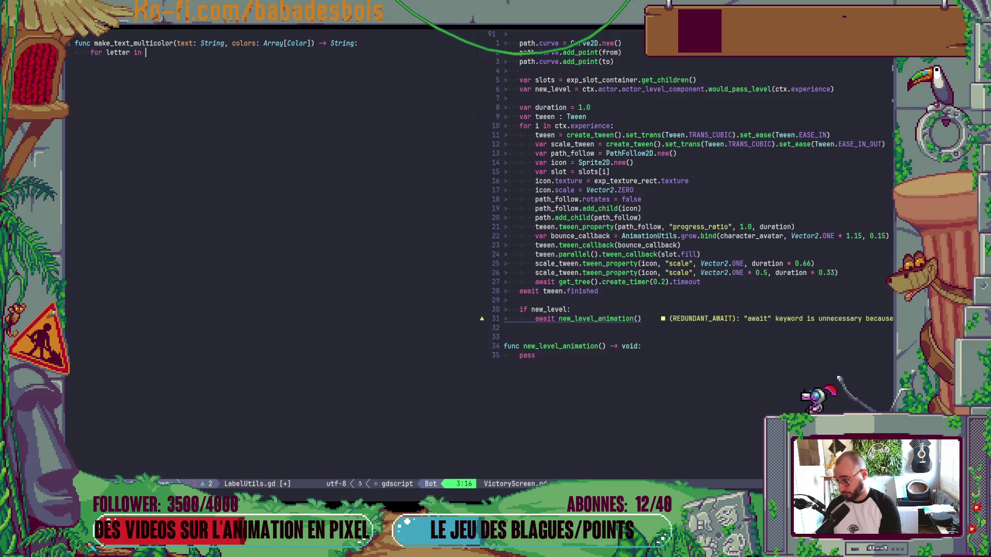
text(text)
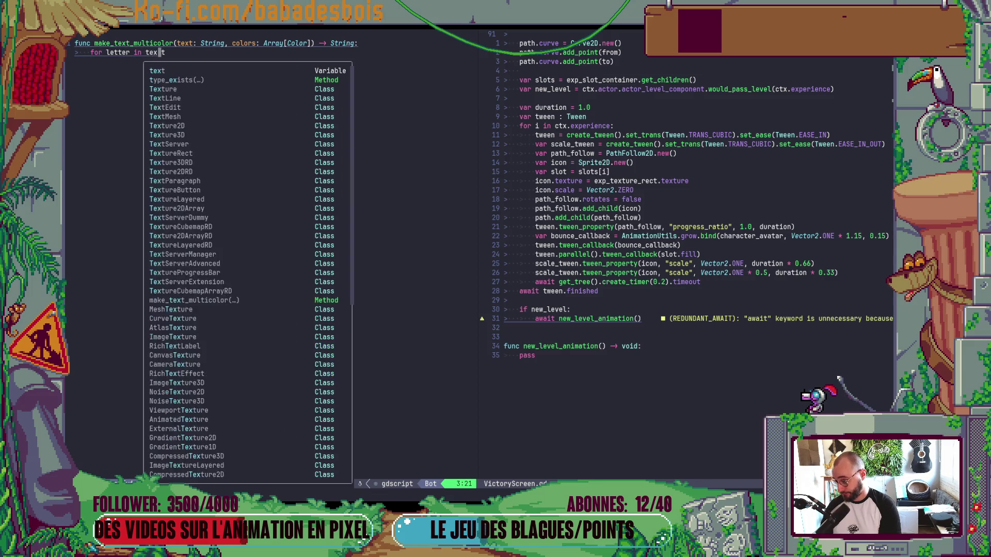
text(:)
key(Return)
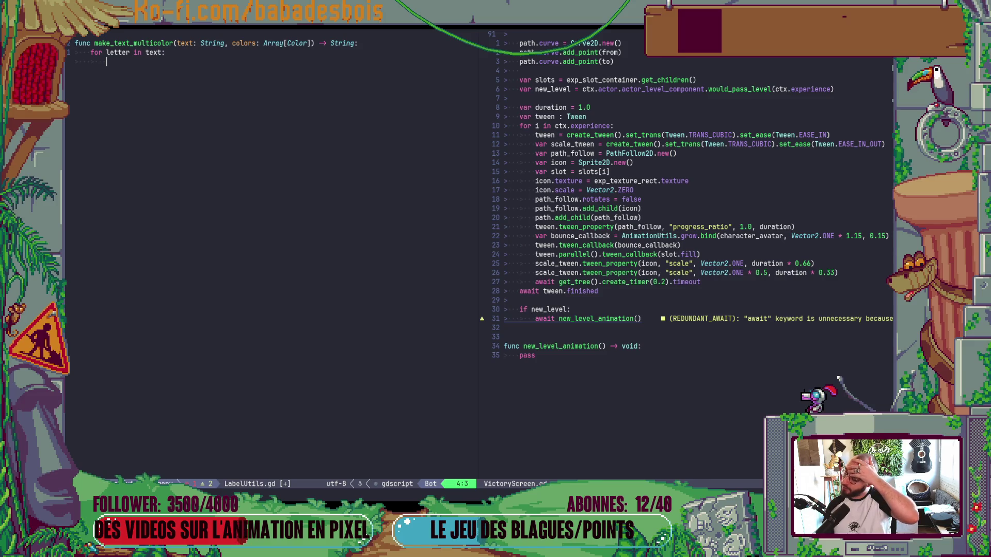
key(Escape)
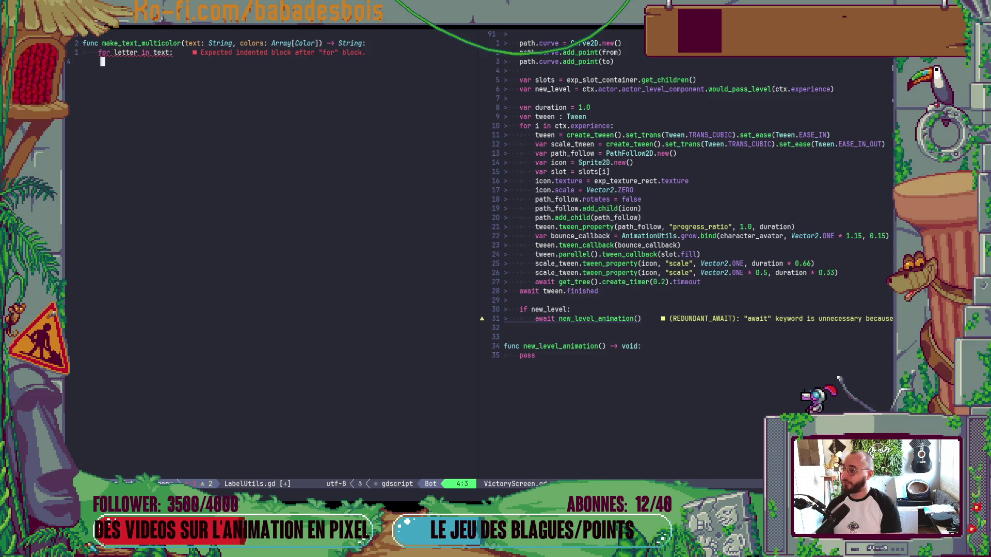
Add 'var result = text' above the loop and look up the String documentation.
click(115, 52)
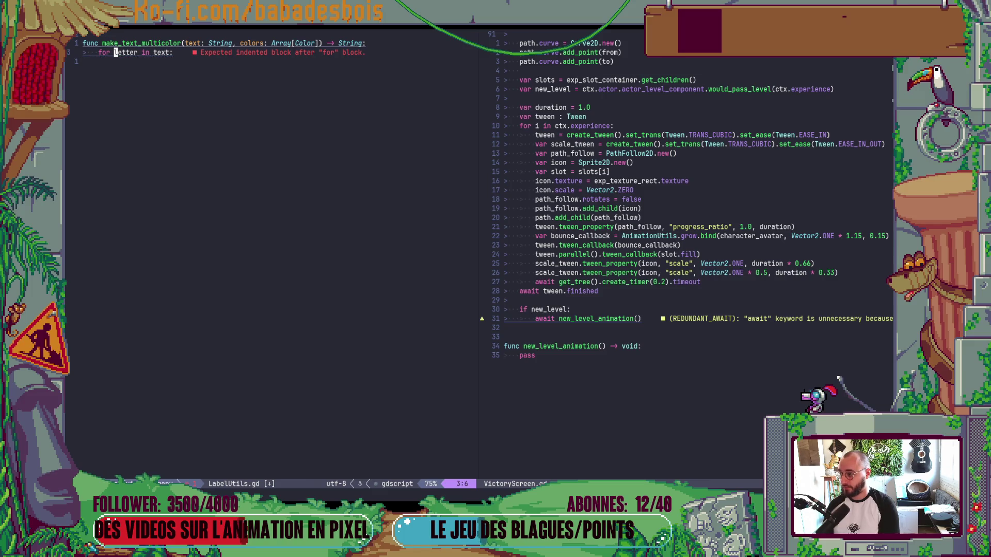
key(shift+o)
text(var )
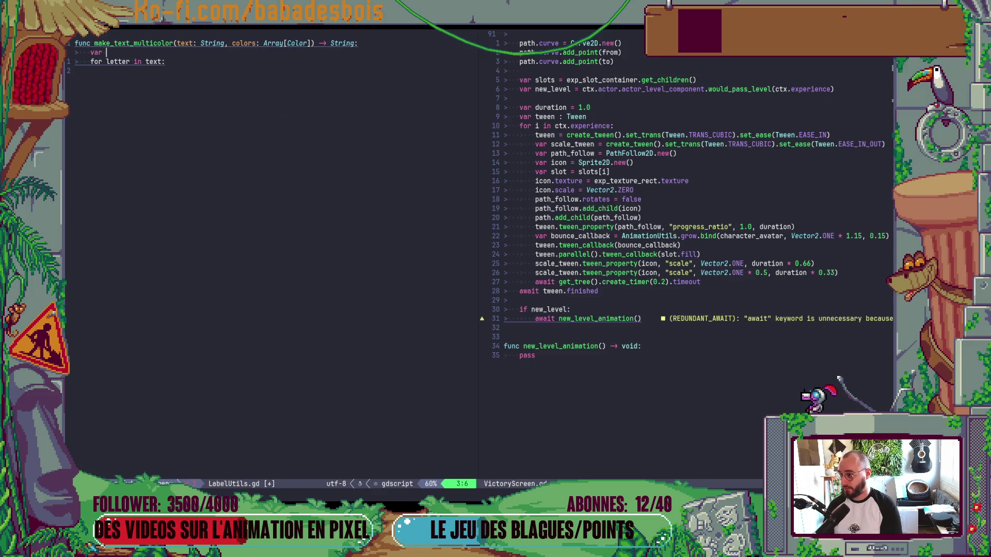
text(result = text)
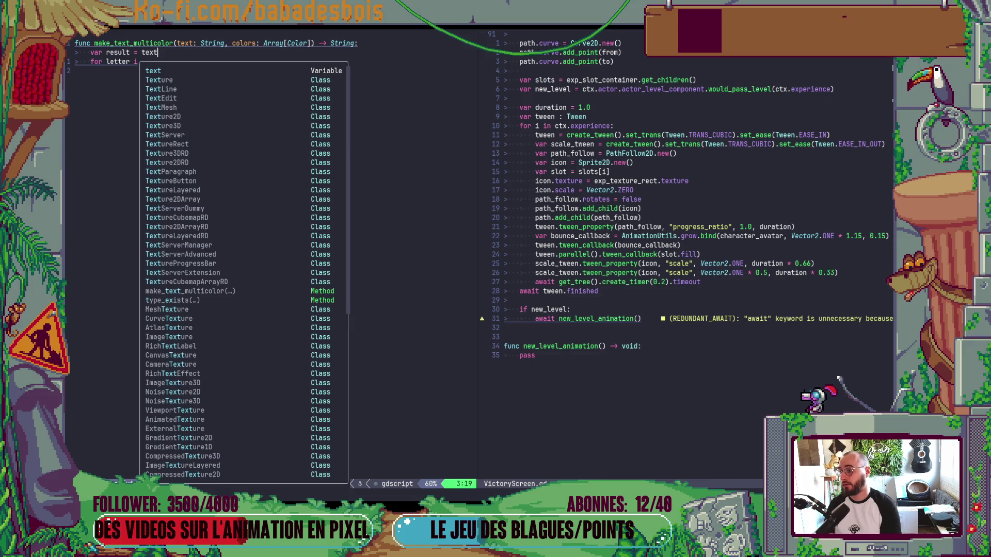
key(Escape)
key(k)
key(w)
key(w)
key(w)
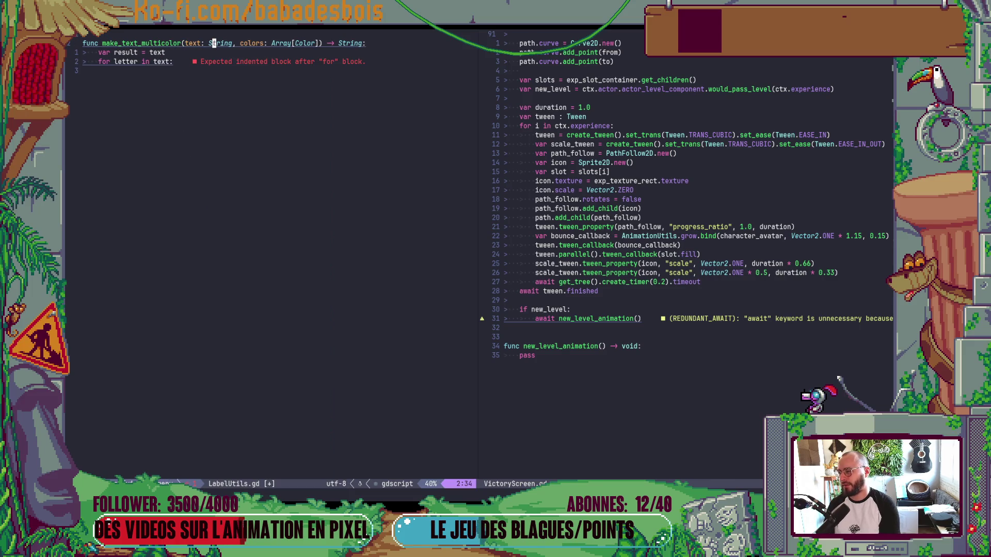
key(shift+k)
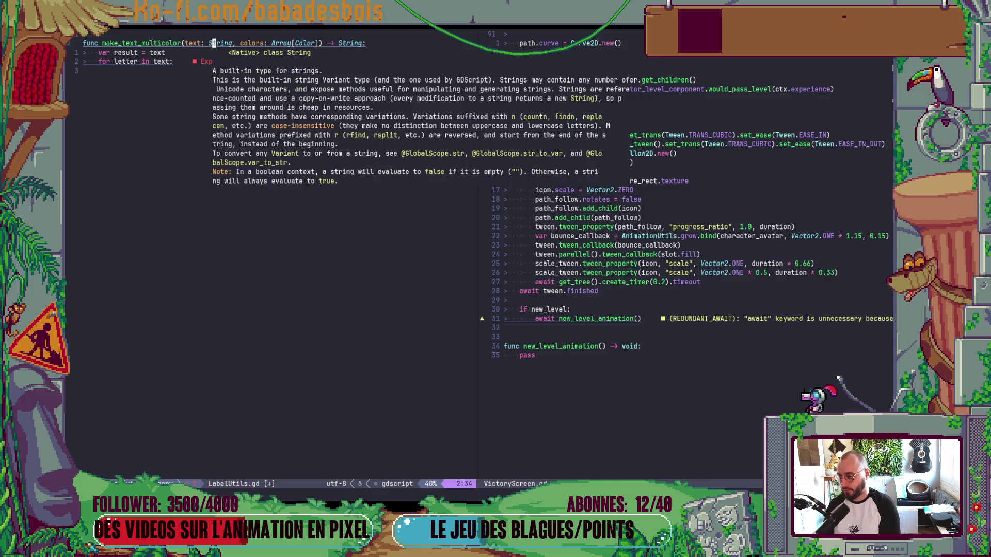
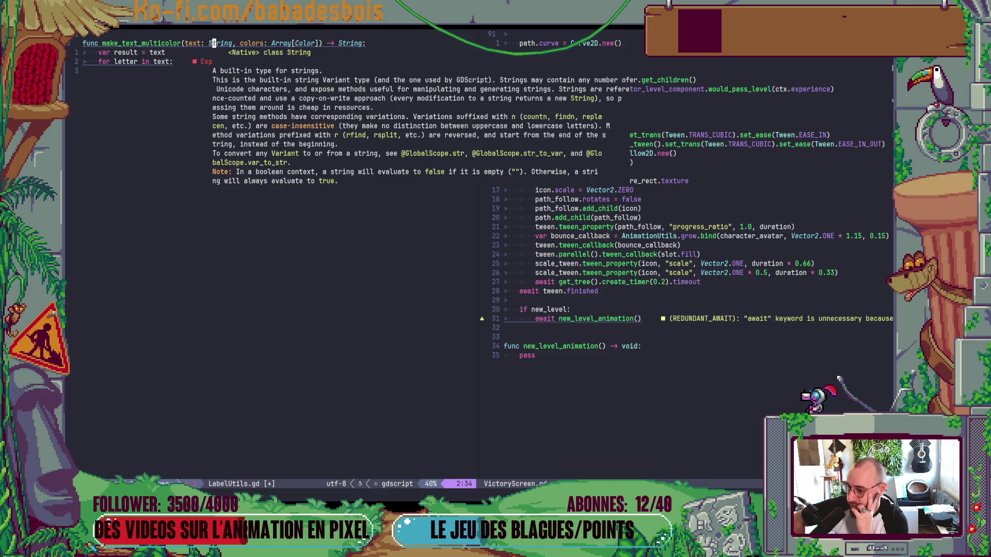
Bring up Godot's String class documentation in the Script workspace.
key(alt+Tab)
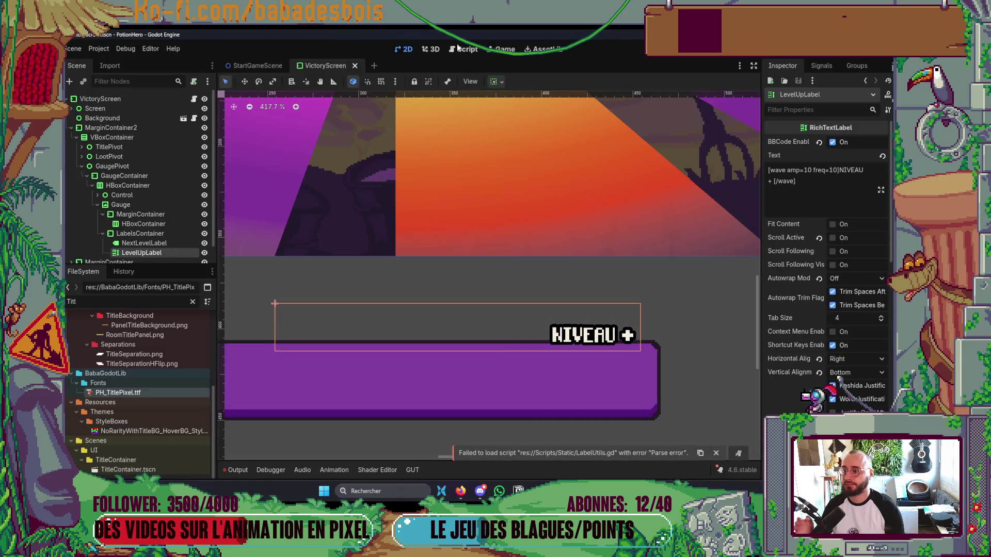
click(464, 49)
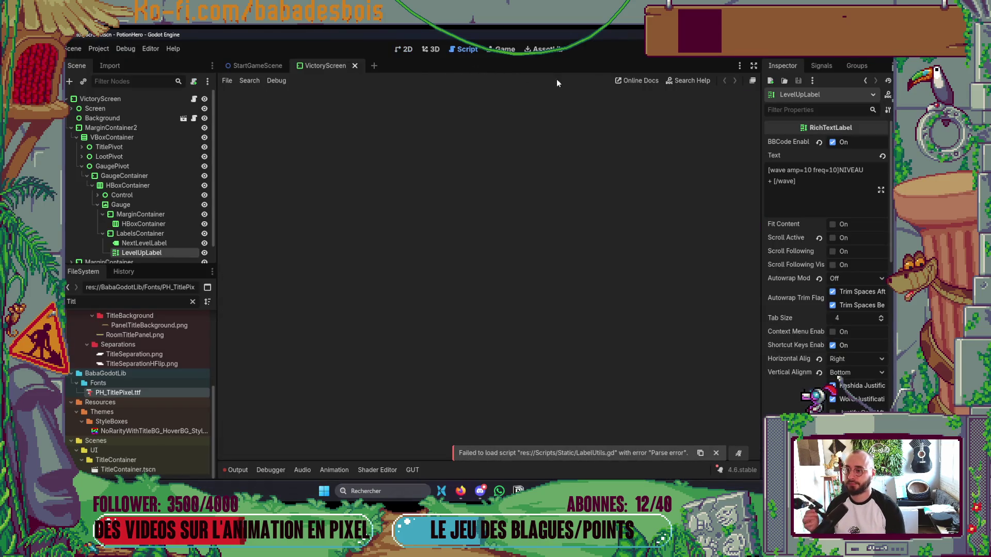
scroll(677, 217, down, 10)
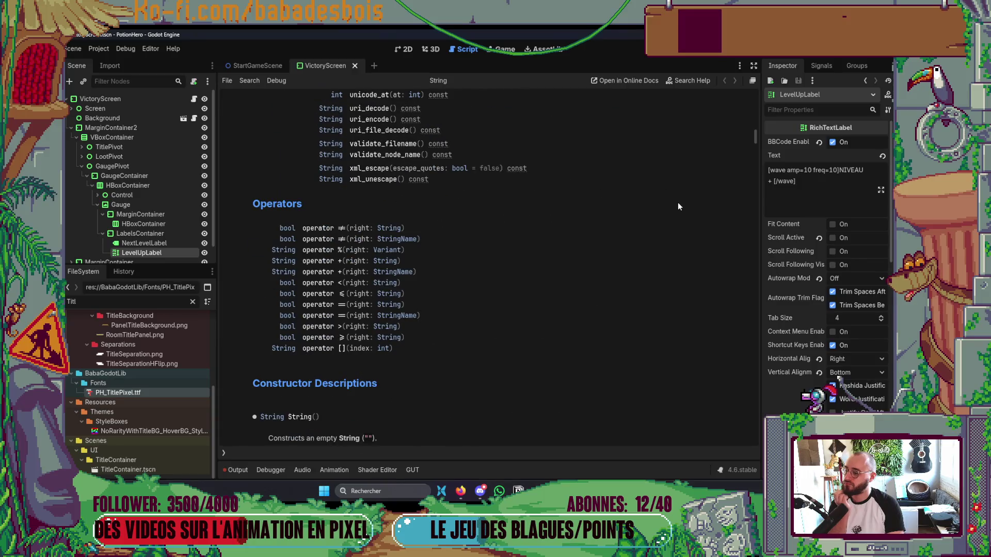
scroll(627, 105, up, 5)
scroll(588, 309, up, 15)
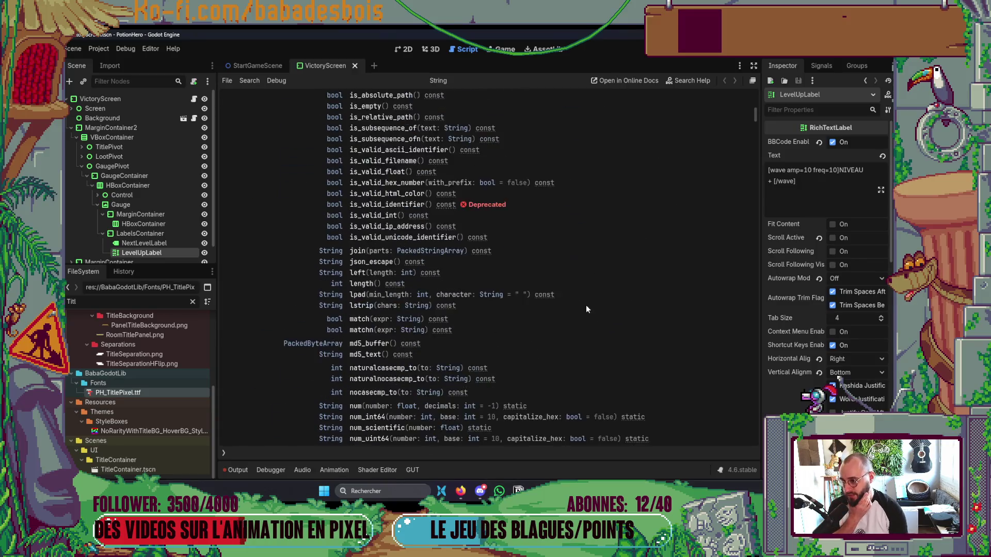
scroll(560, 308, up, 1)
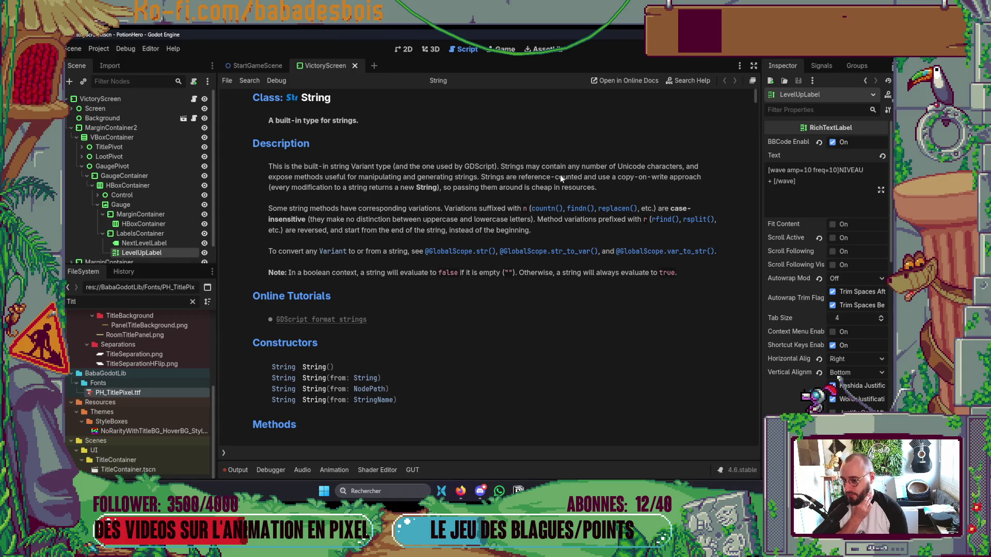
Search the String docs for 'refe' and step through all three matches.
key(ctrl+f)
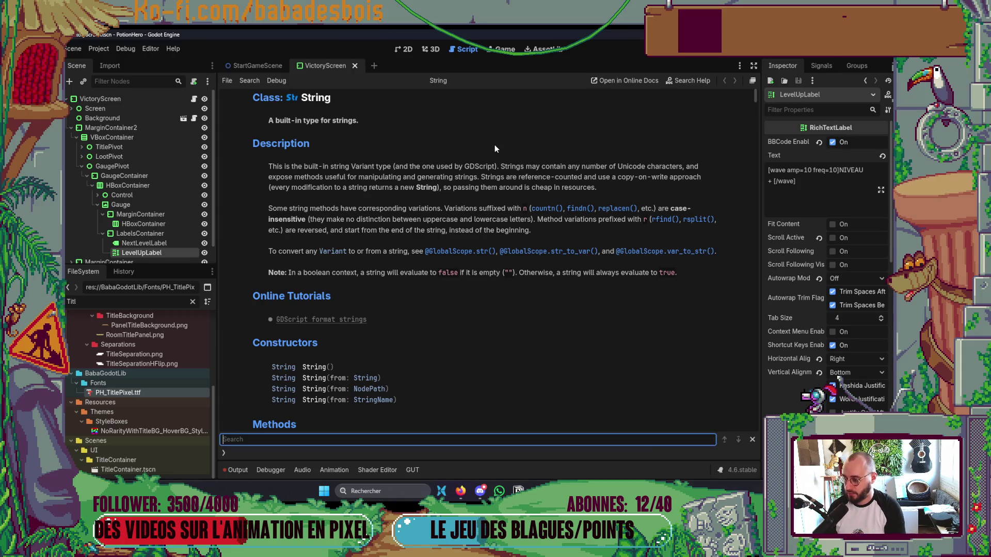
text(refe)
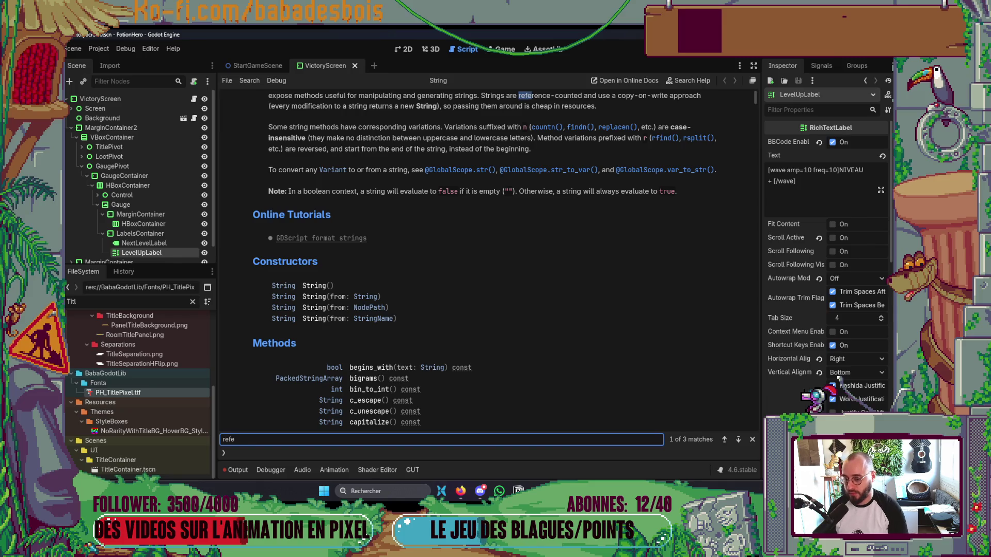
click(738, 440)
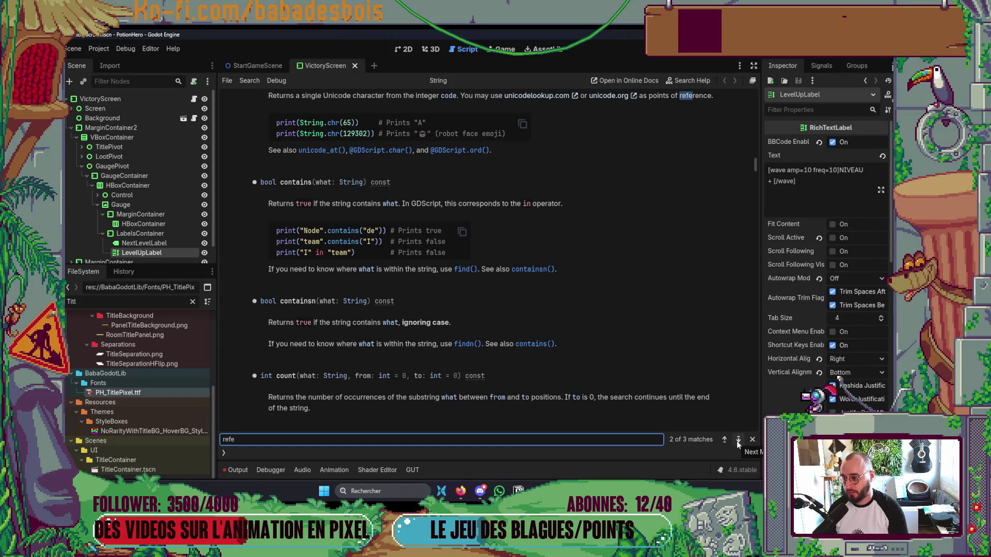
scroll(707, 333, up, 3)
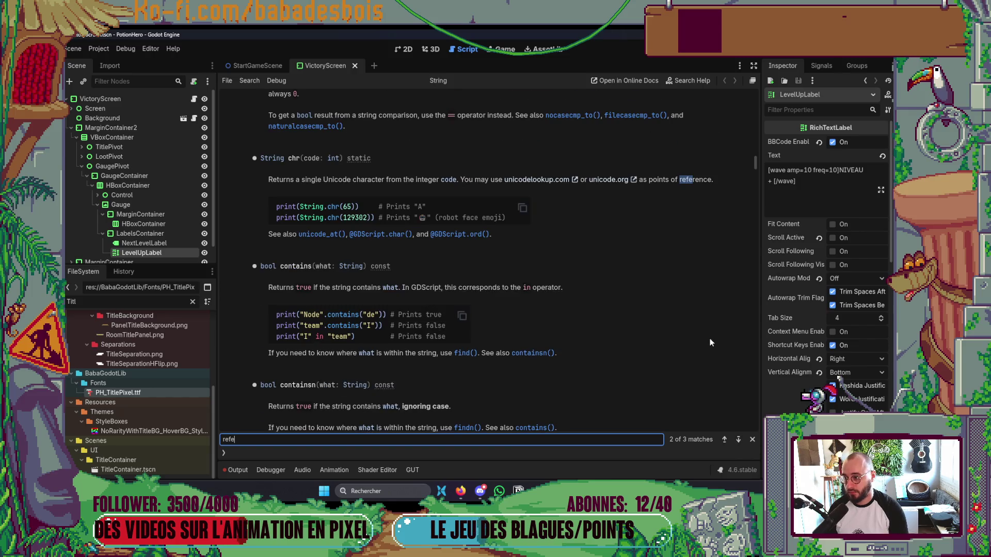
click(738, 439)
scroll(698, 394, up, 3)
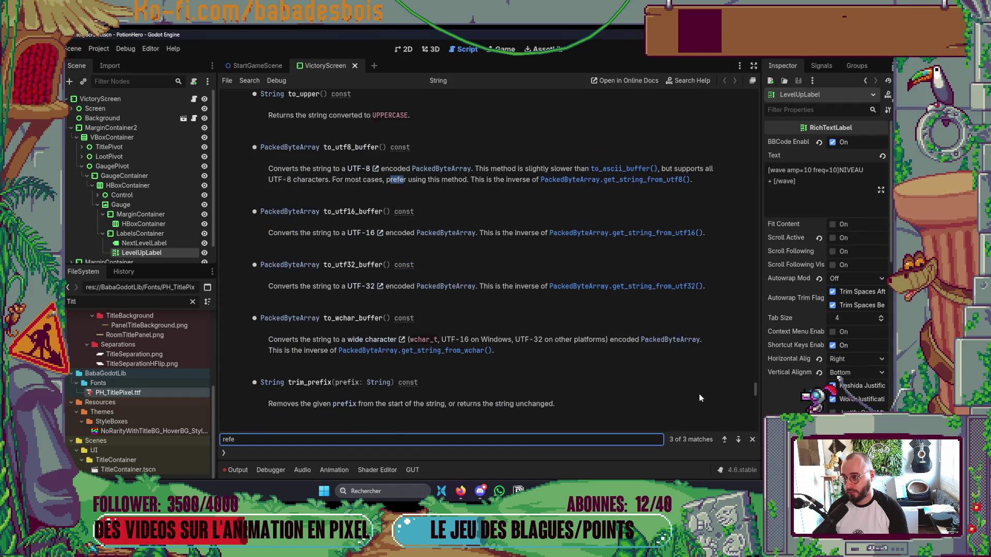
key(alt+Tab)
key(alt+Tab)
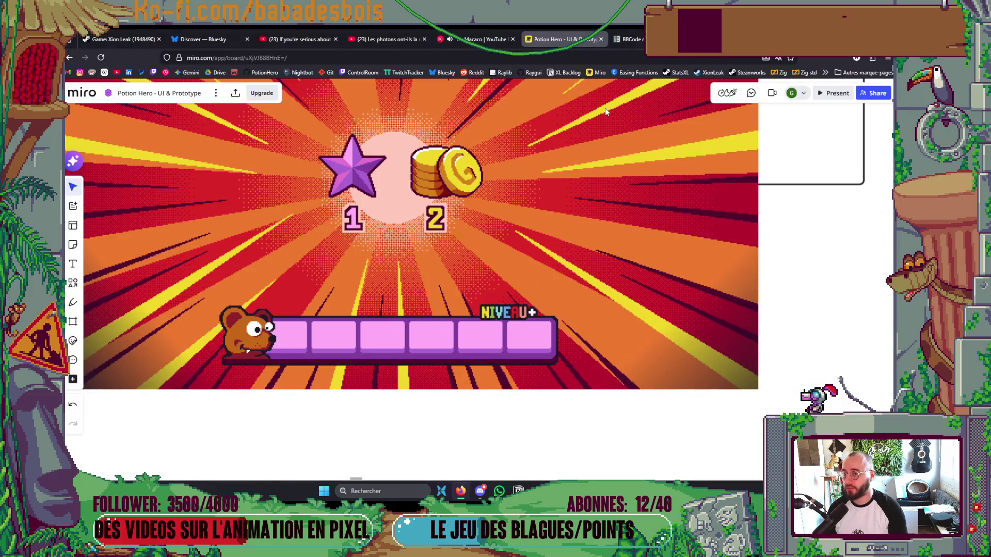
Google 'GDscript string passed by reference or value?' in a new tab and open the Reddit 'Pass by Reference' thread.
click(810, 39)
key(ctrl+t)
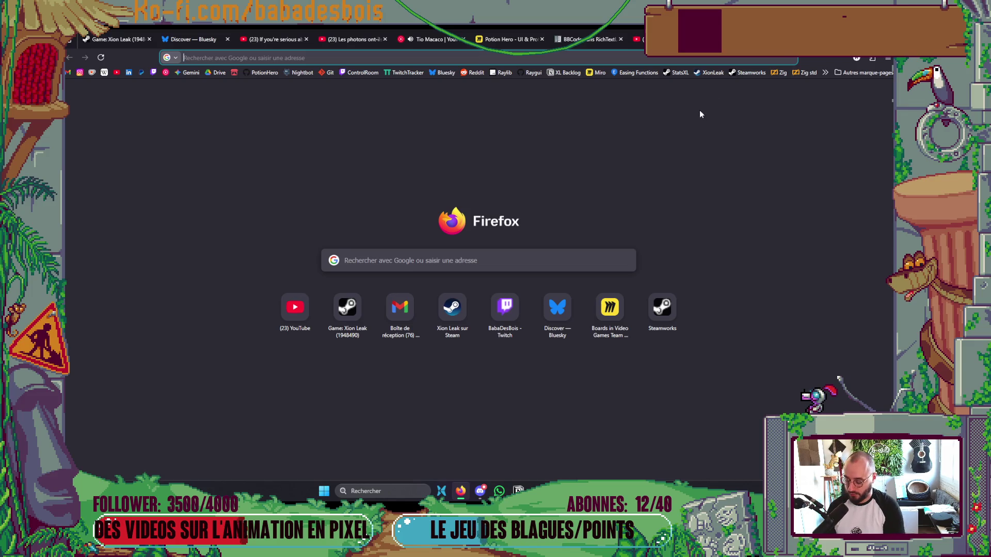
text(GDscript)
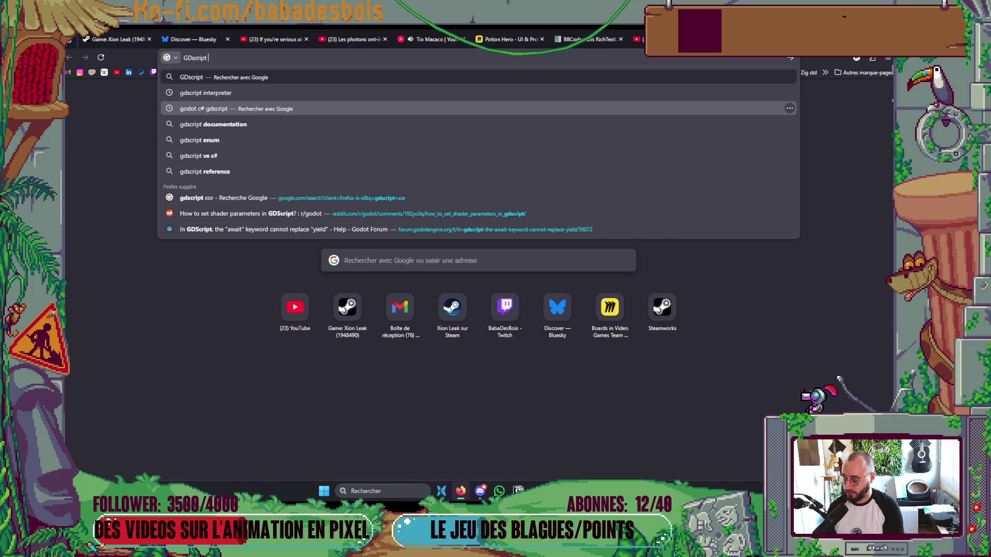
text( string passed by refere)
key(Down)
text(or value)
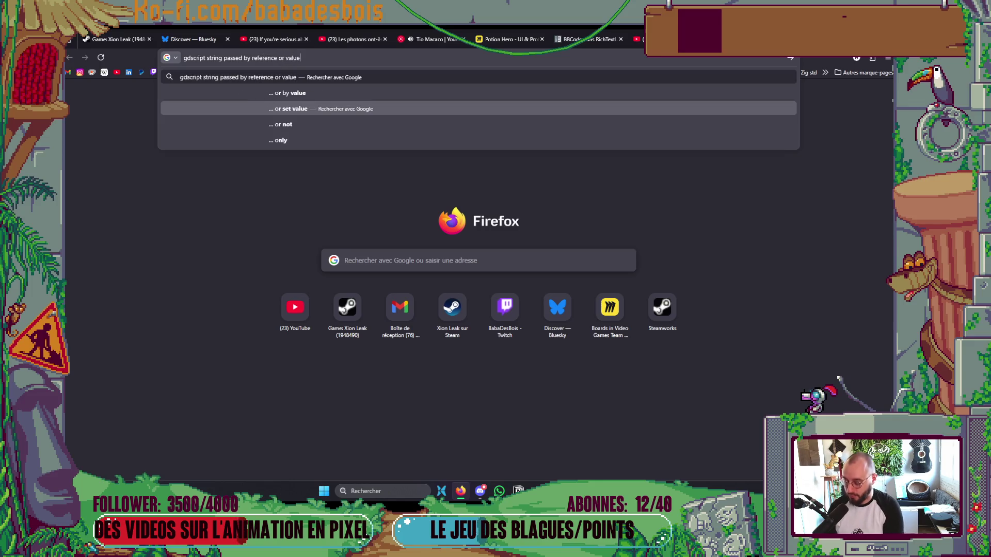
text(?)
key(Return)
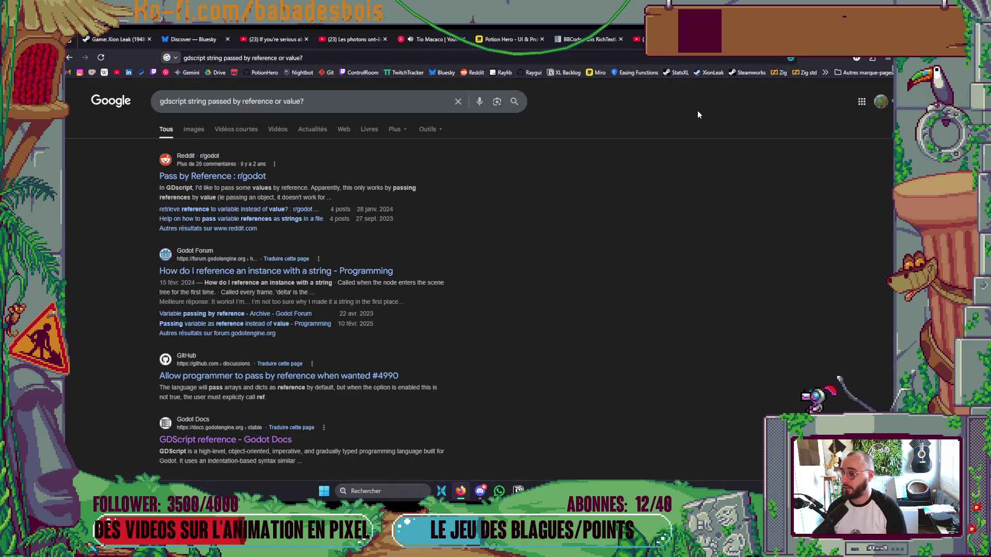
click(240, 177)
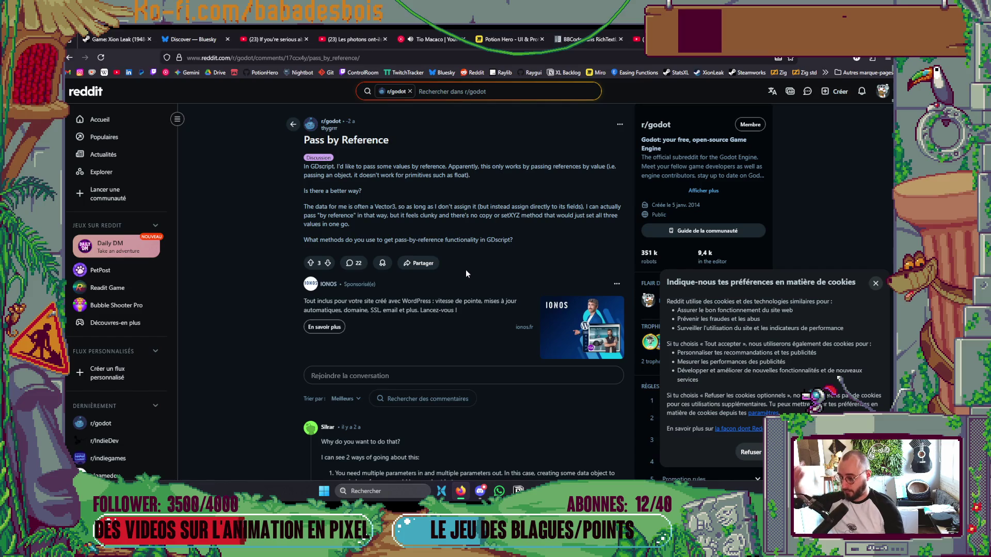
Dismiss the cookie banner, skim the thread's comments, and go back to the Google results.
scroll(466, 273, down, 5)
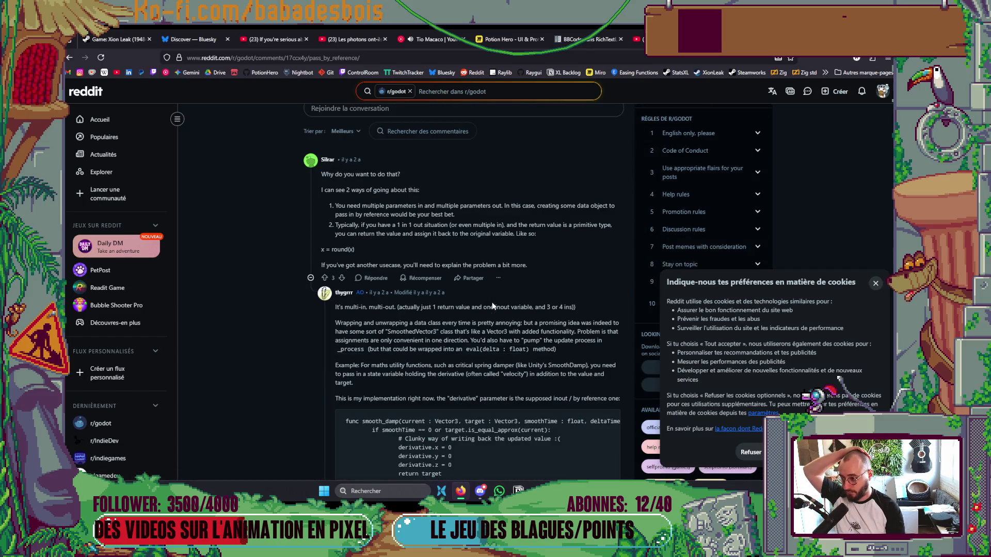
click(875, 283)
scroll(212, 221, down, 3)
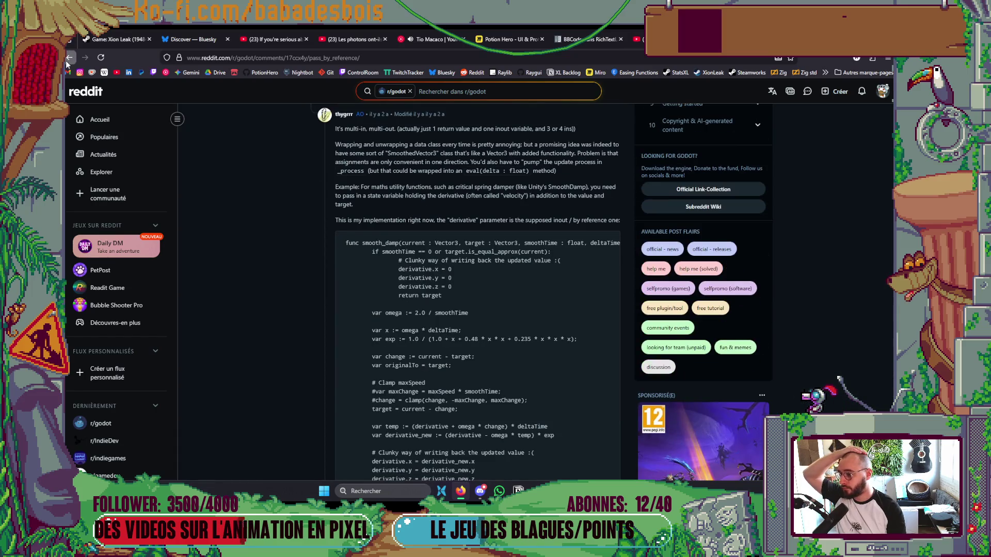
click(69, 57)
scroll(205, 285, down, 3)
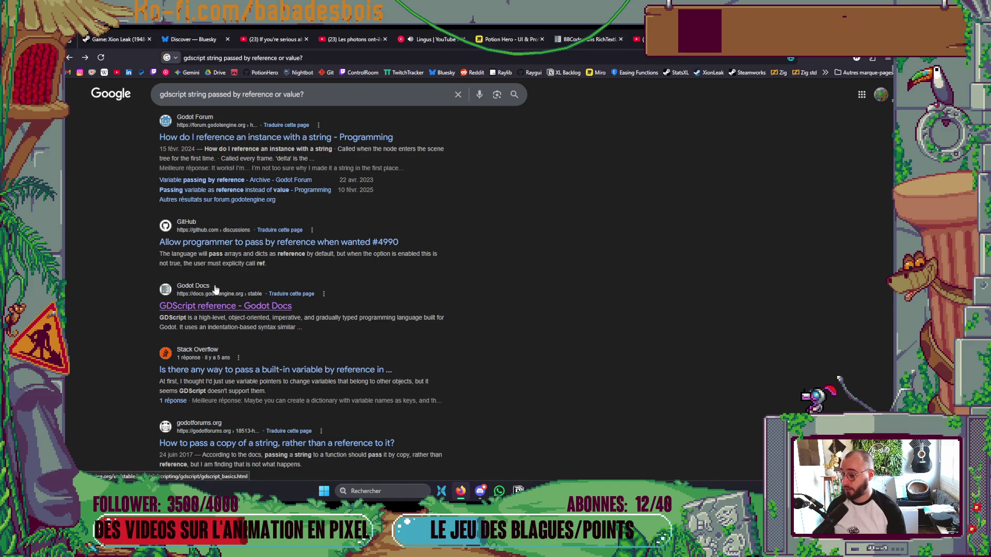
key(alt+Tab)
key(alt+Tab)
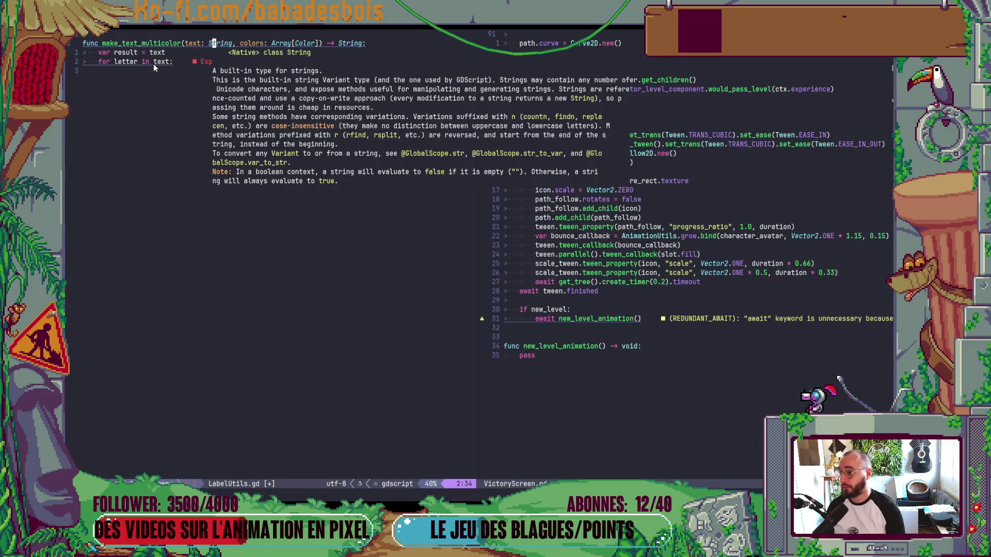
Save LabelUtils.gd, dropping a stray trailing dot added to the result line.
key(j)
key(shift+a)
key(Escape)
text(:w)
key(Return)
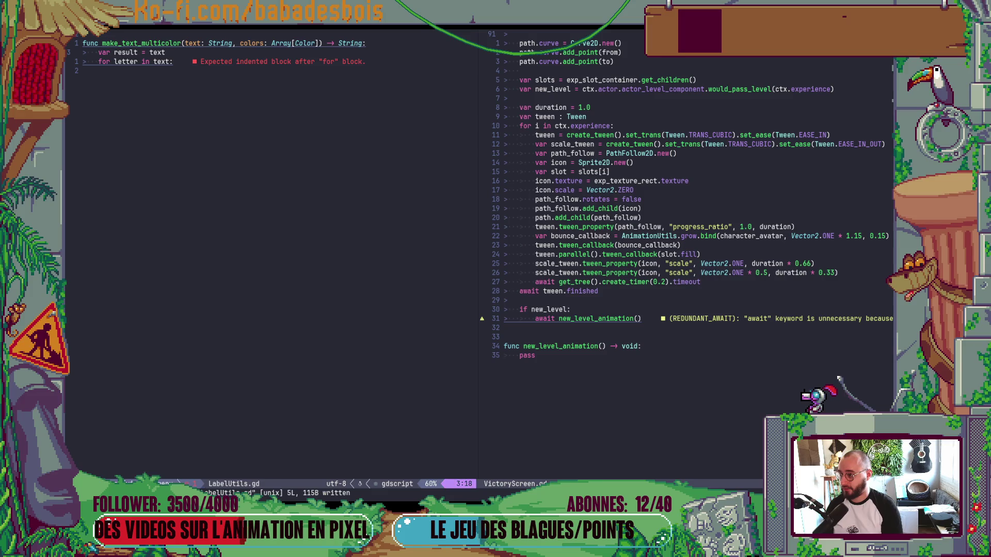
key(j)
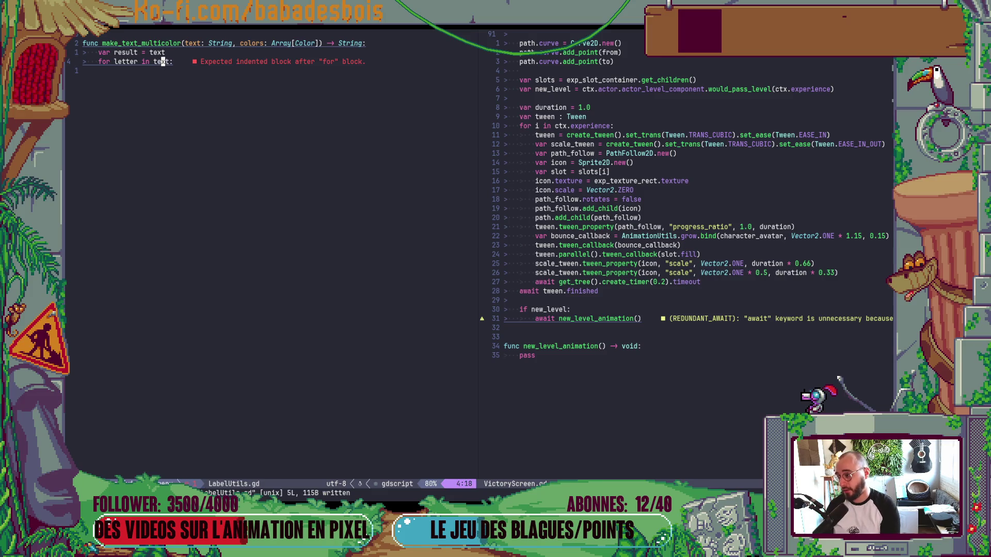
key(k)
key(shift+a)
text(.)
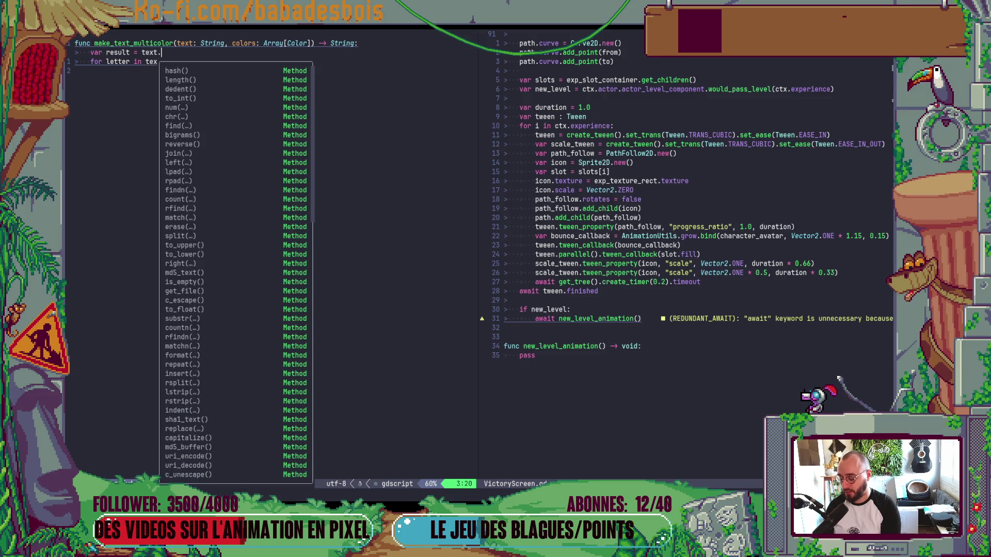
key(BackSpace)
key(Escape)
key(ctrl+s)
key(j)
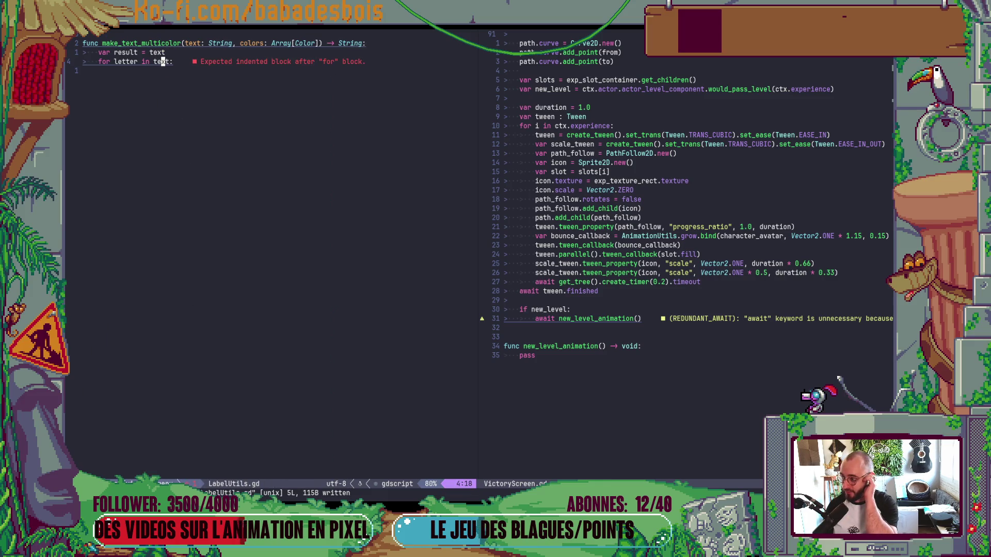
Add 'var letter_count = 0' above the for loop and save.
key(o)
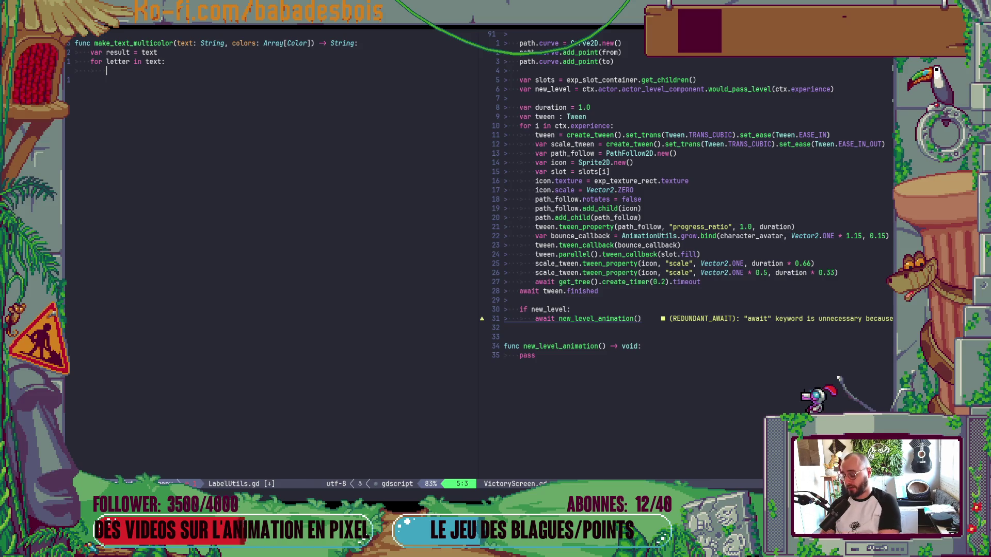
key(Escape)
key(k)
key(shift+o)
text(var le)
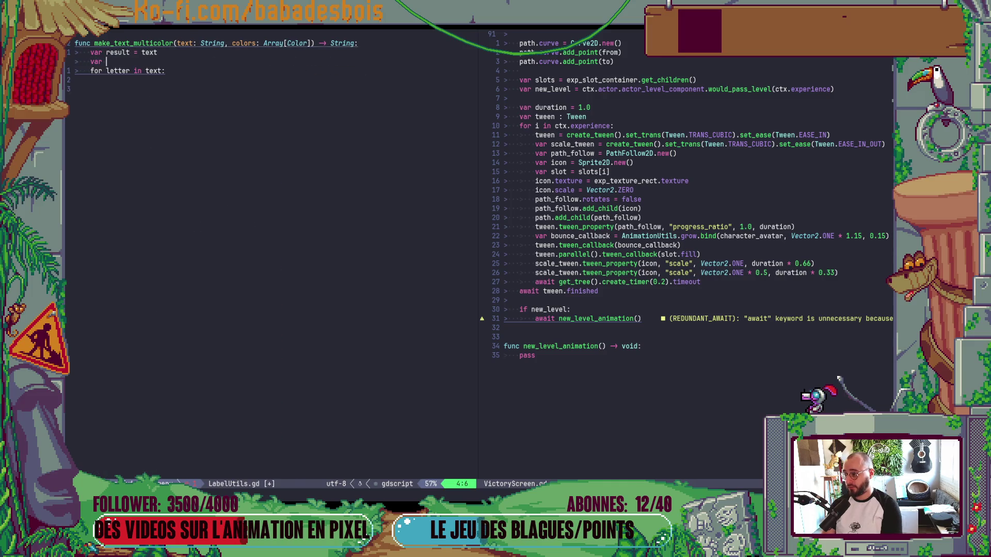
text(tter_count)
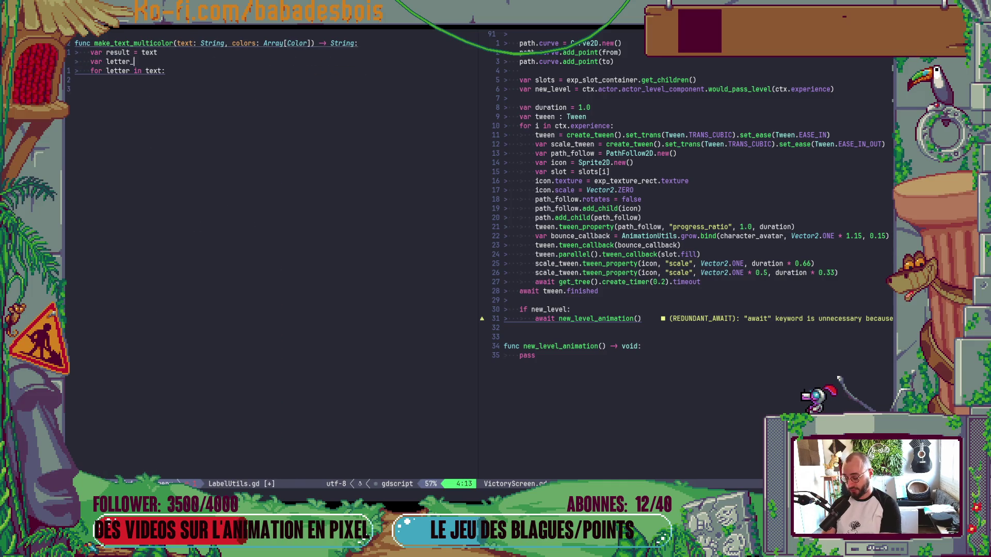
text( = 0)
key(Escape)
text(j:w)
key(Return)
Start an 'if letter.is_' check on a new line inside the loop.
key(o)
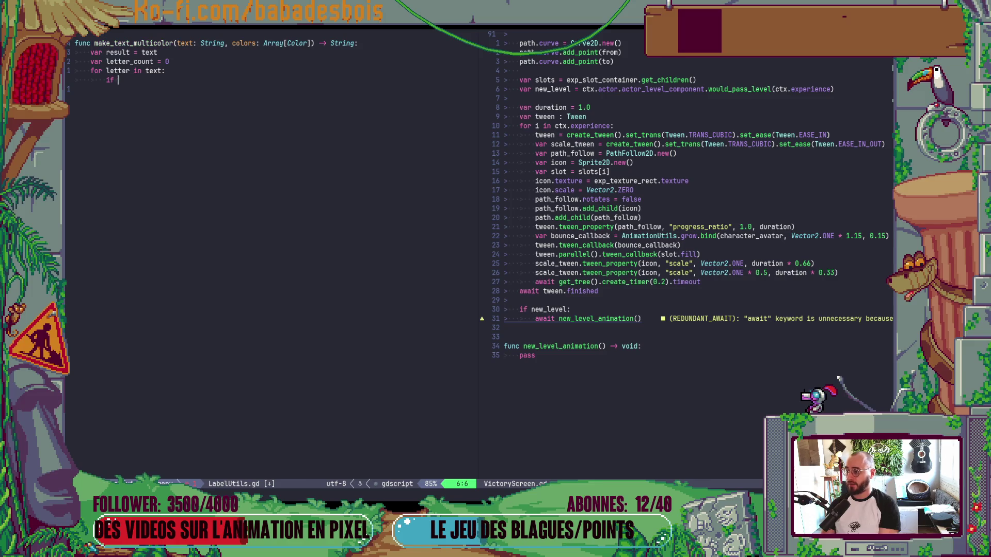
text(if letter)
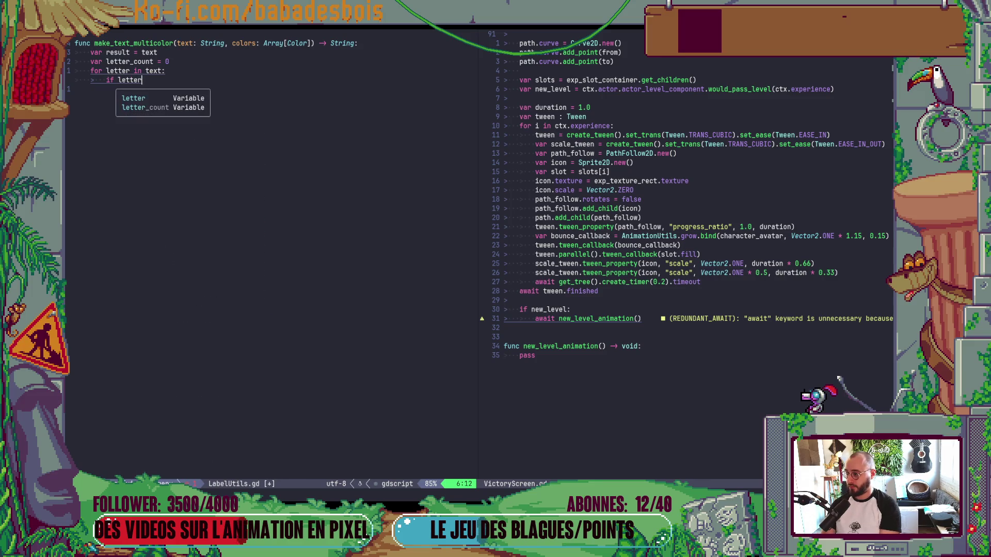
text(.is_)
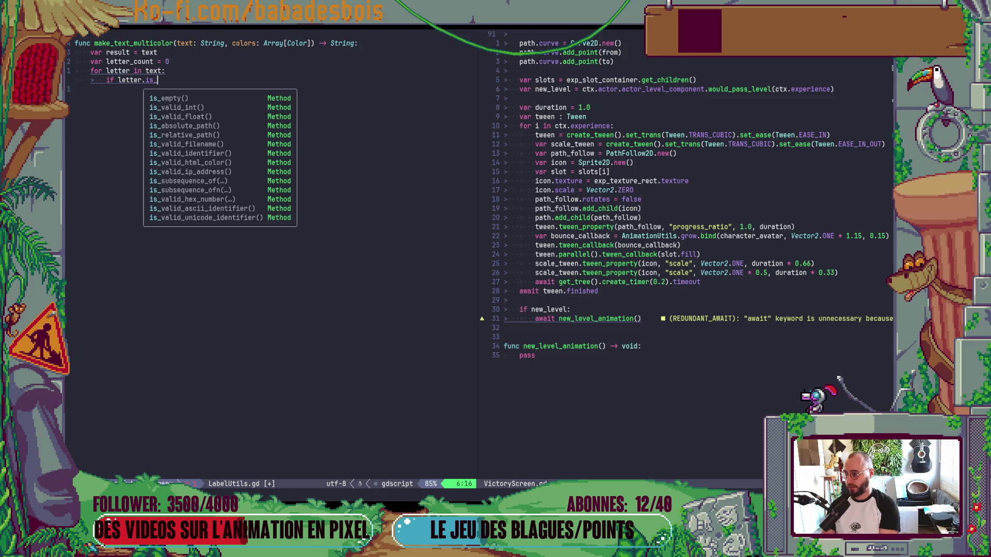
key(Escape)
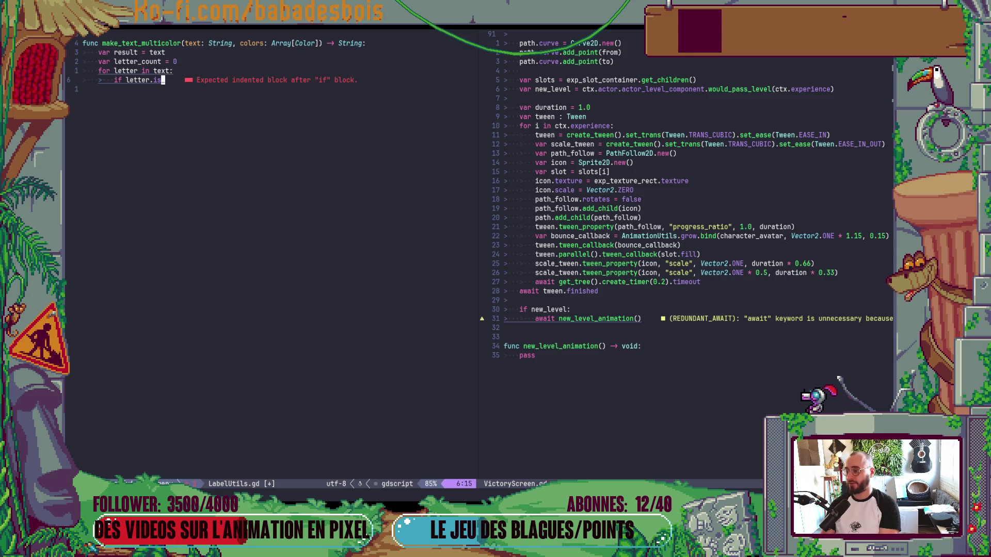
key(alt+Tab)
key(alt+Tab)
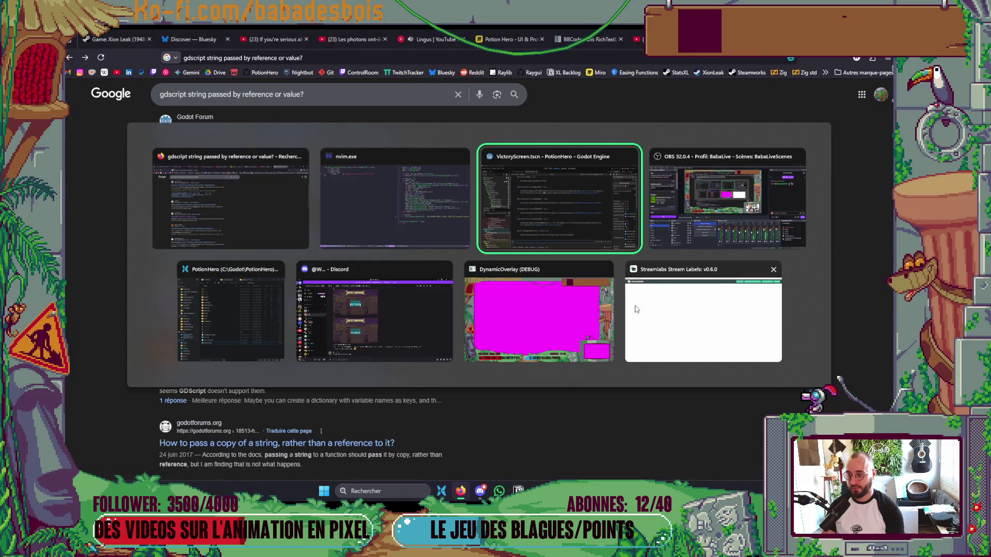
Open the String class page and briefly search it for 'alp'.
click(687, 81)
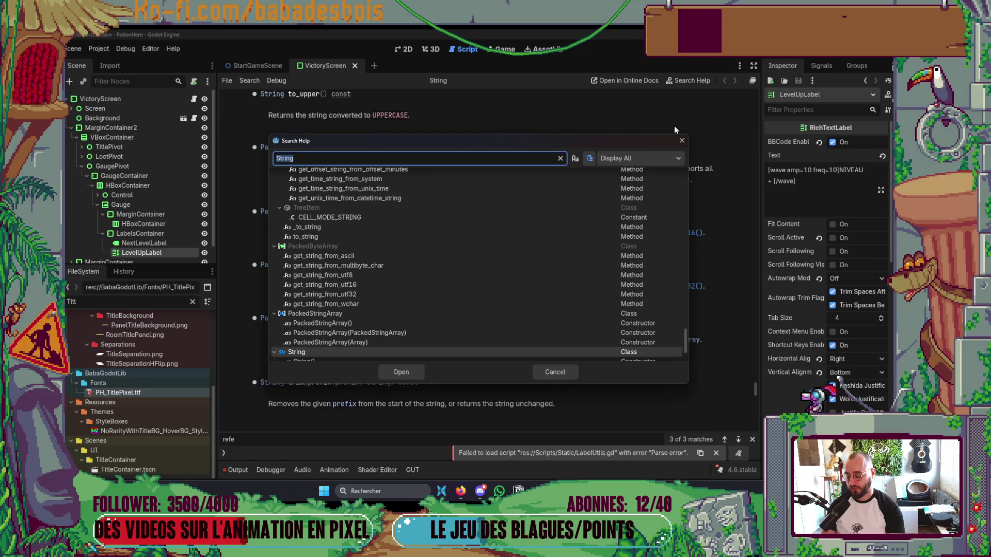
key(Return)
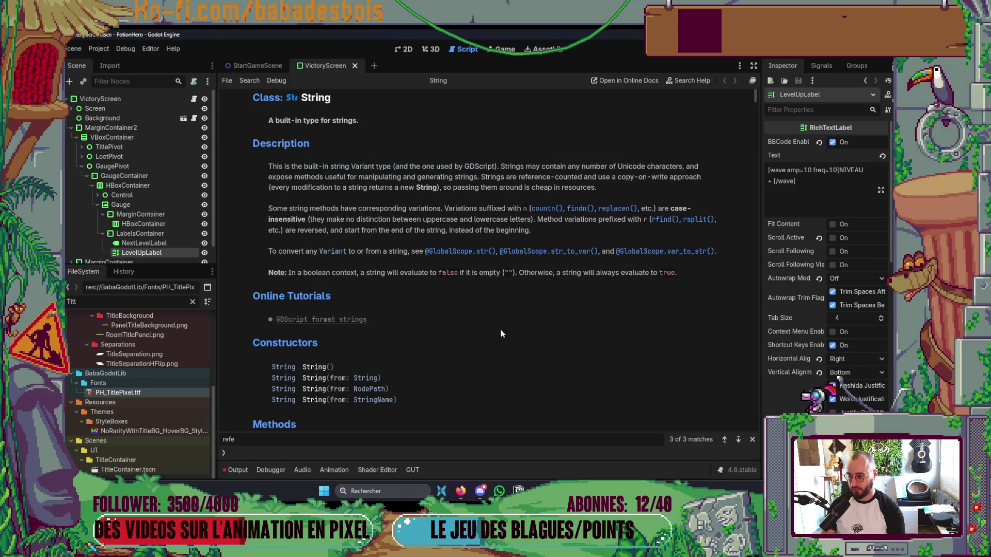
click(354, 439)
key(BackSpace)
text(al)
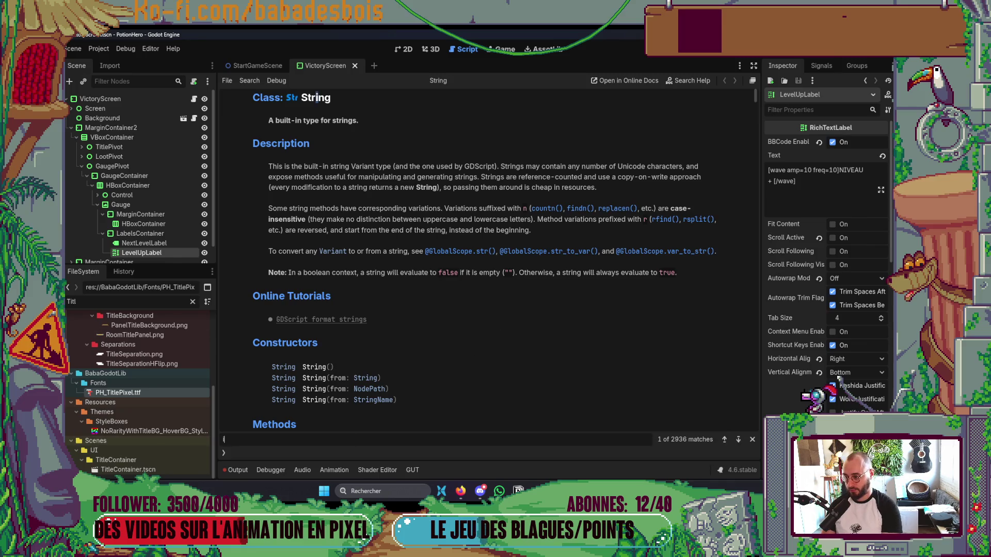
text(p)
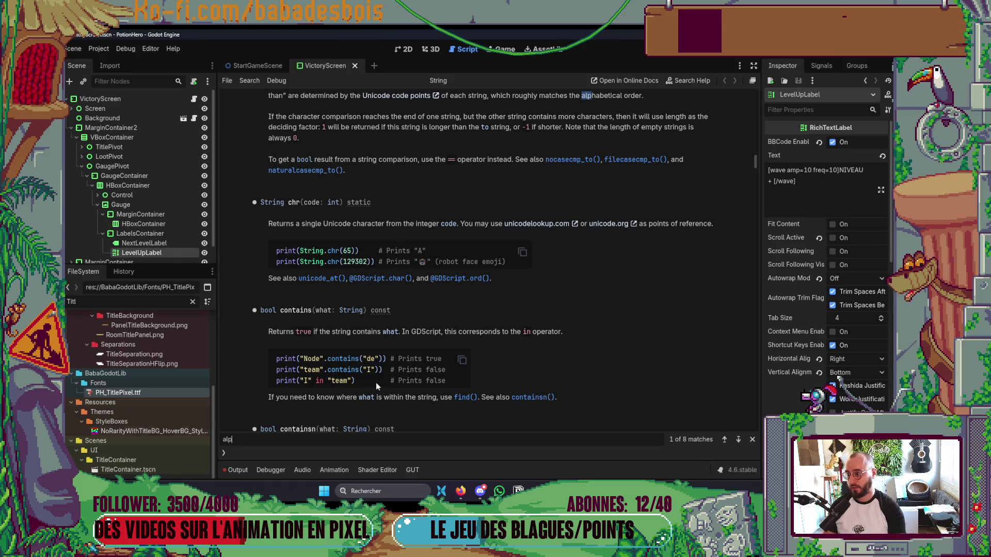
scroll(406, 353, up, 4)
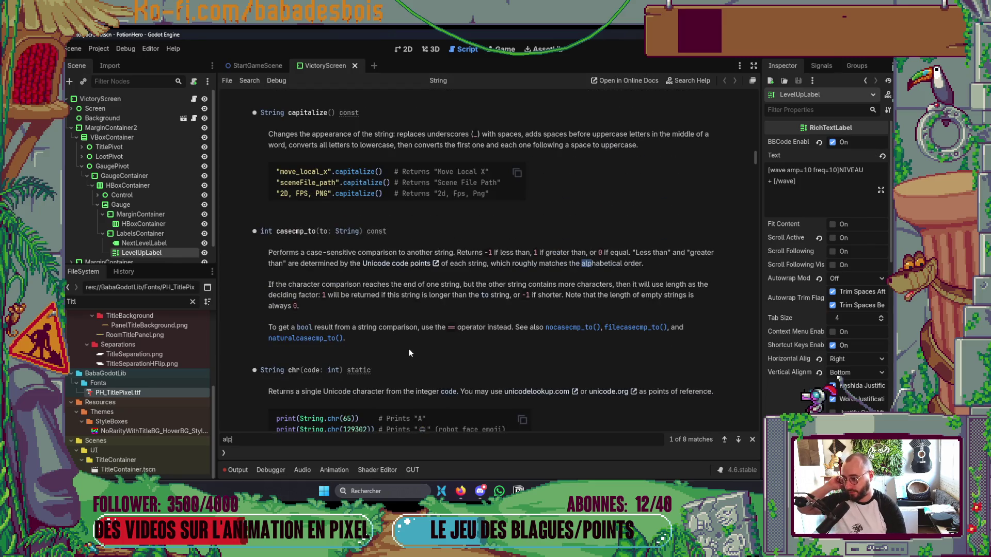
drag(756, 158, 759, 101)
click(752, 440)
Scroll through the Methods list to the is_valid_ascii_identifier, is_valid_filename and is_valid_float descriptions.
scroll(526, 320, down, 2)
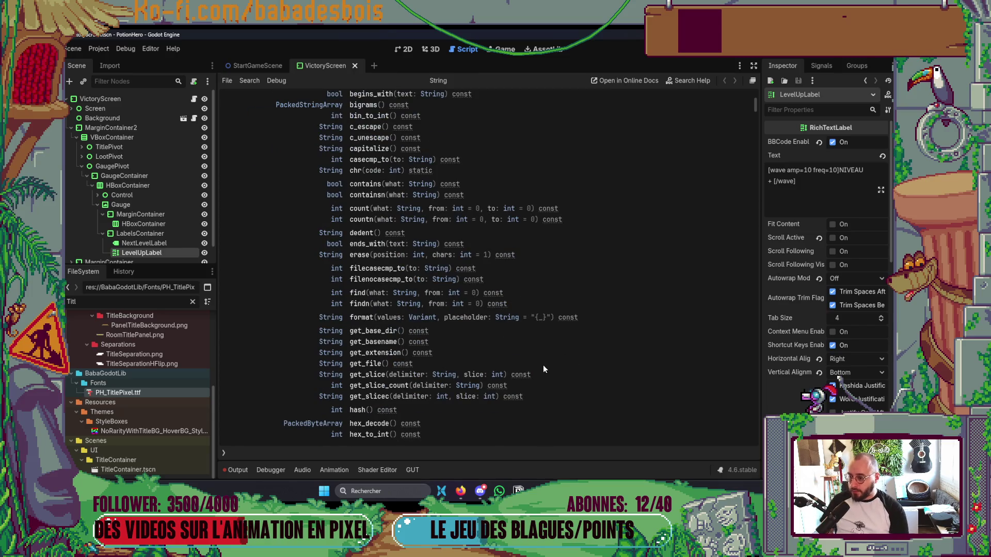
scroll(515, 350, down, 1)
scroll(506, 331, down, 1)
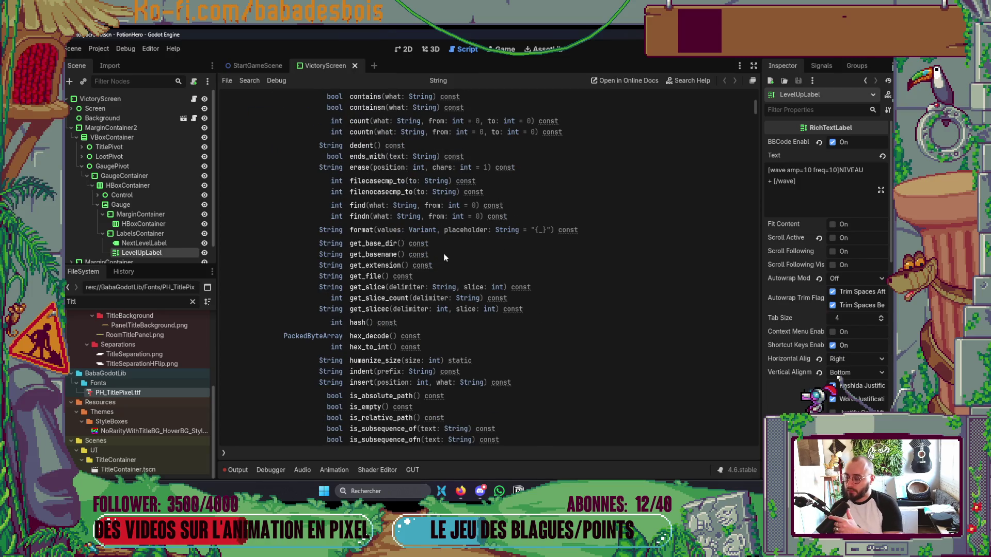
scroll(475, 242, down, 2)
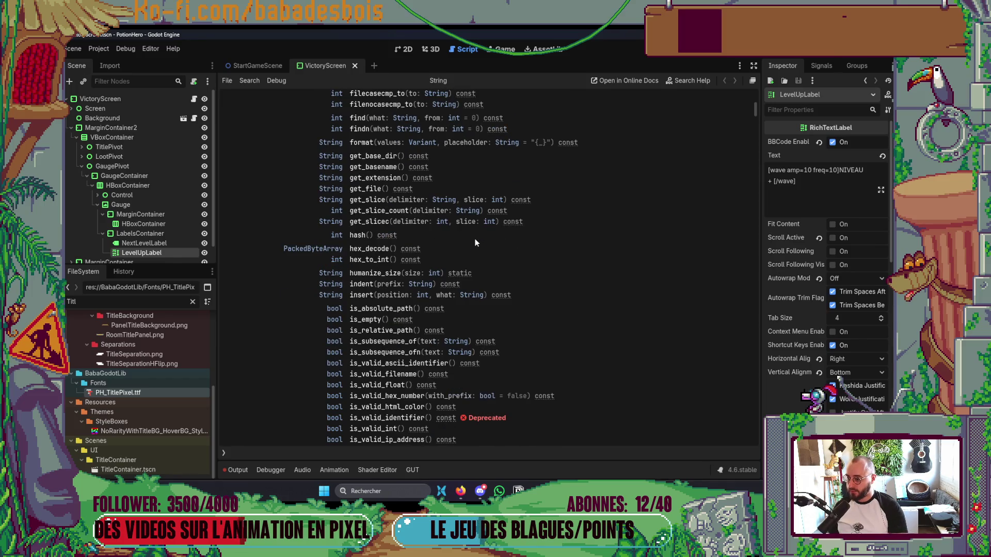
scroll(475, 243, up, 5)
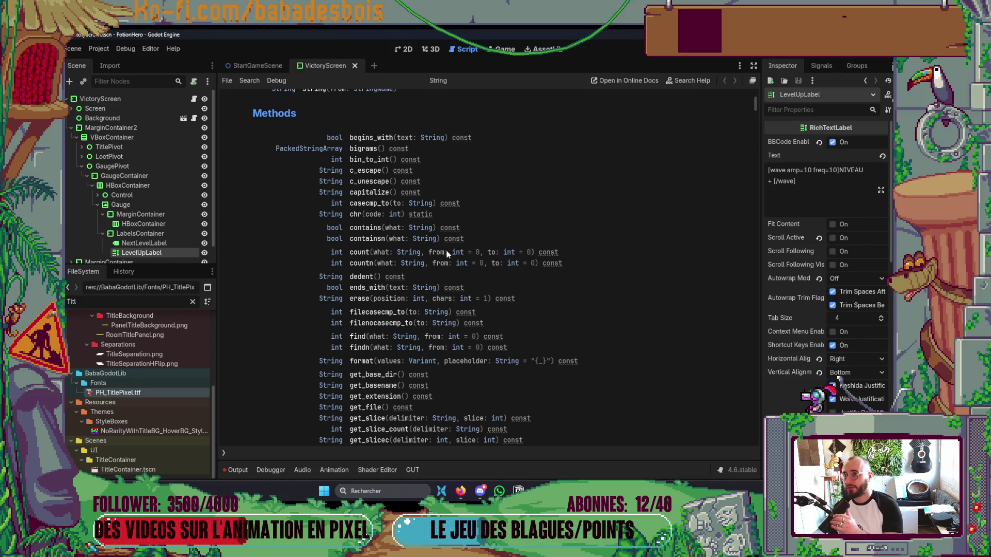
scroll(423, 258, down, 2)
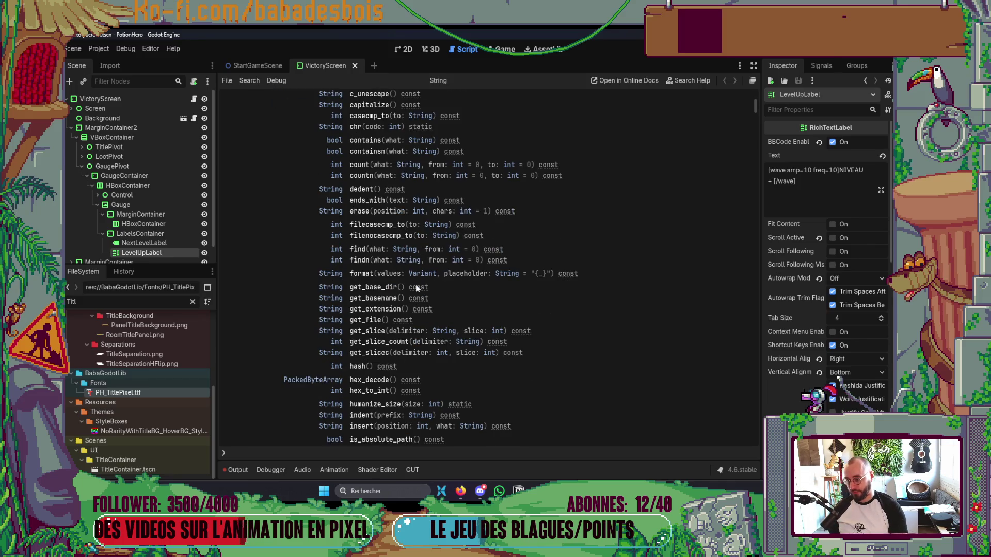
scroll(416, 289, down, 4)
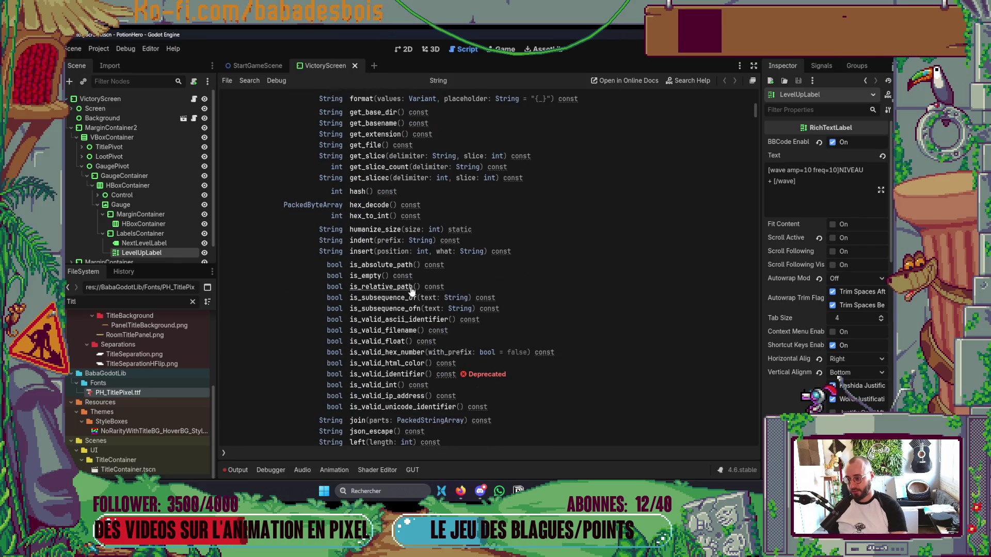
scroll(487, 289, down, 1)
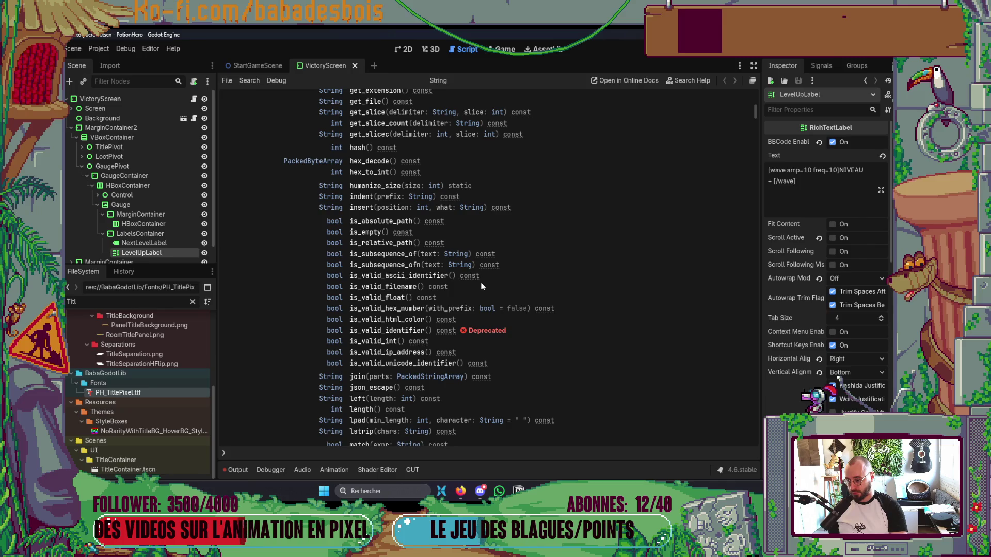
scroll(481, 286, down, 1)
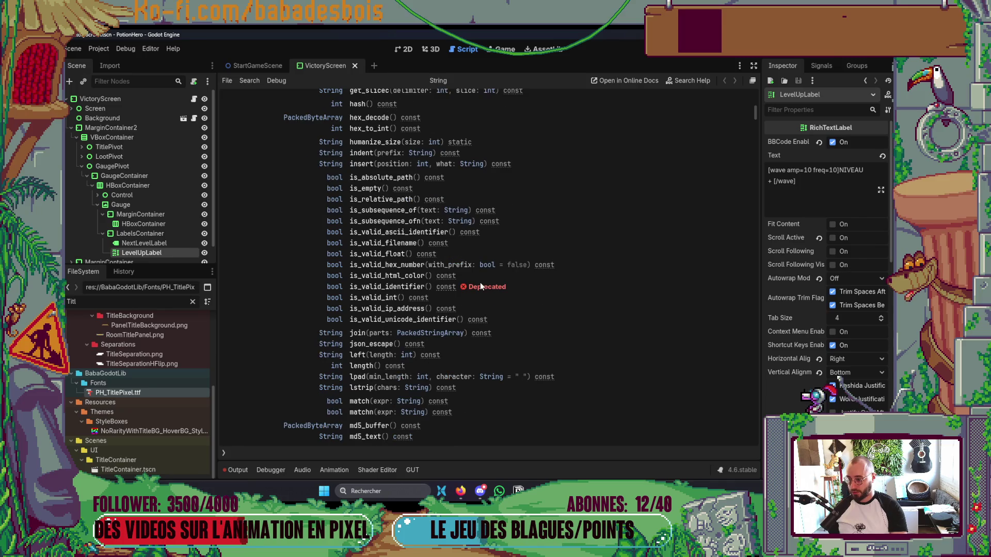
scroll(479, 285, down, 1)
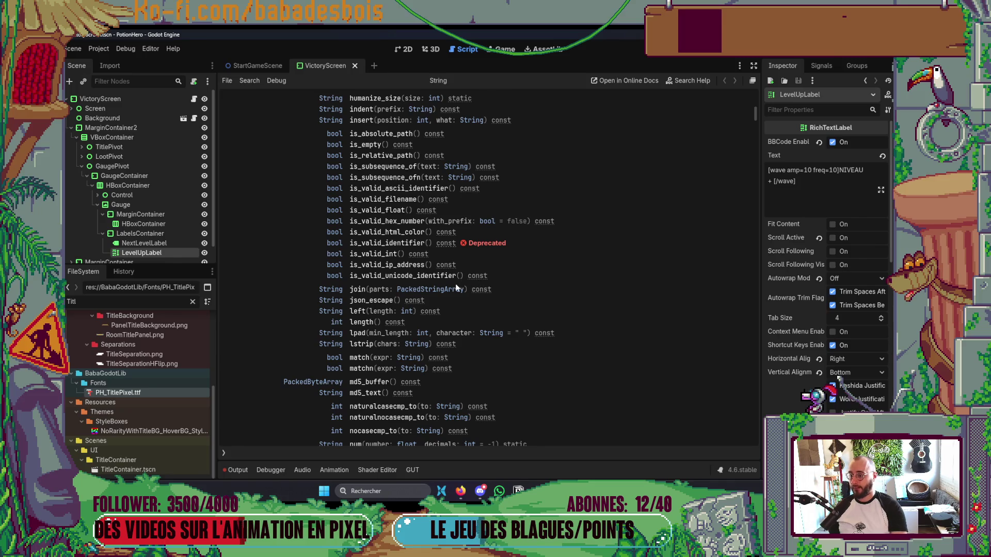
scroll(447, 288, down, 1)
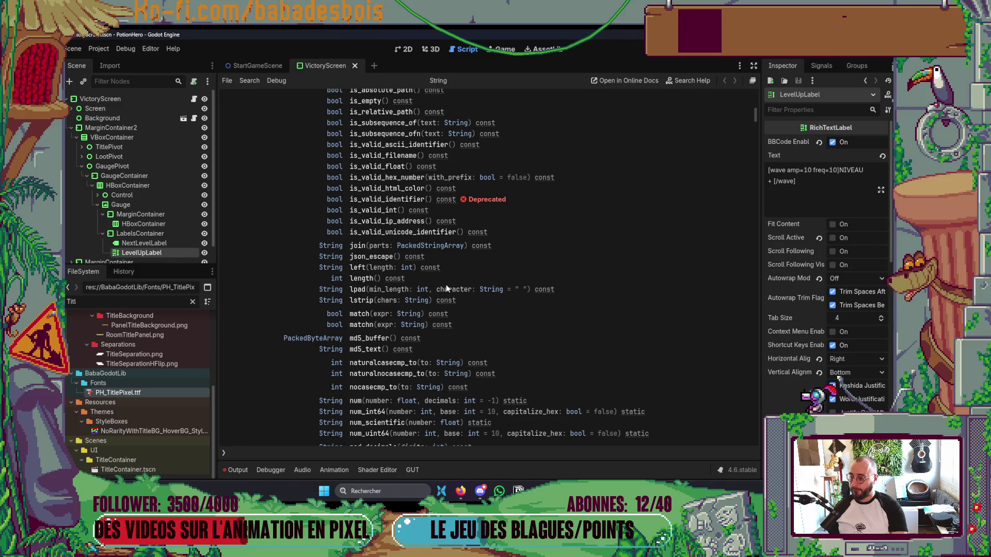
scroll(447, 288, down, 1)
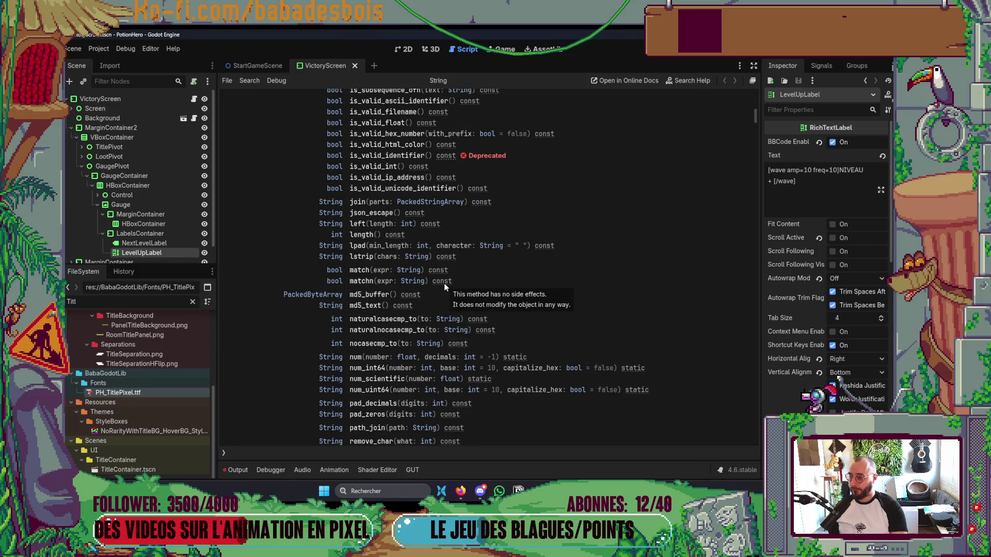
scroll(445, 287, down, 1)
scroll(445, 287, down, 1)
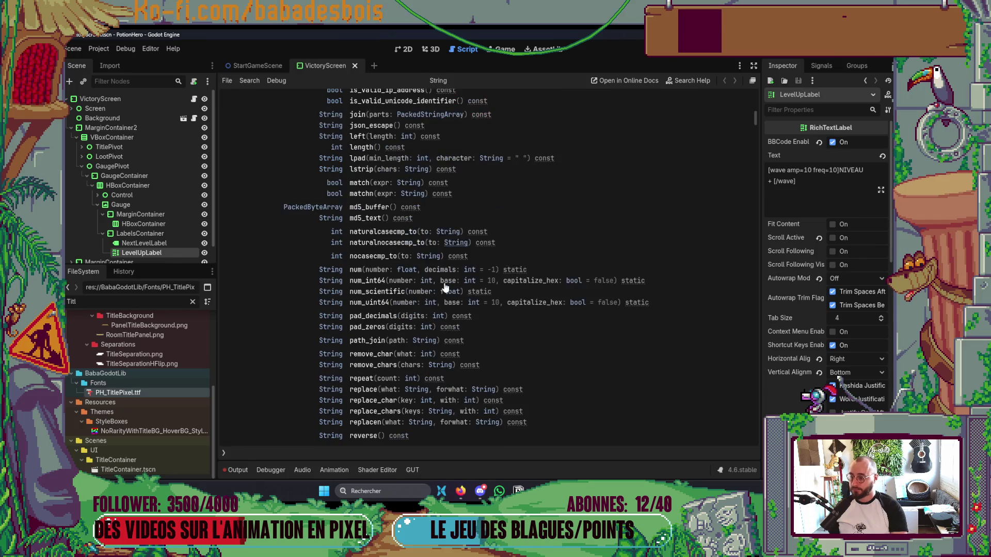
scroll(445, 287, down, 1)
scroll(444, 287, down, 1)
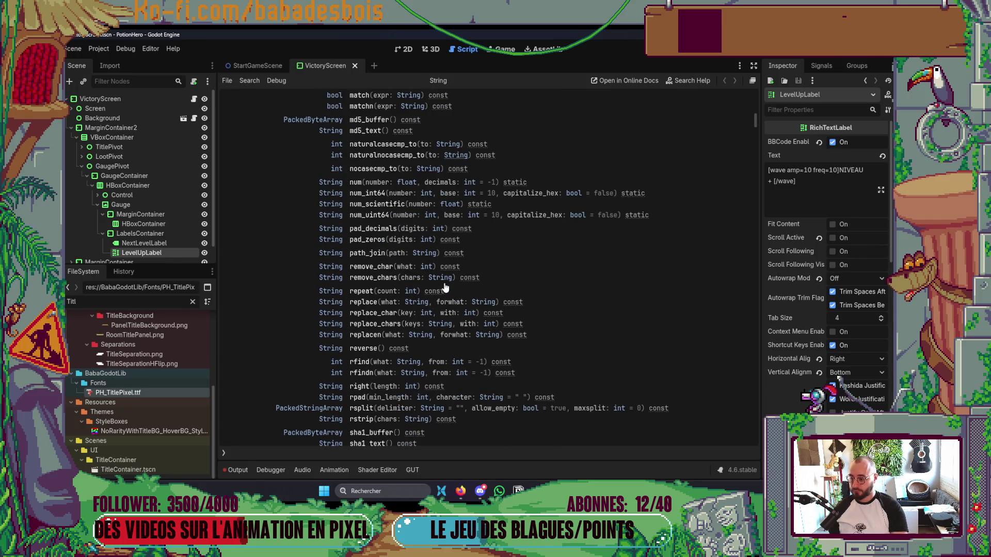
scroll(445, 287, down, 1)
scroll(445, 287, down, 1)
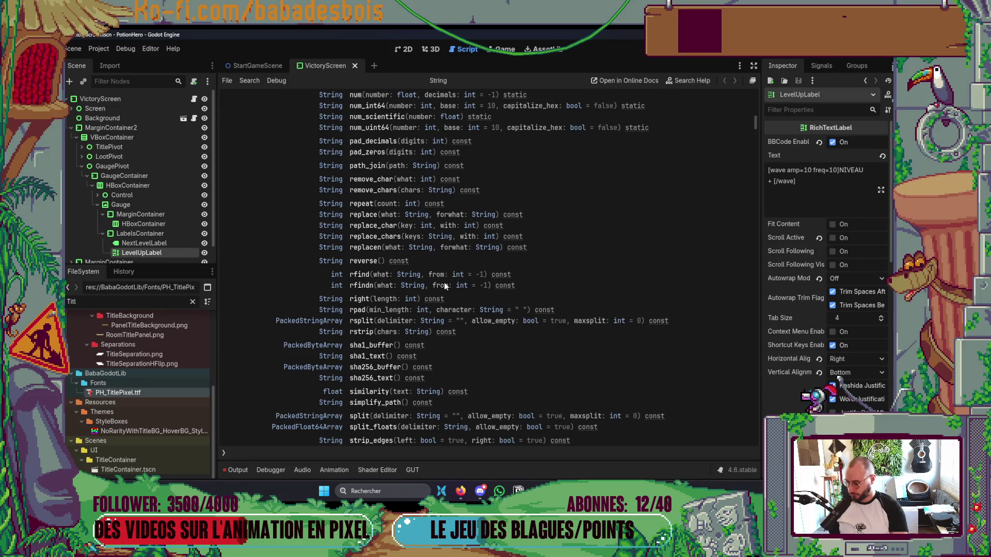
scroll(445, 287, down, 1)
scroll(445, 287, down, 1)
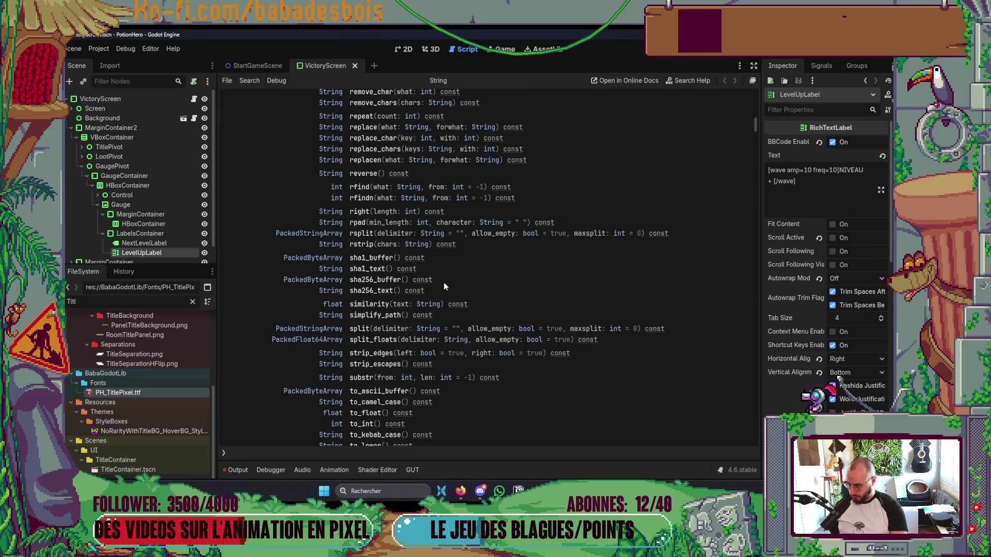
scroll(445, 286, down, 1)
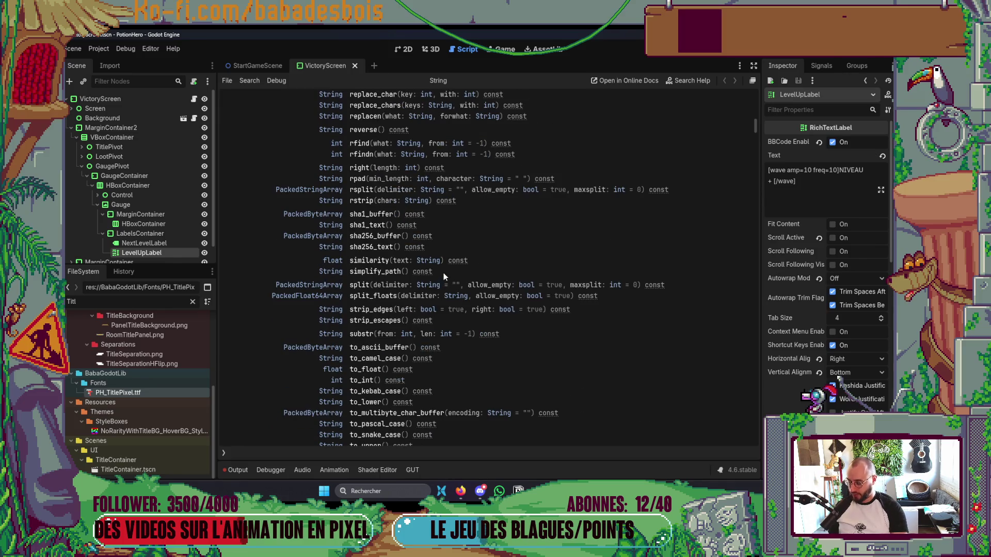
scroll(443, 274, down, 1)
scroll(442, 274, down, 1)
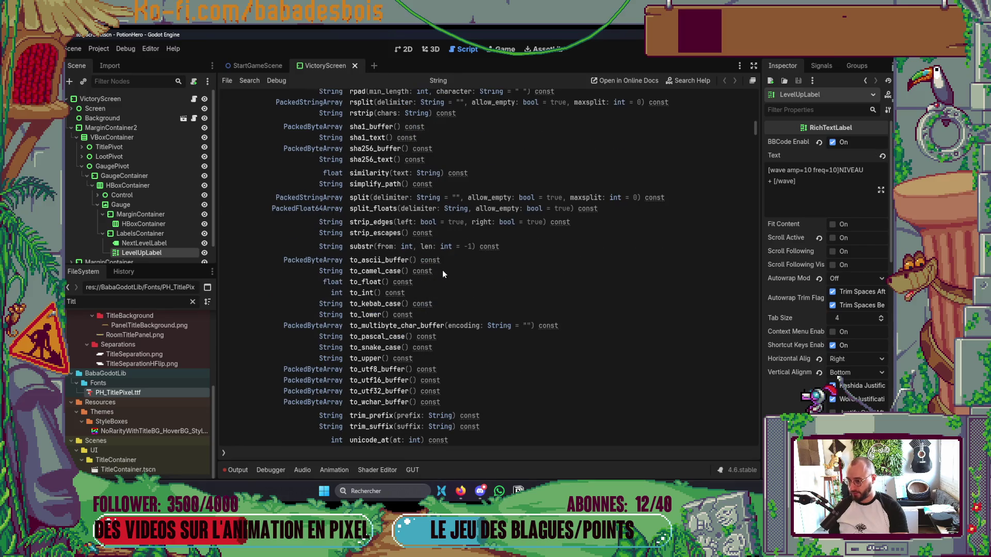
scroll(443, 274, down, 2)
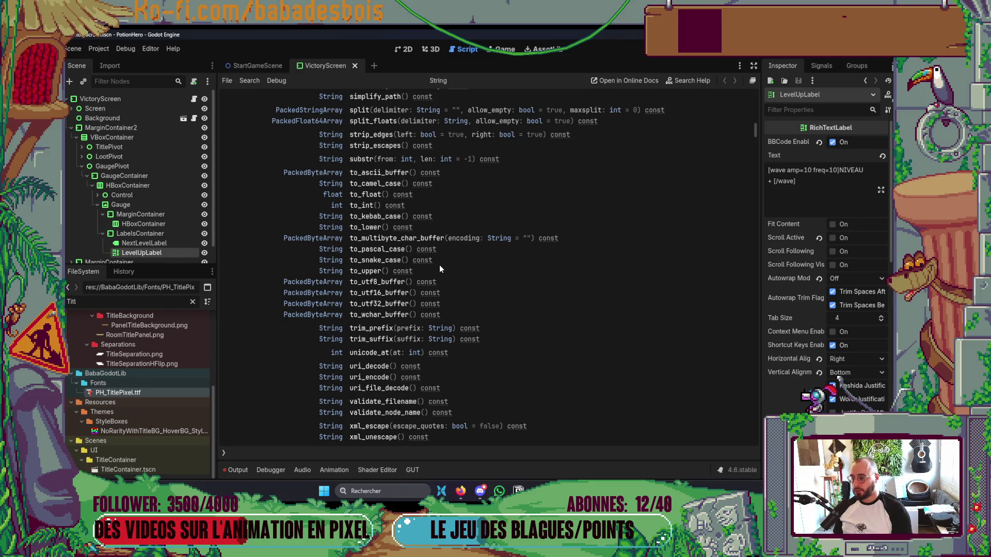
scroll(440, 266, down, 2)
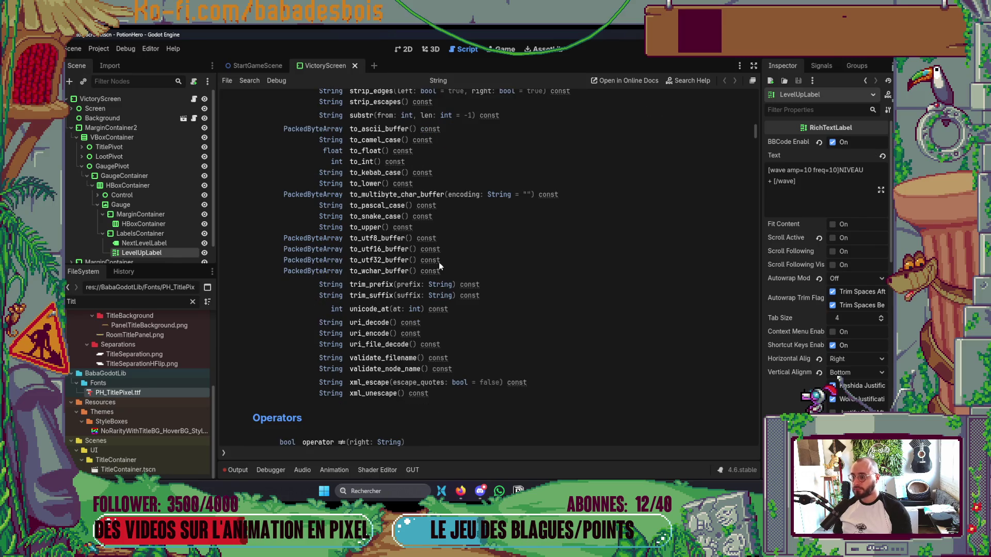
scroll(439, 266, up, 2)
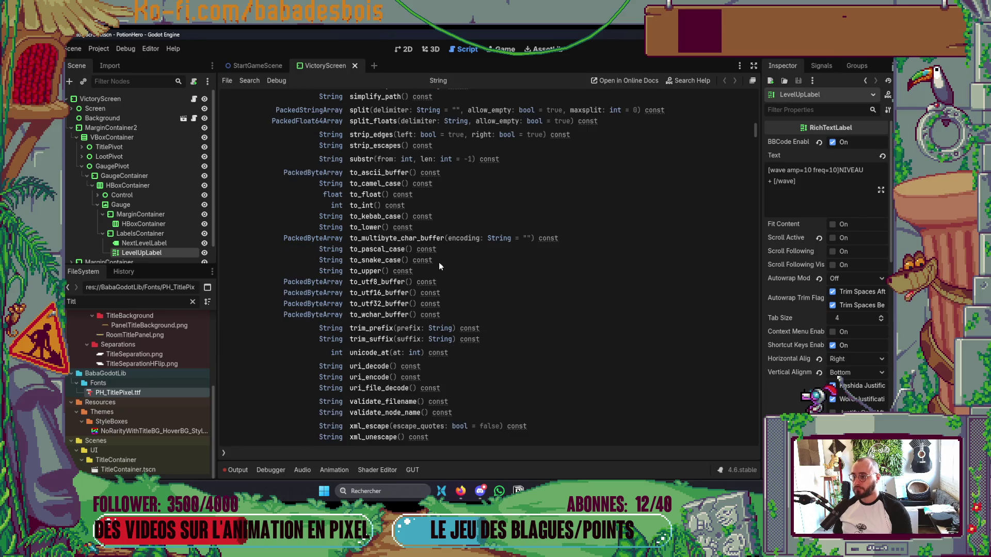
scroll(418, 266, down, 2)
scroll(409, 266, up, 18)
scroll(409, 266, up, 4)
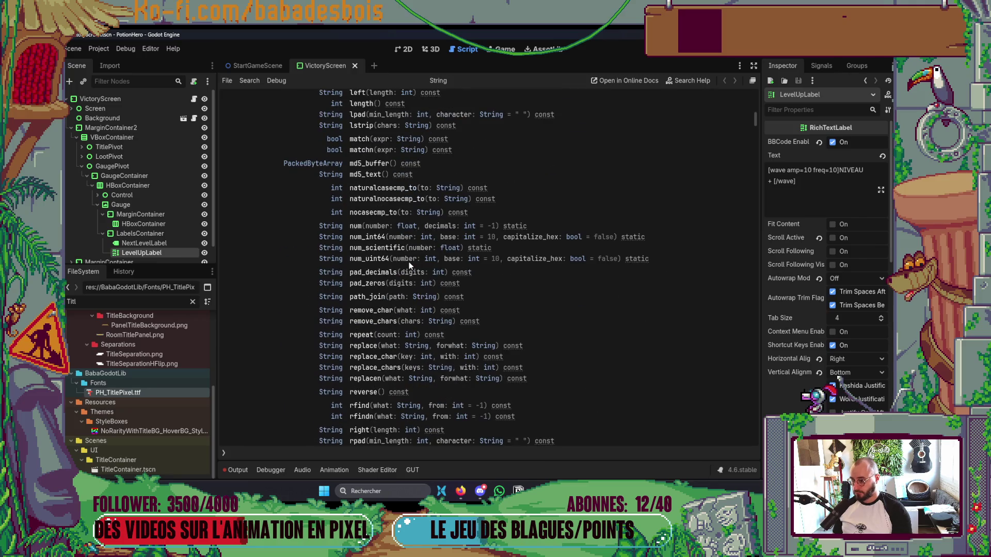
scroll(457, 284, down, 14)
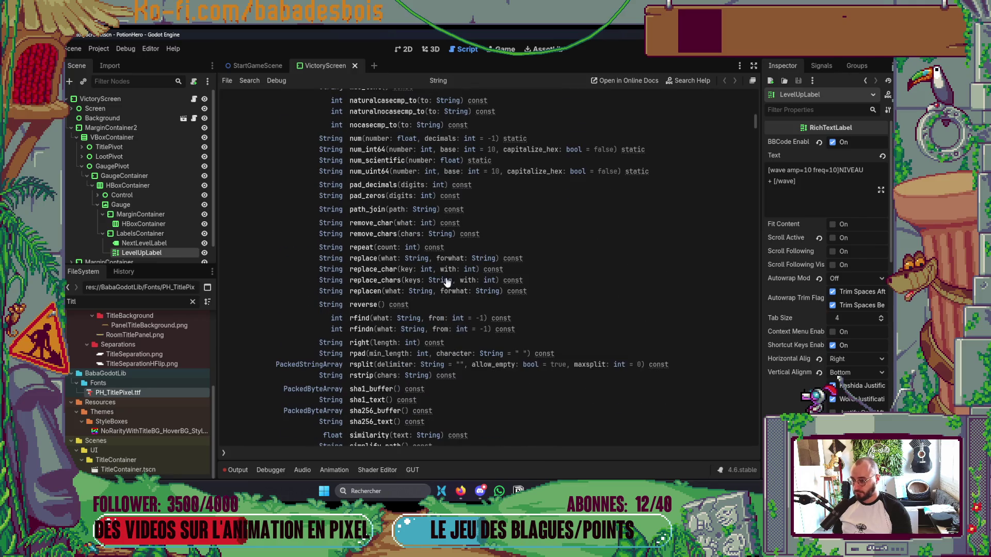
scroll(413, 281, down, 8)
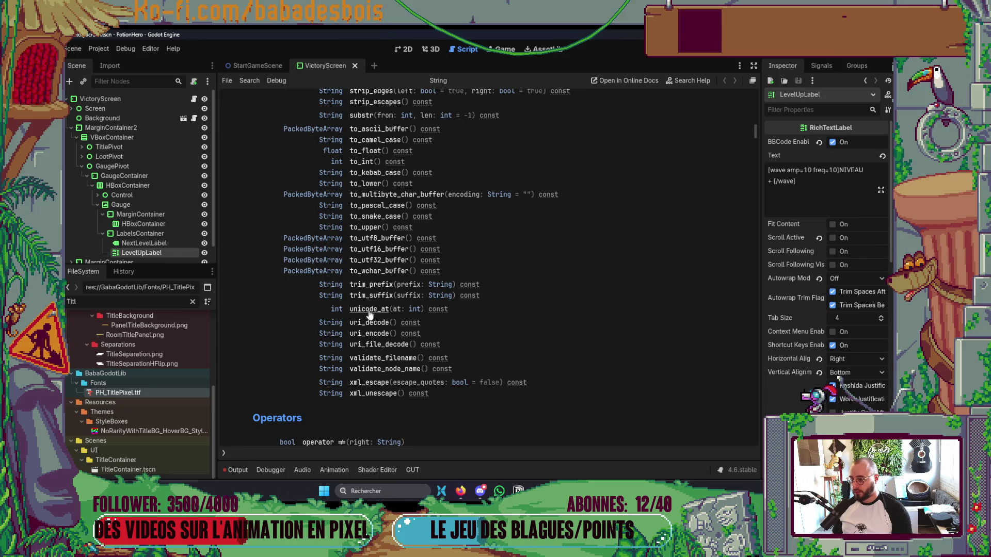
scroll(369, 315, up, 2)
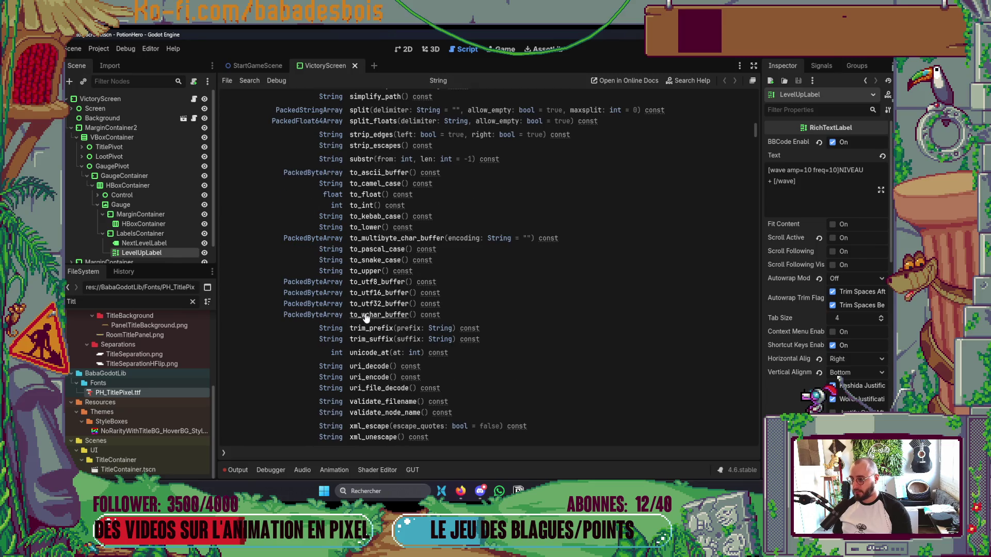
scroll(366, 317, up, 8)
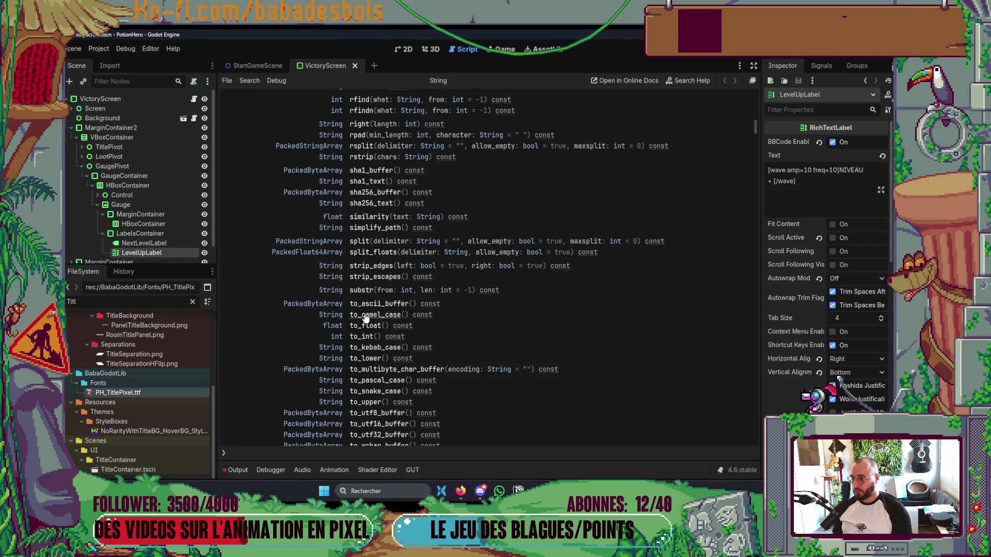
scroll(364, 317, up, 4)
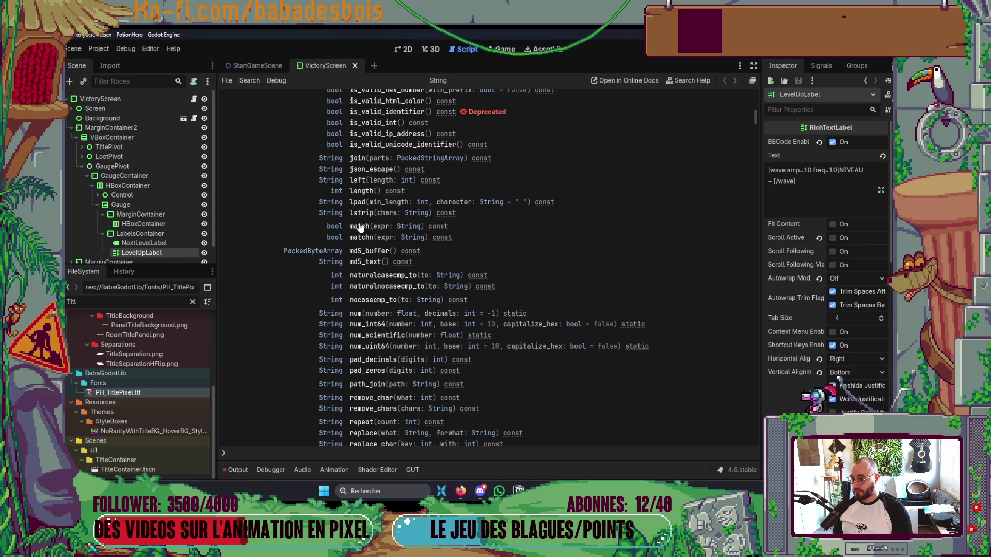
scroll(361, 229, up, 2)
scroll(358, 289, up, 3)
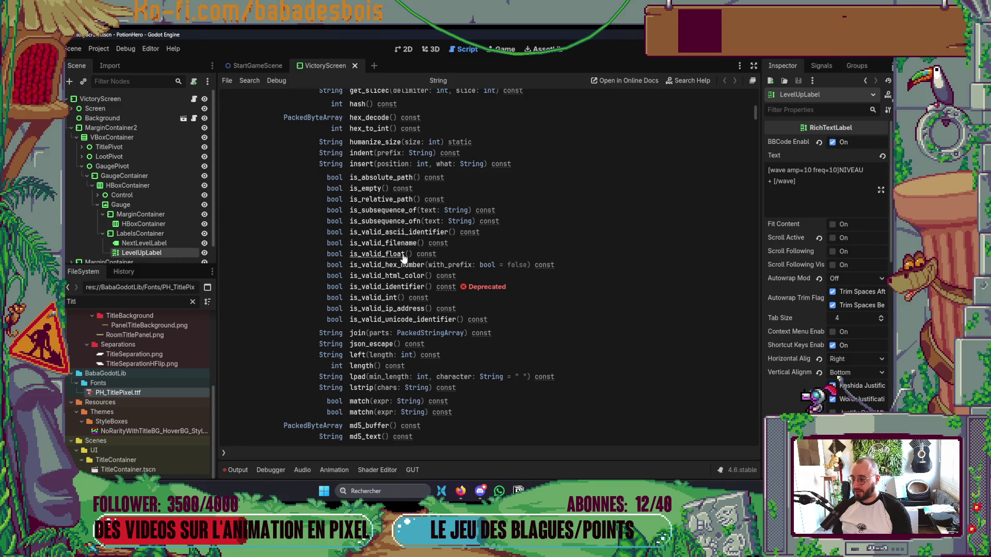
click(404, 234)
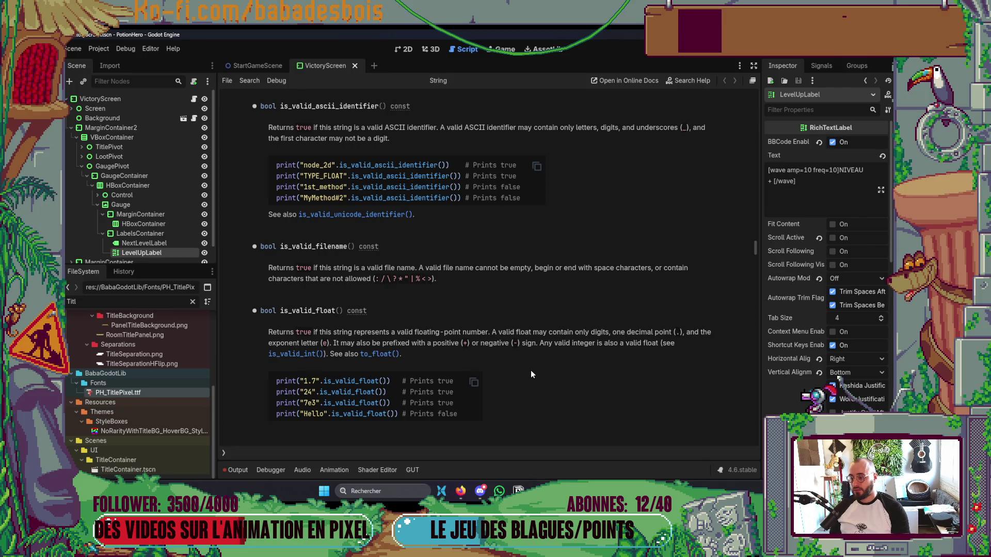
mouse_move(757, 252)
mouse_down()
mouse_move(756, 104)
mouse_move(756, 116)
mouse_up()
scroll(397, 271, up, 4)
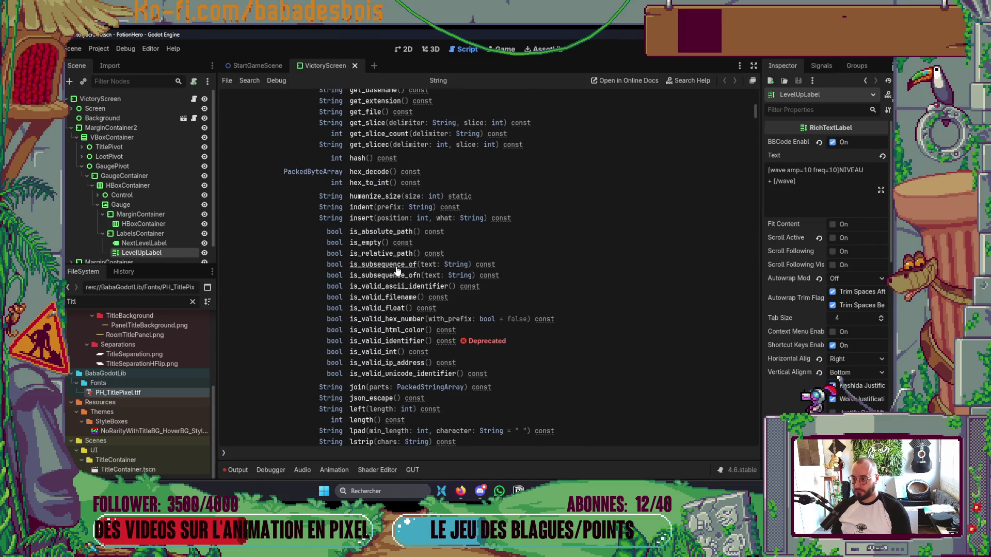
scroll(397, 271, up, 4)
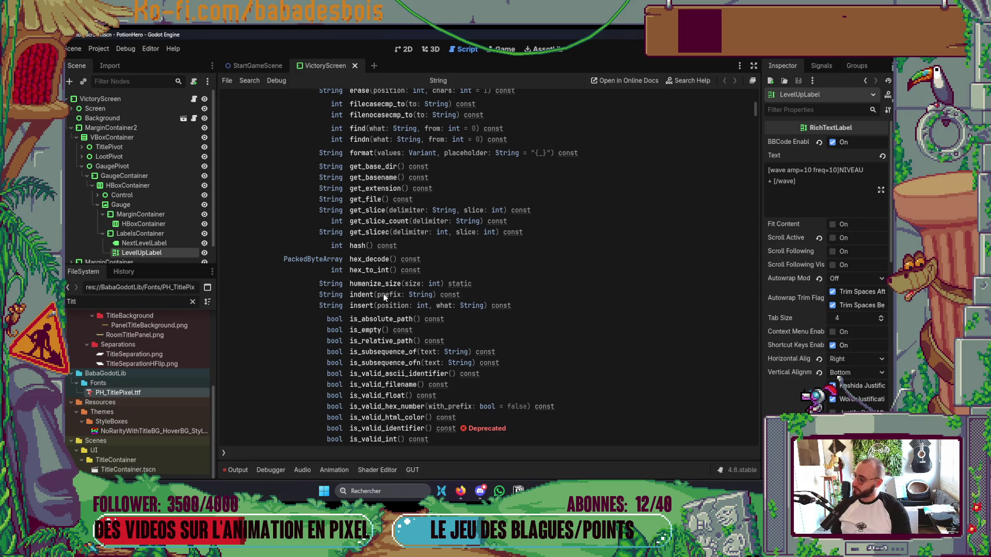
scroll(382, 294, up, 4)
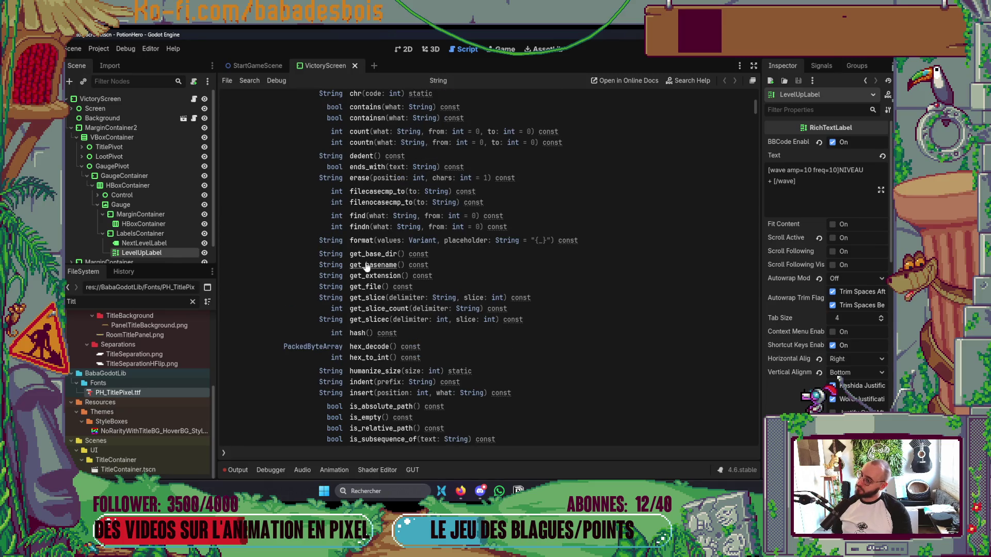
scroll(367, 265, up, 6)
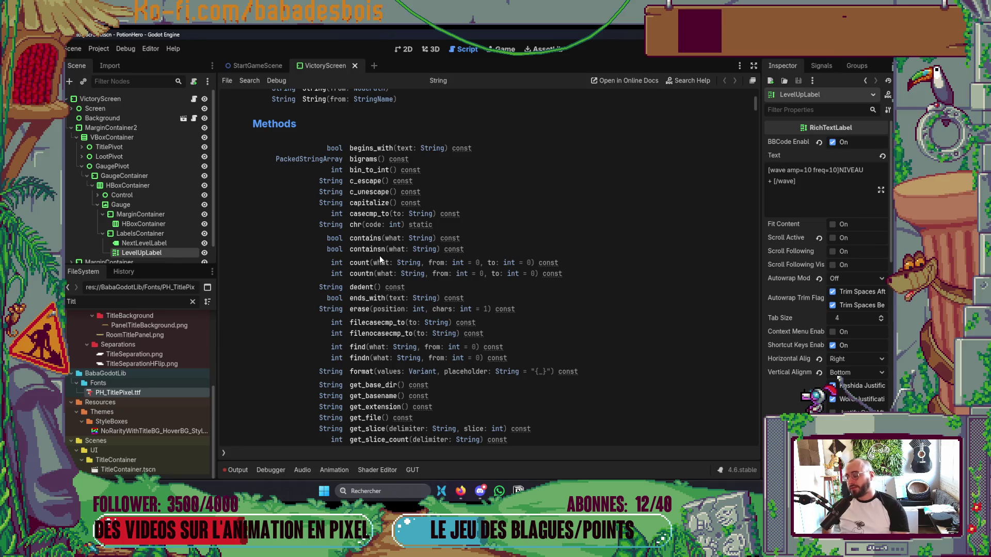
scroll(380, 260, down, 4)
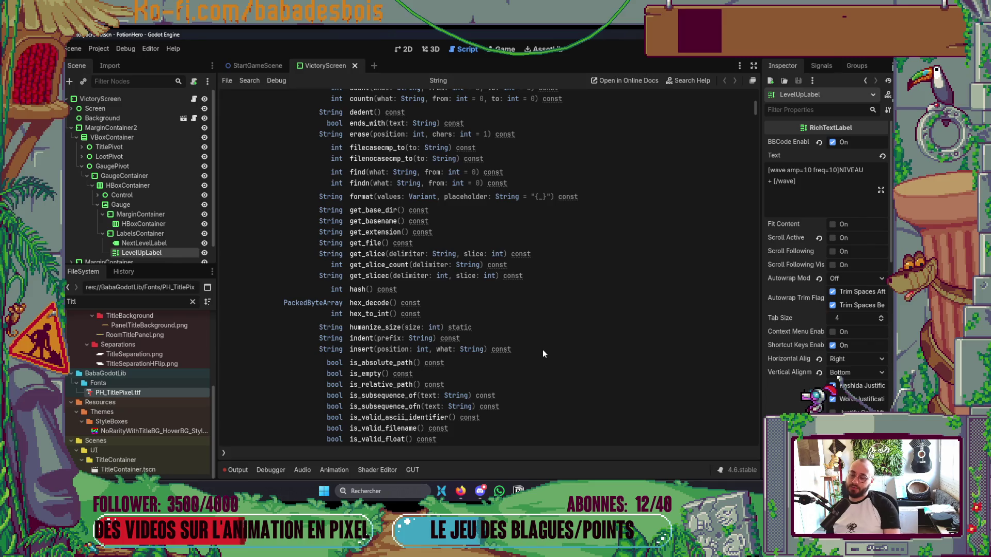
scroll(524, 387, down, 4)
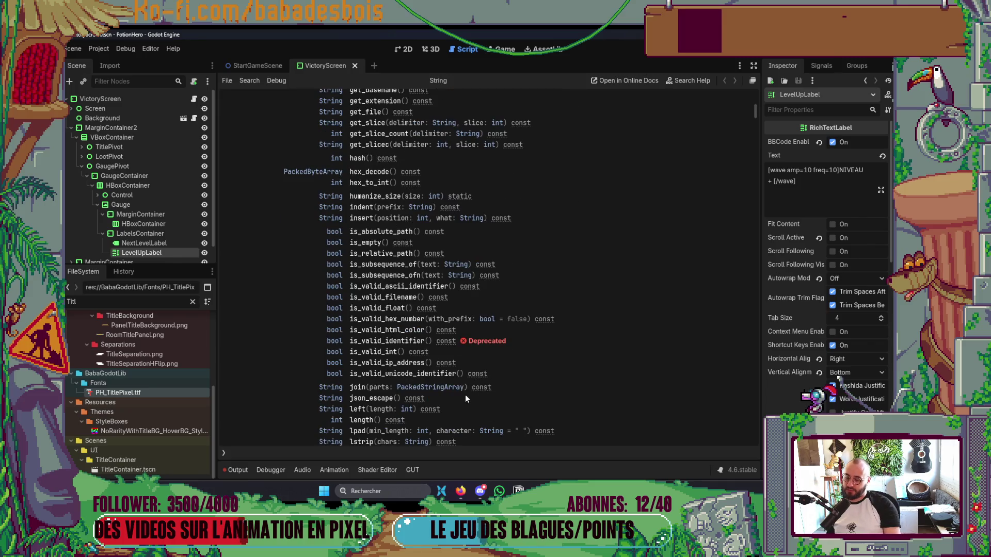
scroll(492, 289, down, 4)
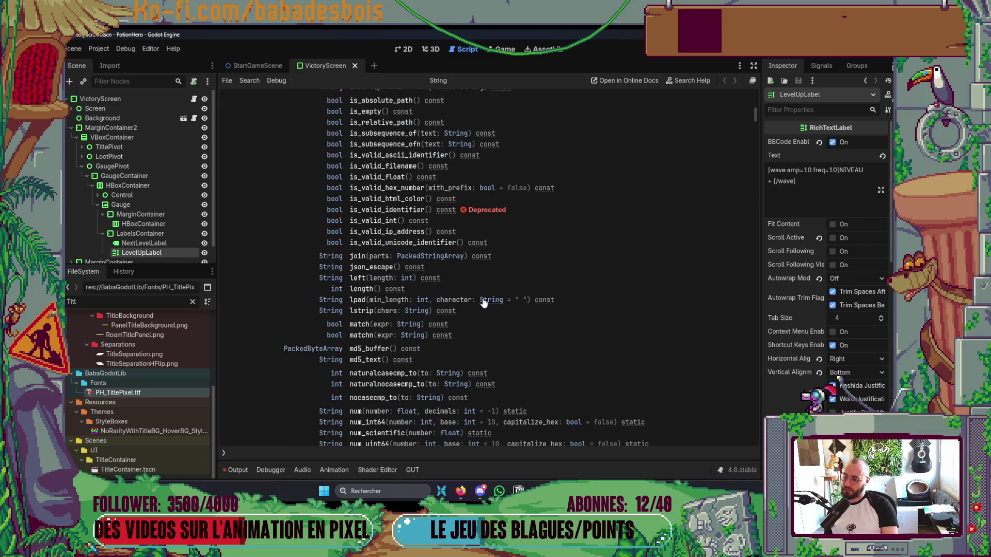
scroll(484, 303, down, 1)
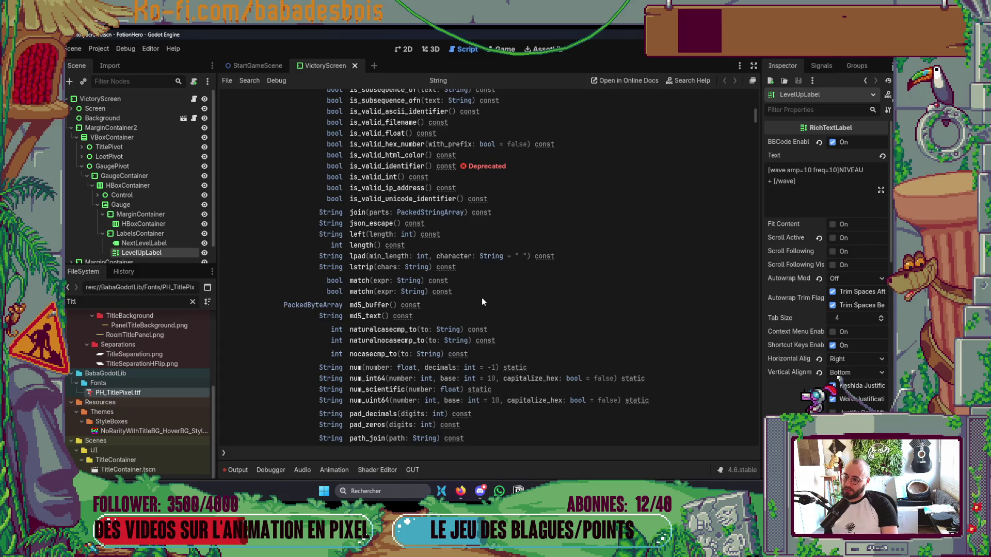
scroll(482, 304, down, 1)
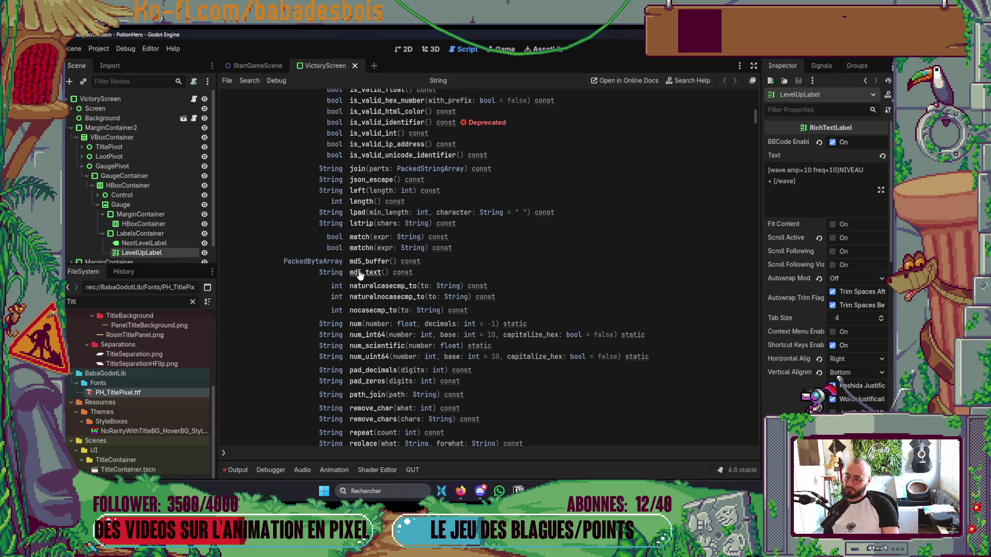
scroll(405, 296, down, 8)
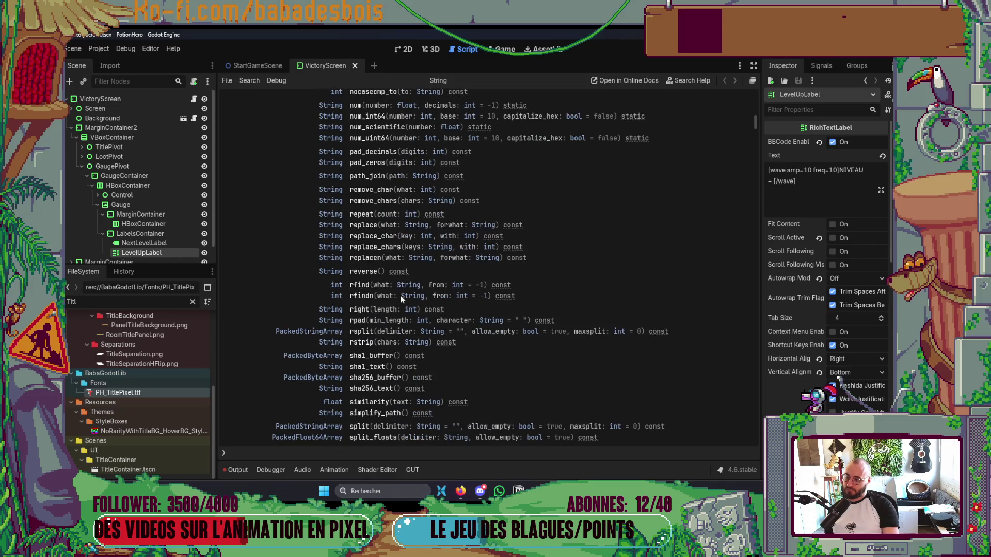
scroll(405, 297, up, 8)
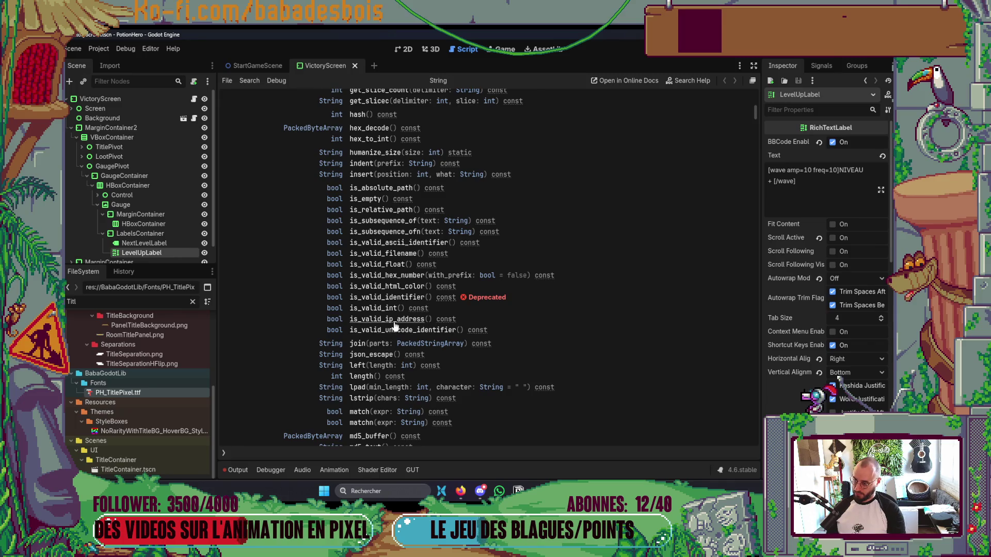
scroll(391, 269, up, 10)
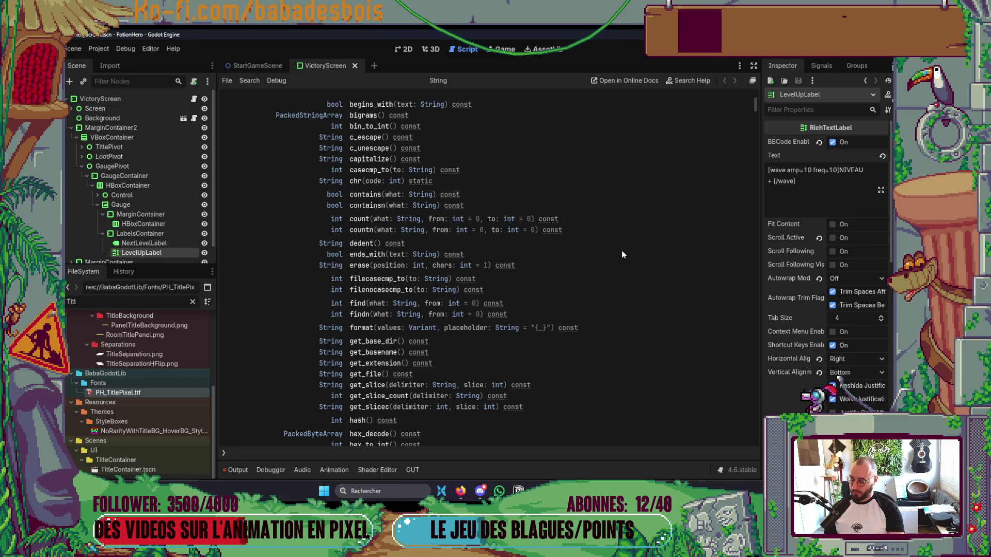
Search the String reference for 'special' and cycle its 3 matches through c_escape, json_escape to xml_escape.
key(ctrl+f)
text(speci)
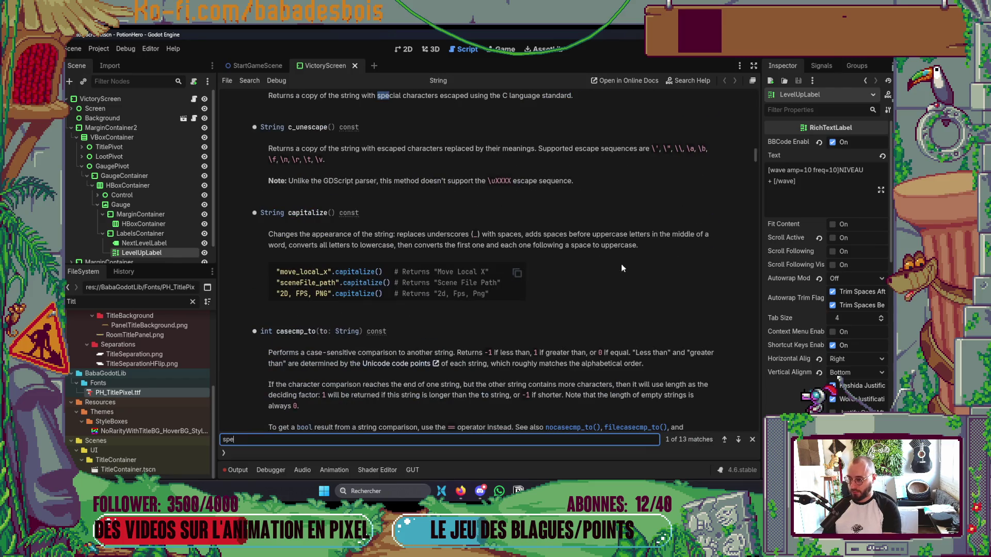
text(al)
scroll(517, 263, up, 2)
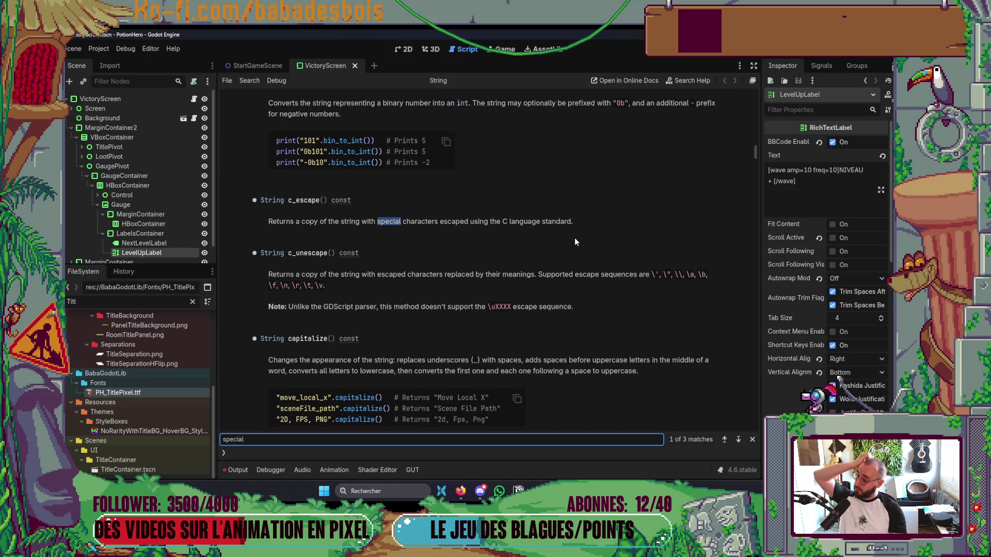
scroll(570, 237, up, 2)
scroll(564, 241, up, 1)
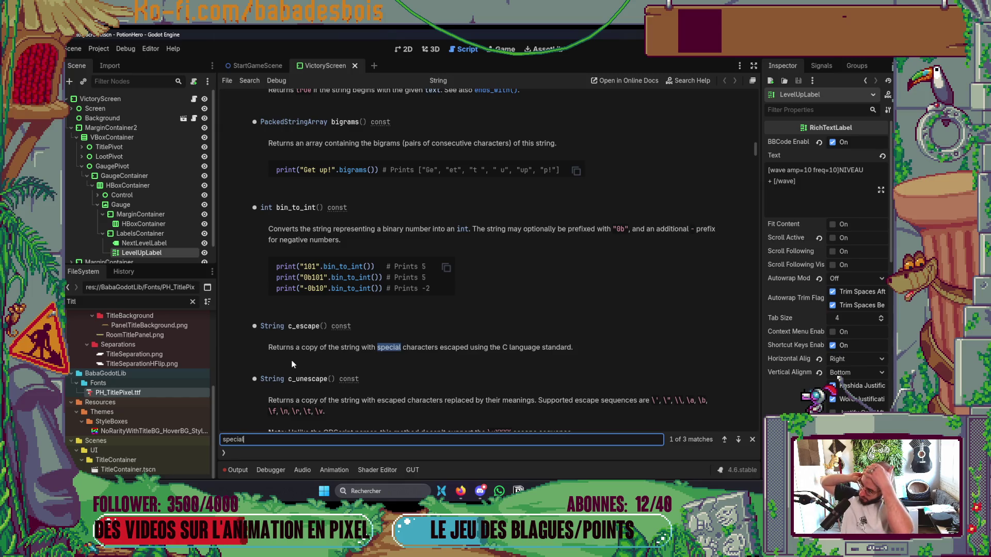
scroll(335, 324, down, 5)
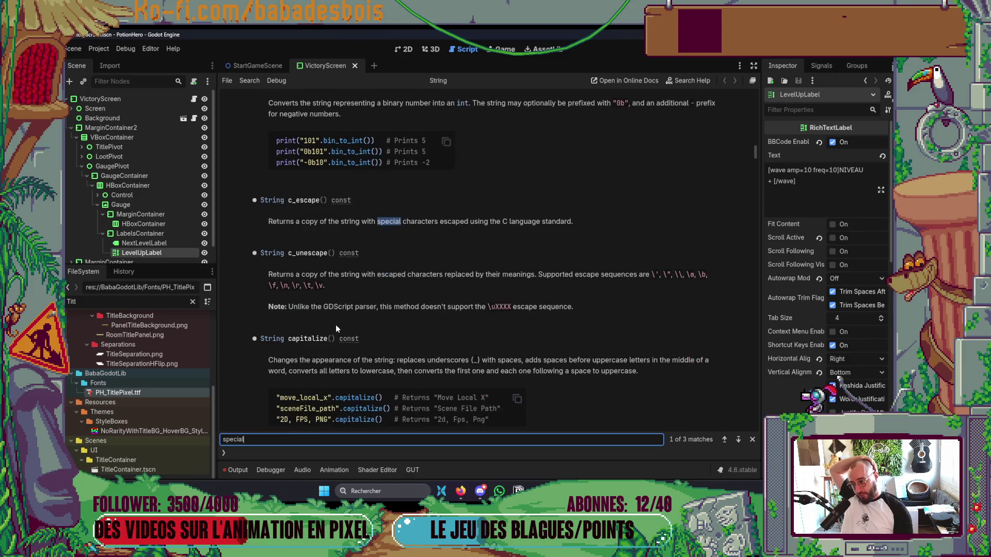
scroll(336, 325, down, 4)
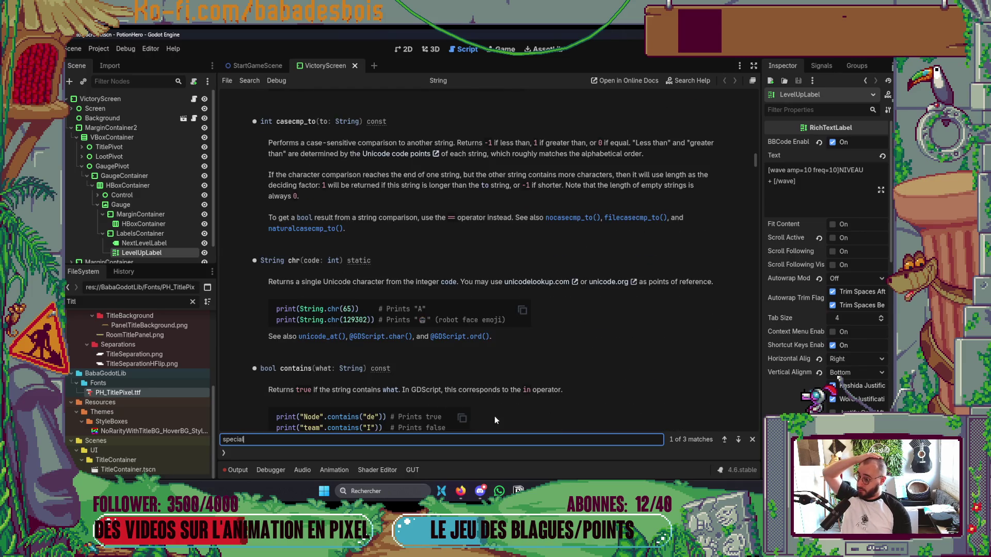
click(738, 439)
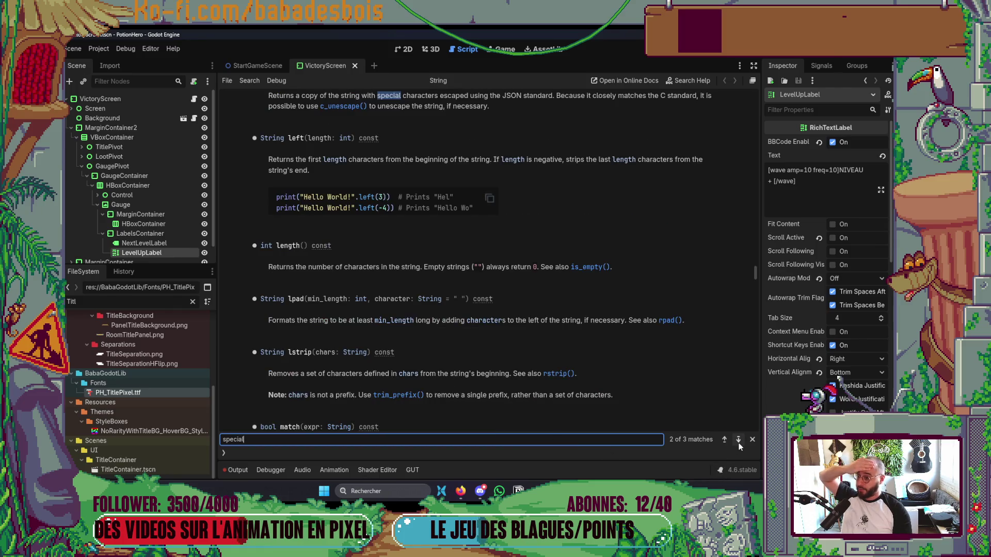
scroll(604, 371, up, 2)
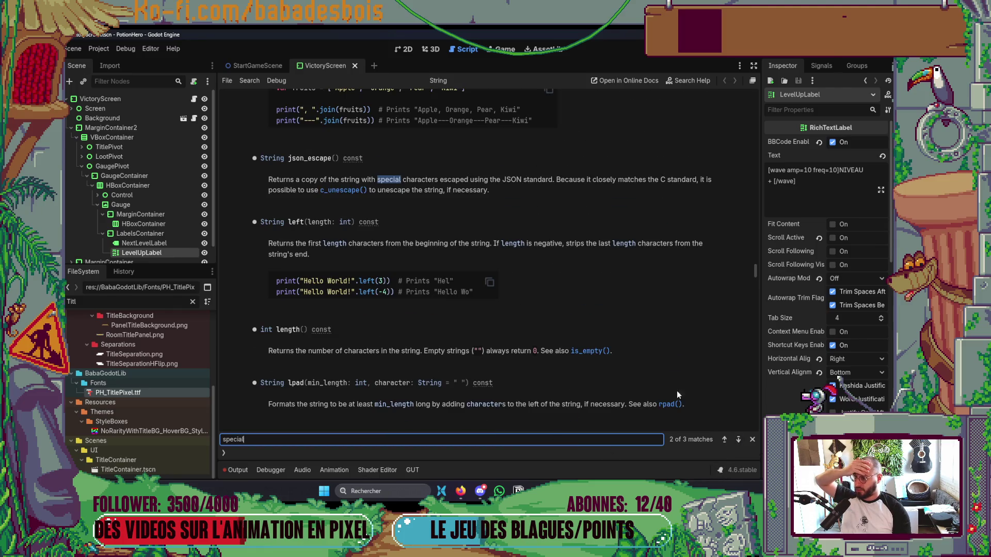
click(738, 439)
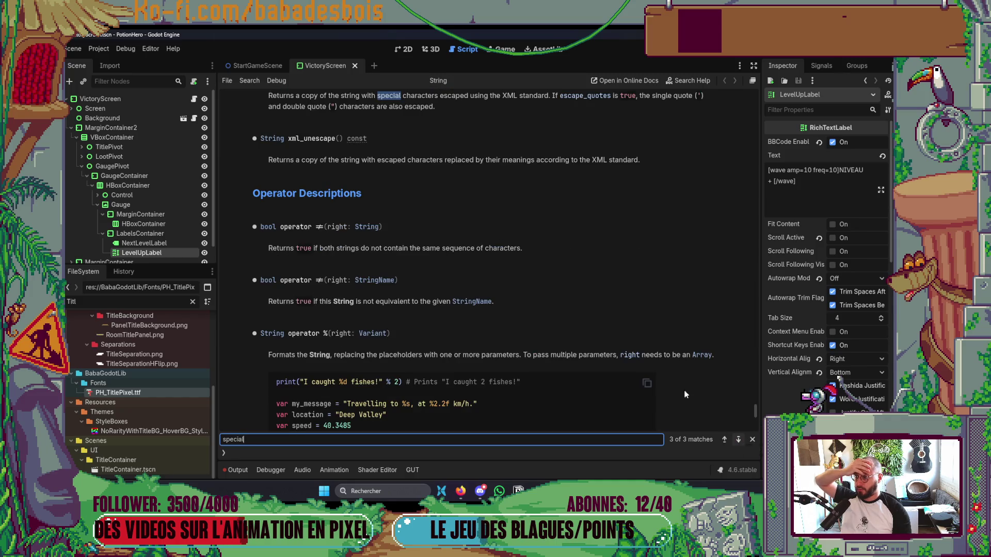
scroll(609, 328, up, 2)
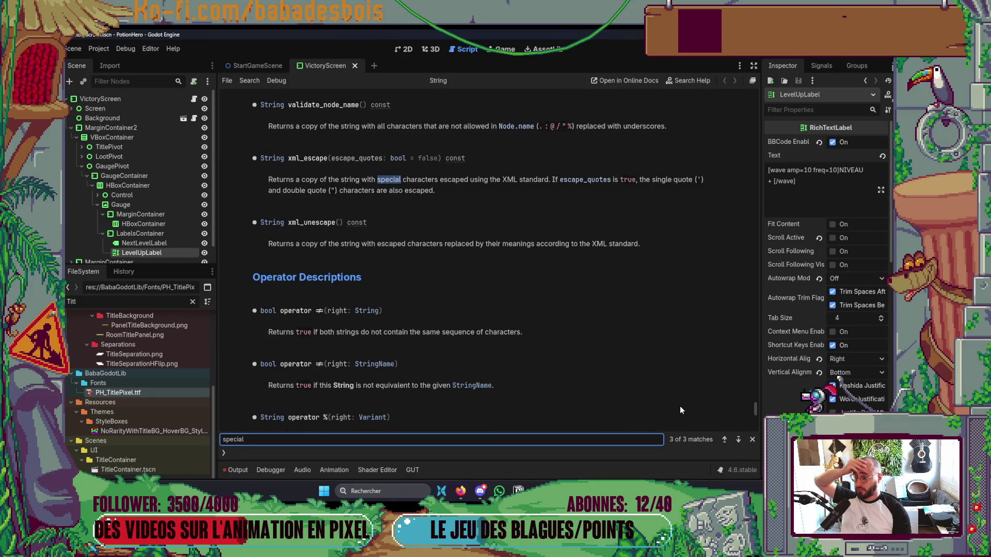
key(alt+Tab)
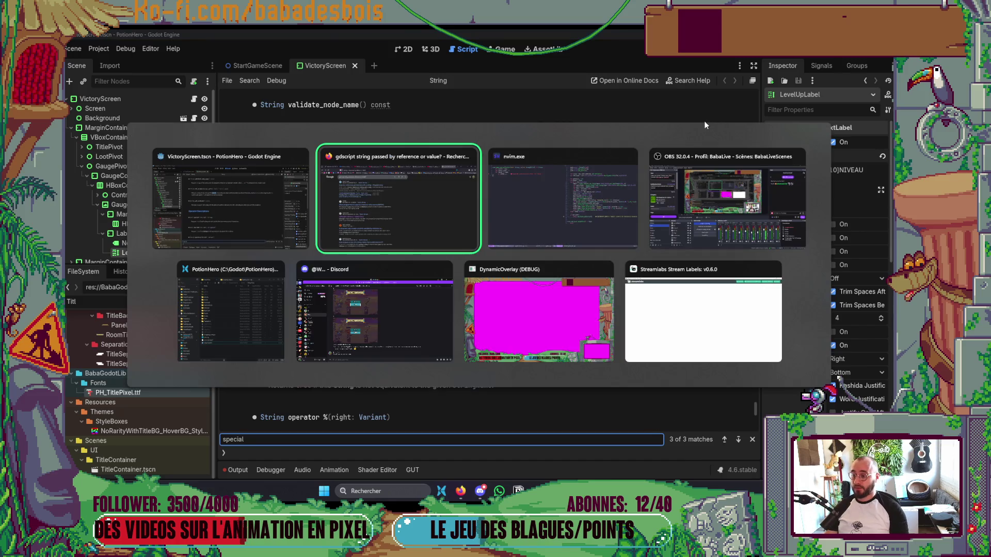
Add 'var letters = text.c_escape()' below letter_count and save.
key(k)
key(k)
key(k)
text(ovar )
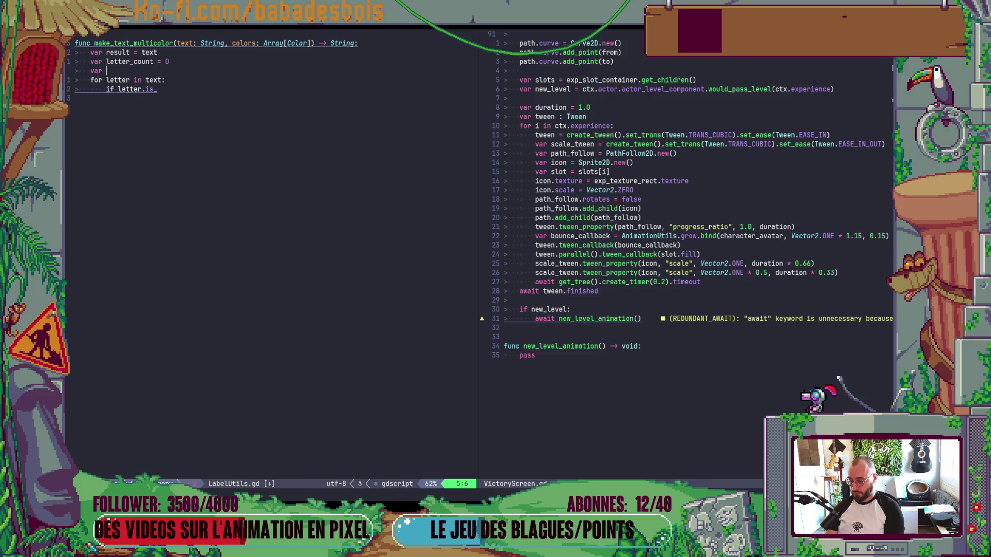
text(letters = )
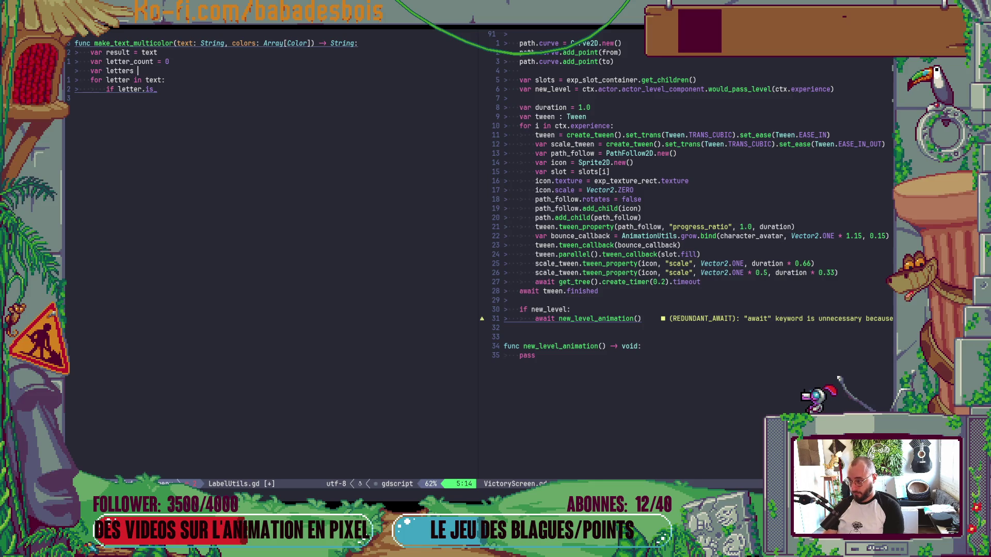
text(c_e)
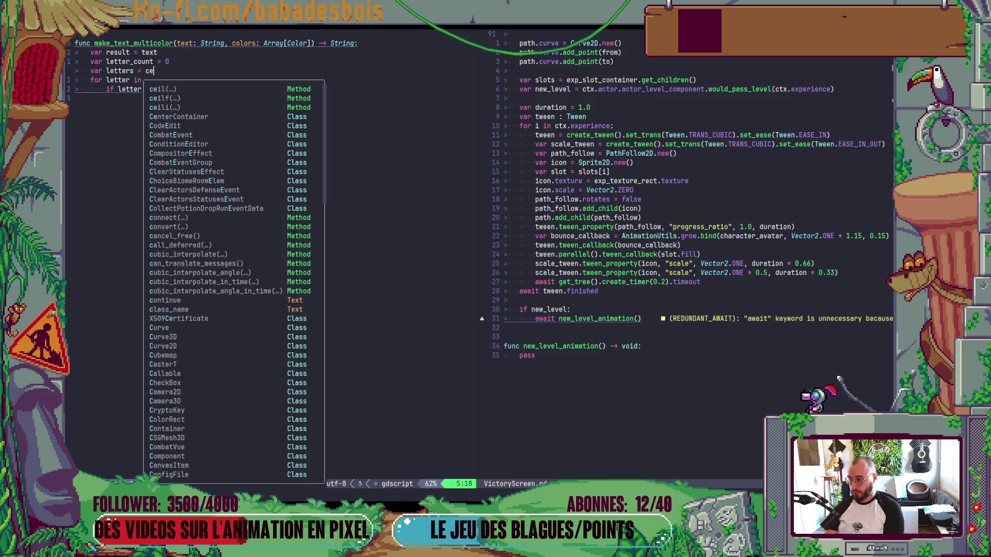
text(scatge)
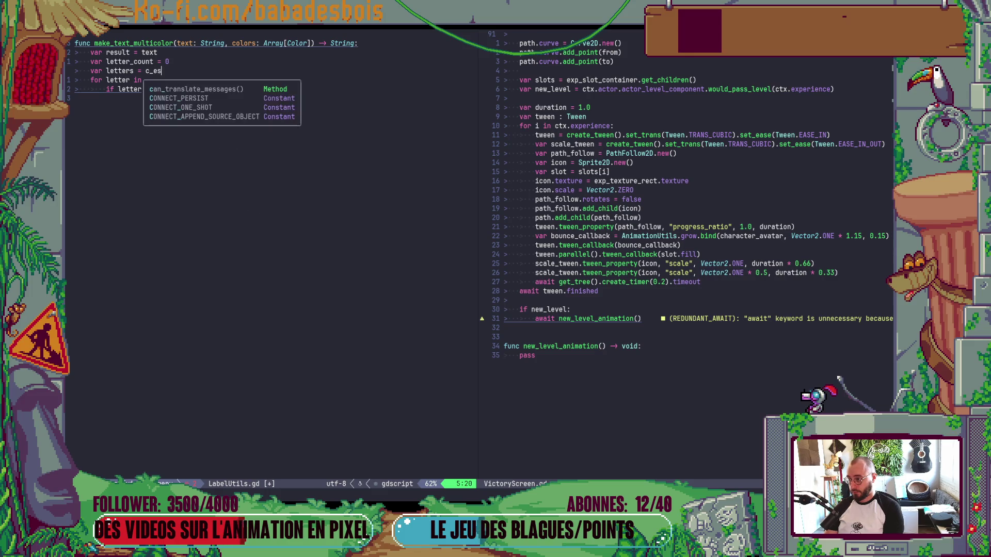
key(BackSpace)
key(BackSpace)
key(BackSpace)
text(pe)
key(Escape)
text(bsre)
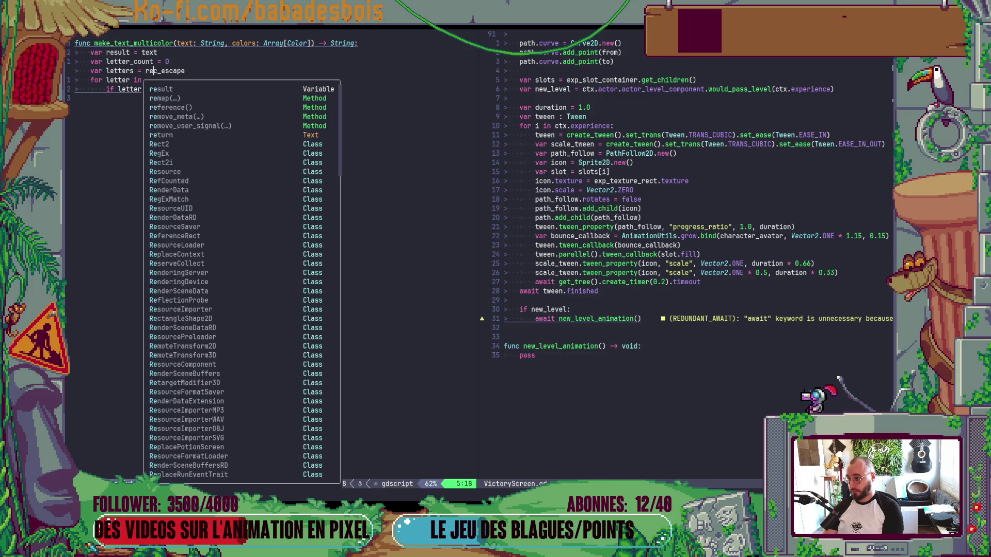
key(Tab)
text(.c)
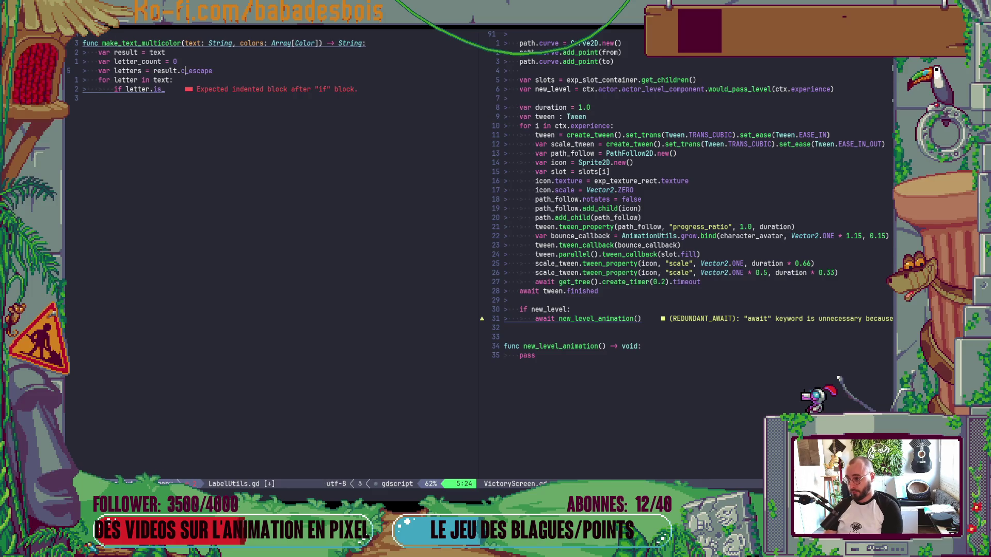
key(End)
text(())
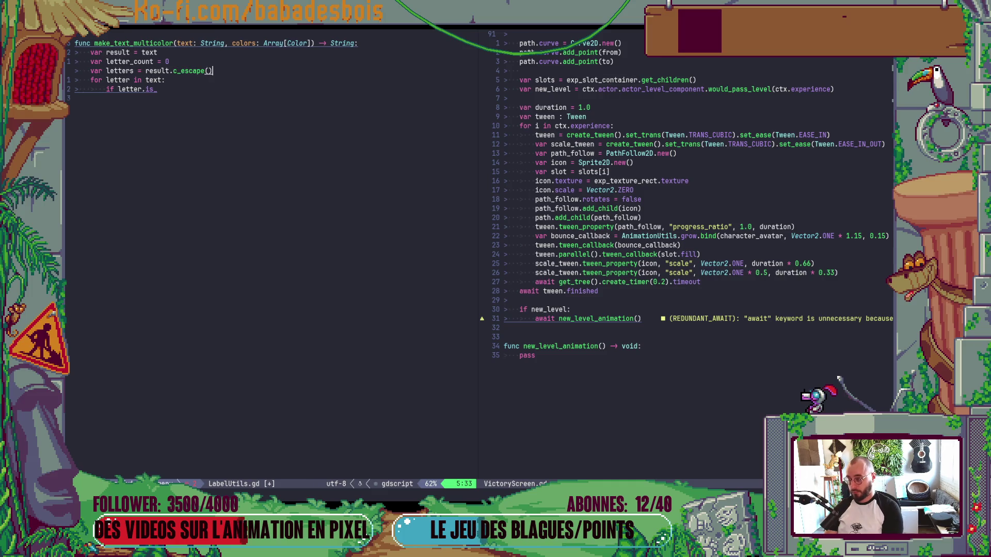
key(Escape)
text(Bcwtext)
key(Escape)
text(:w)
key(Return)
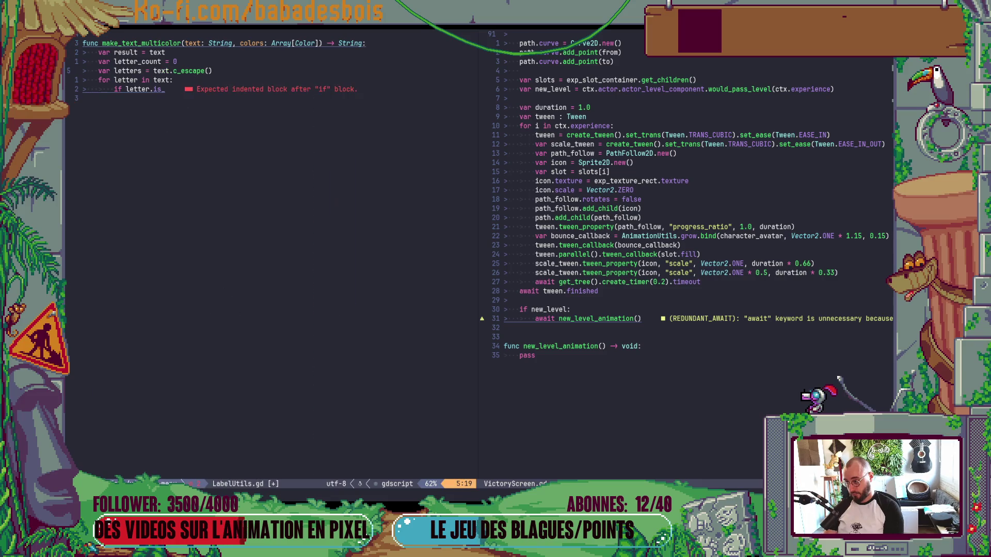
Change the loop's condition to 'if letter in letters:' and open an indented line beneath it.
key(j)
key(j)
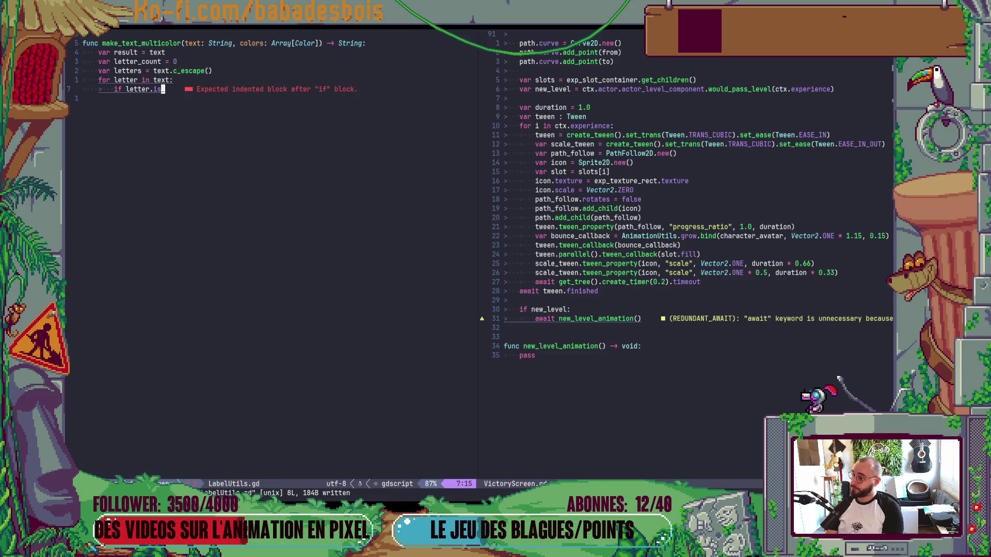
key(c)
key(i)
key(w)
key(BackSpace)
text(in)
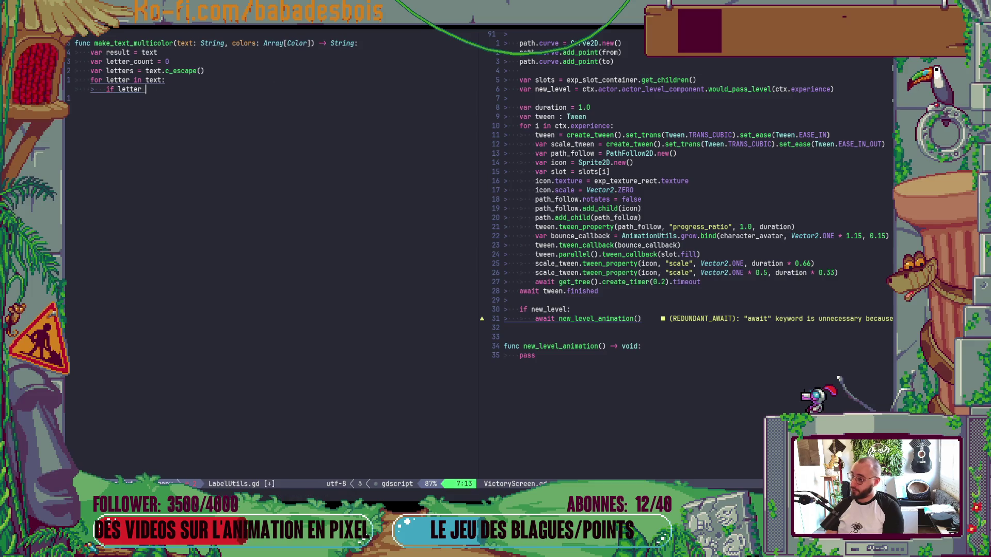
text( le)
key(Down)
key(Down)
key(Return)
text(:)
key(Return)
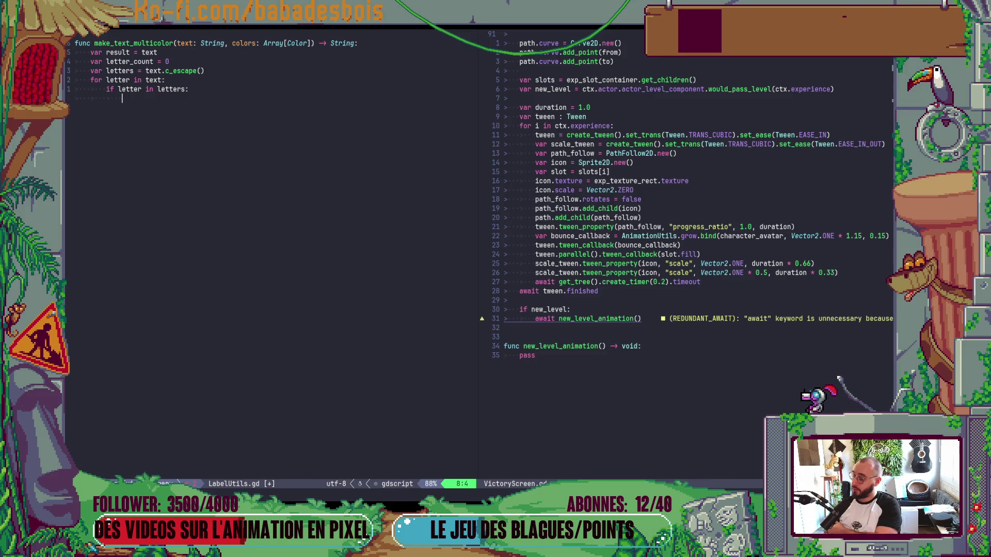
Replace 'var result = text' with 'var result = ""' in make_text_multicolor.
key(Escape)
key(k)
key(k)
key(k)
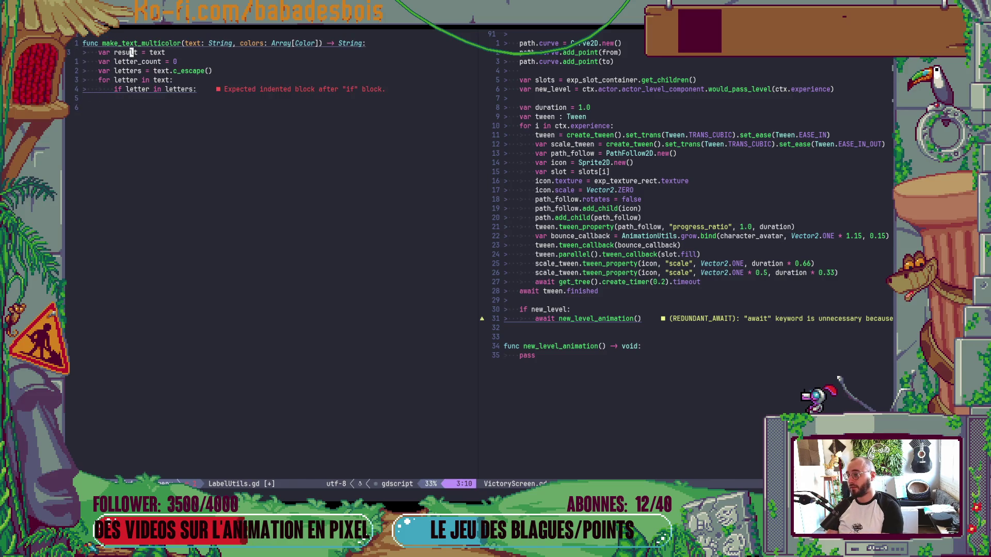
key(d)
key(d)
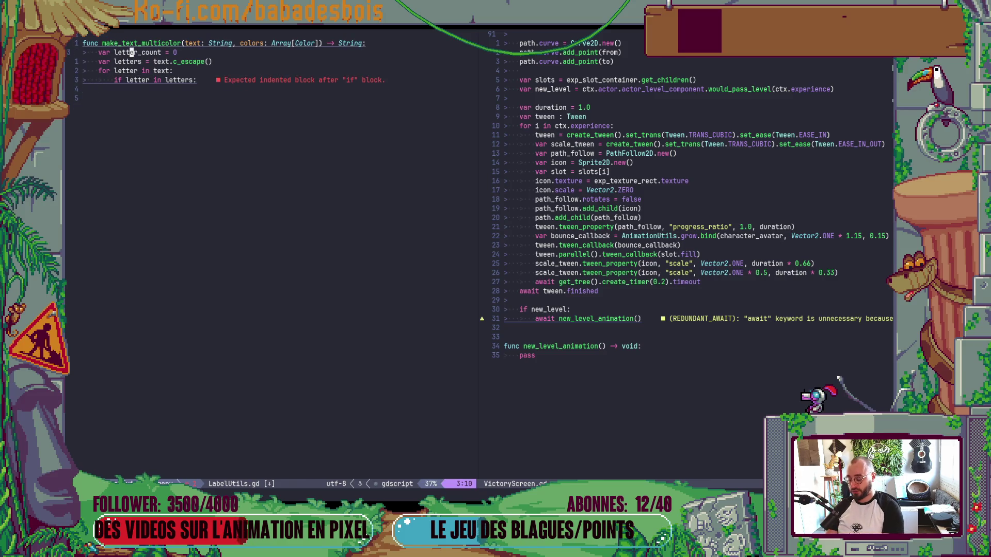
key(u)
key(ctrl+r)
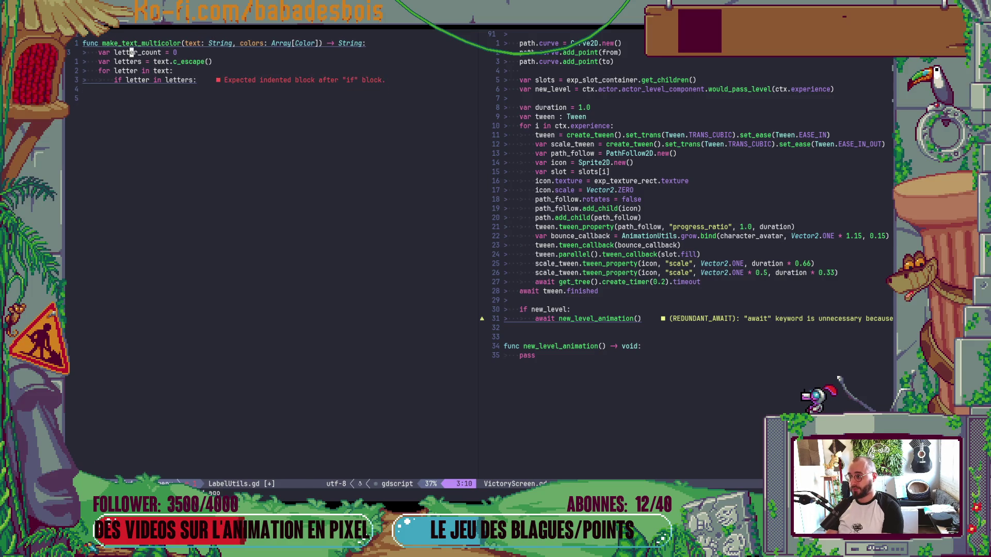
key(c)
key(c)
text(res)
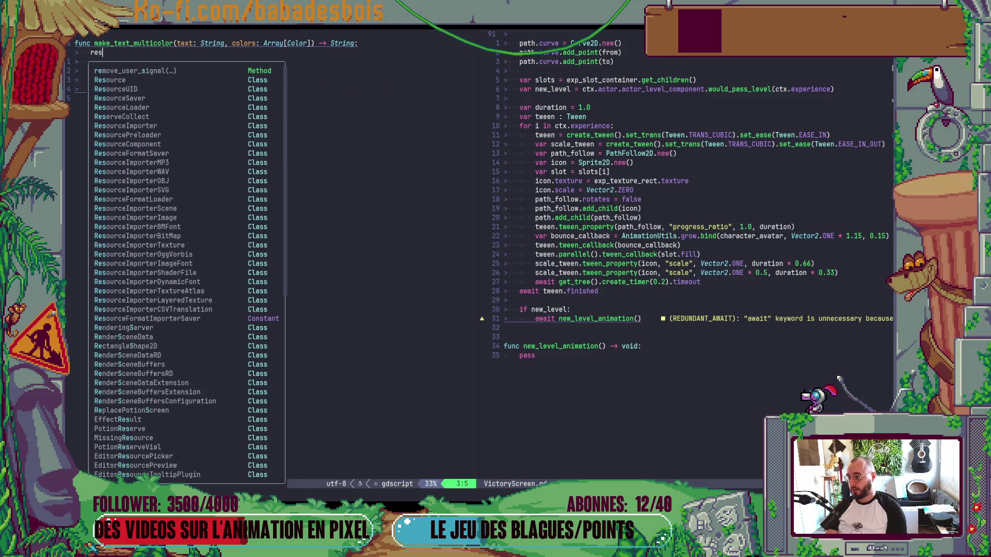
key(BackSpace)
key(BackSpace)
text(var result)
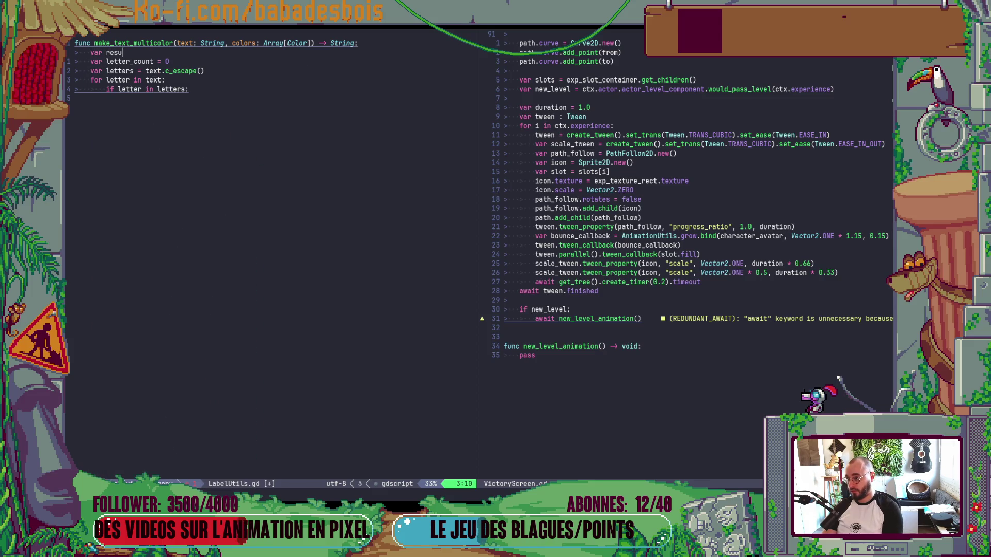
text( = ")
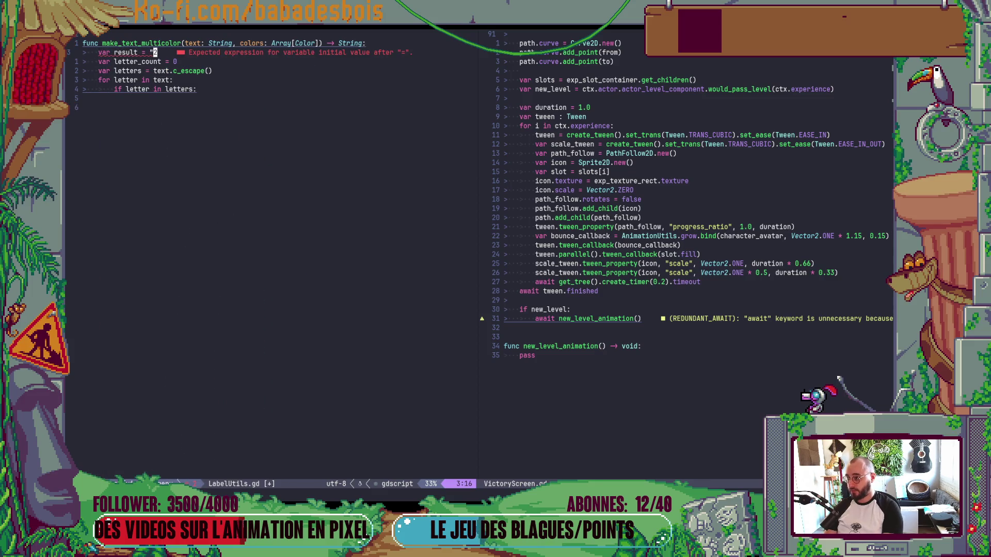
Open a new indented line inside the 'if letter in letters:' block.
key(Down)
key(Down)
key(Down)
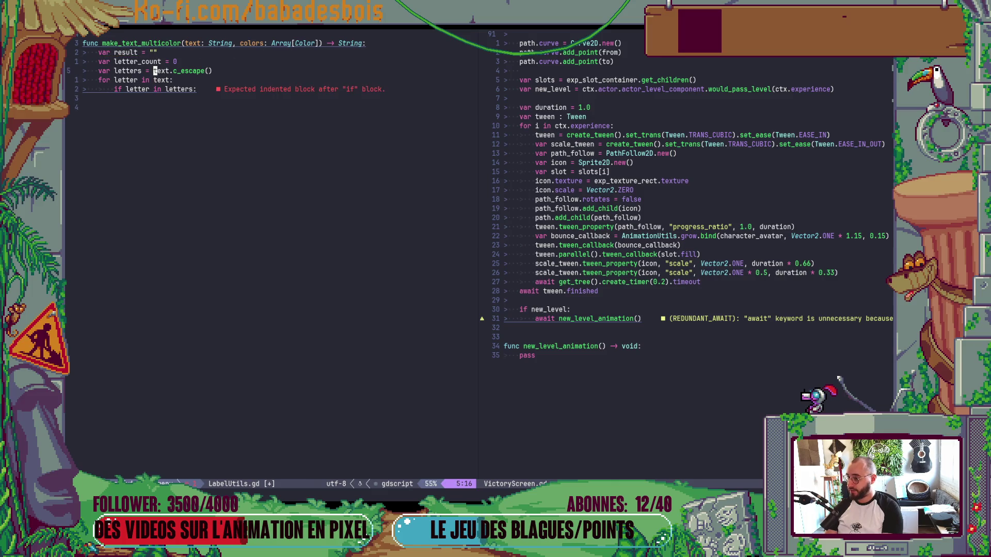
key(Down)
key(o)
key(Tab)
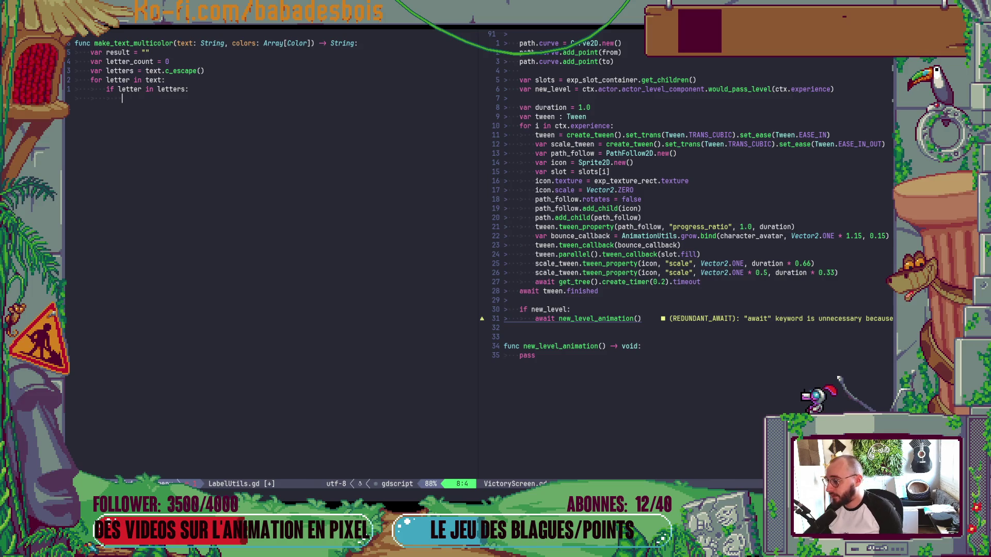
Add 'letter_count += 1' in the if block, then open a blank line at loop-body level.
text(le)
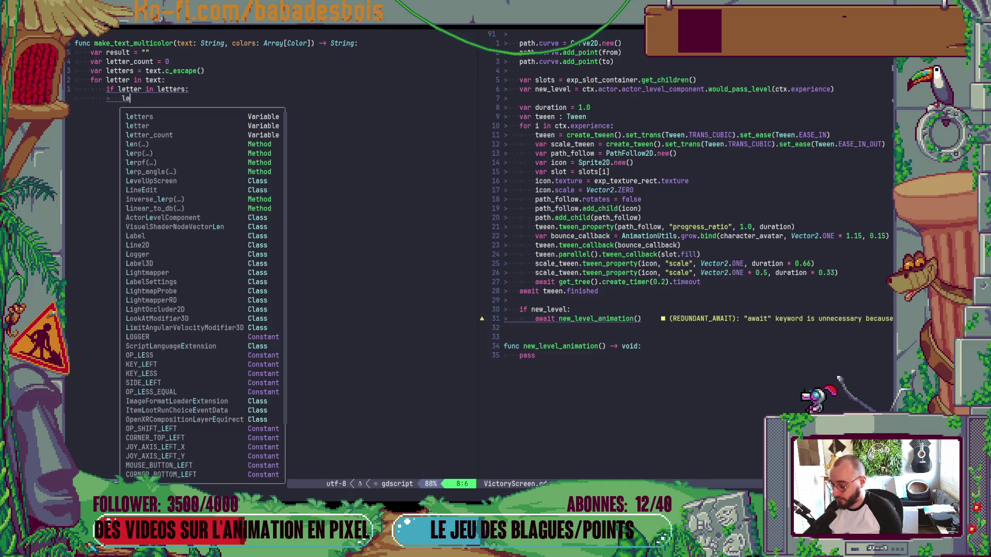
text(tter)
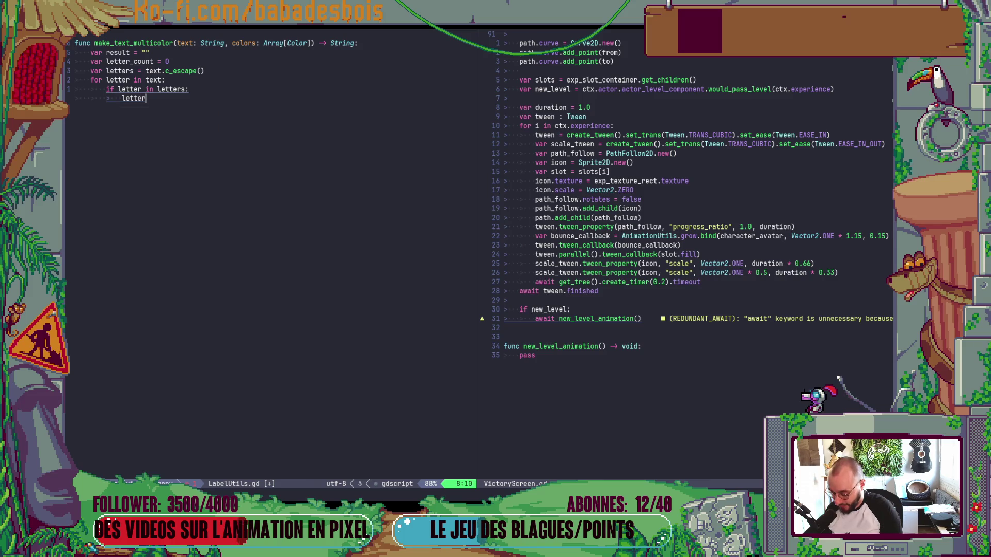
text(_count += 1)
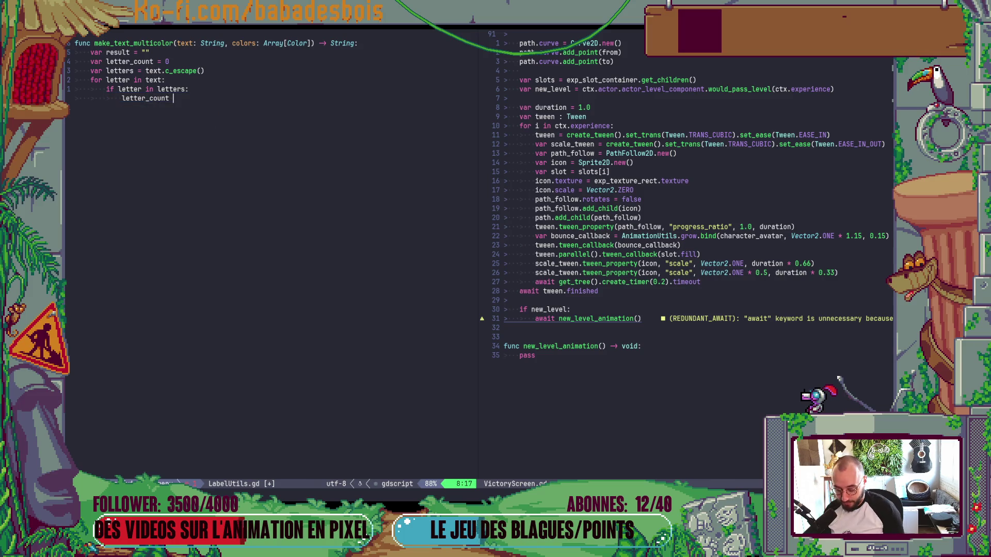
key(Escape)
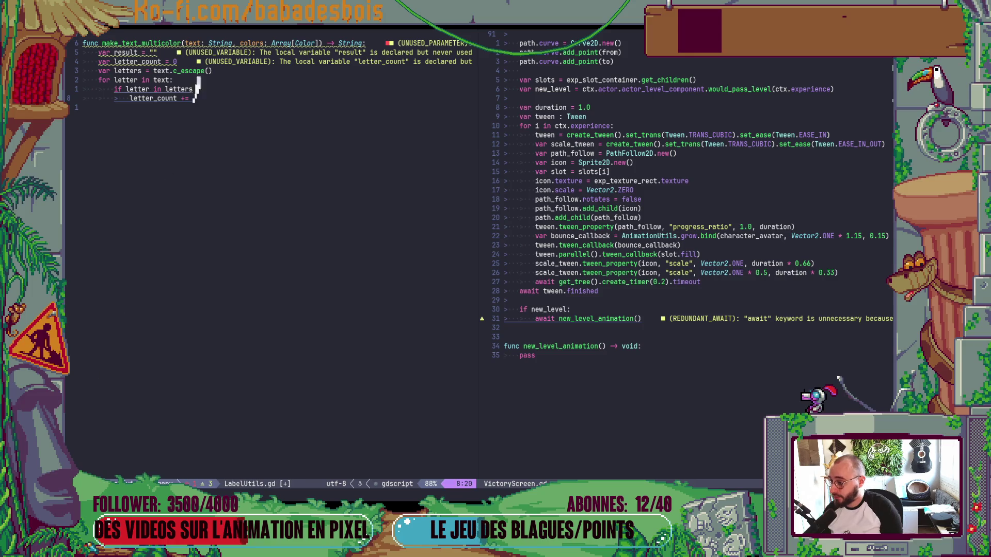
key(o)
key(Return)
key(BackSpace)
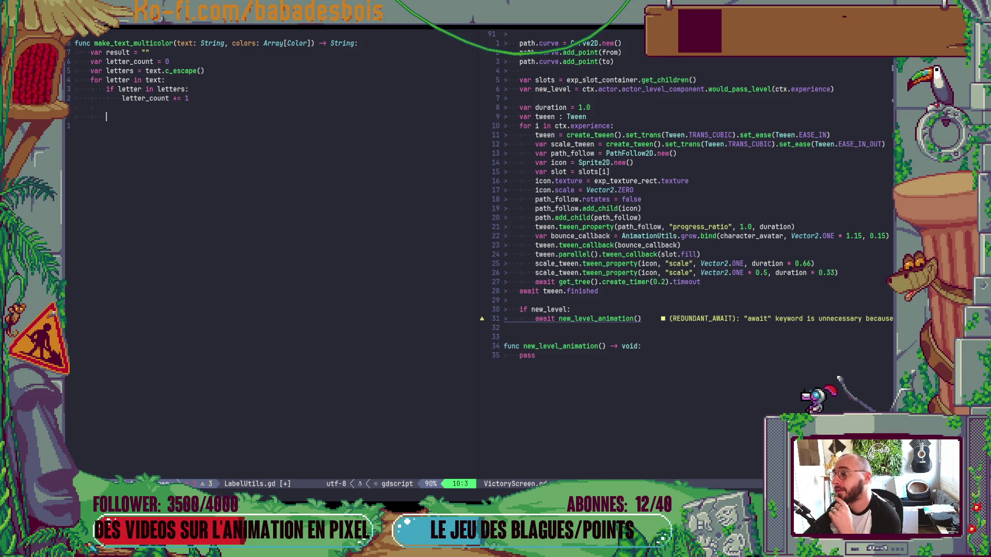
Add 'var color = colors[letter_count % colors.size()]' and save LabelUtils.gd.
text(var color =)
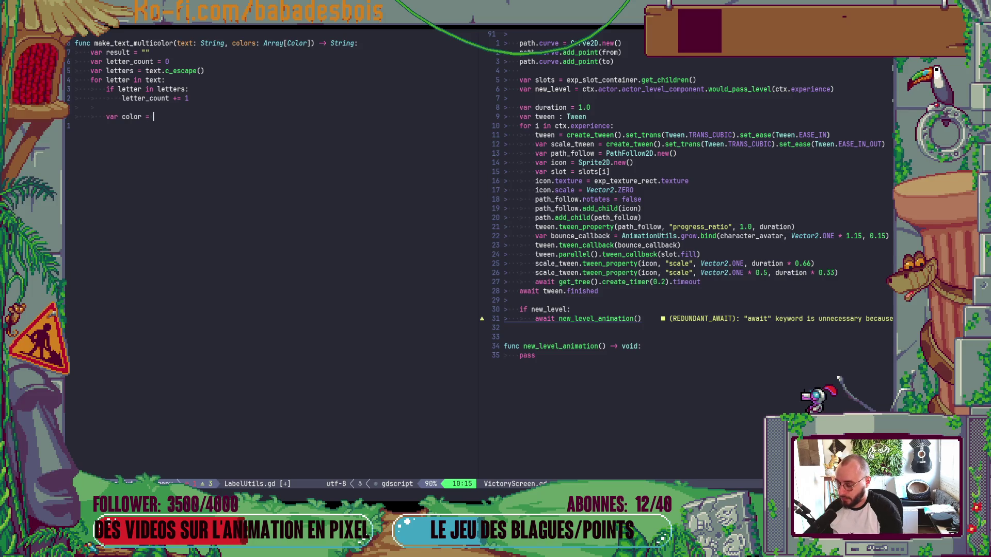
key(BackSpace)
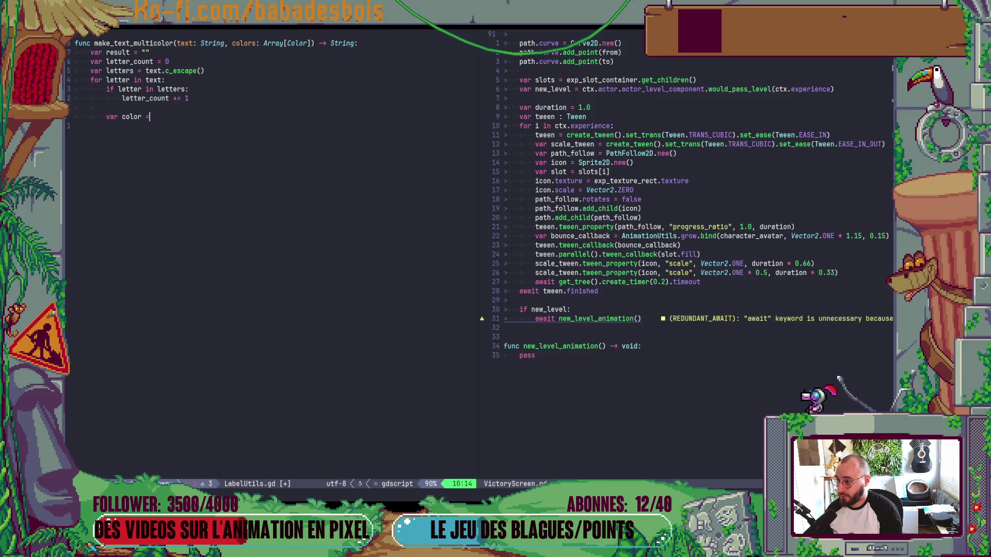
text(colo)
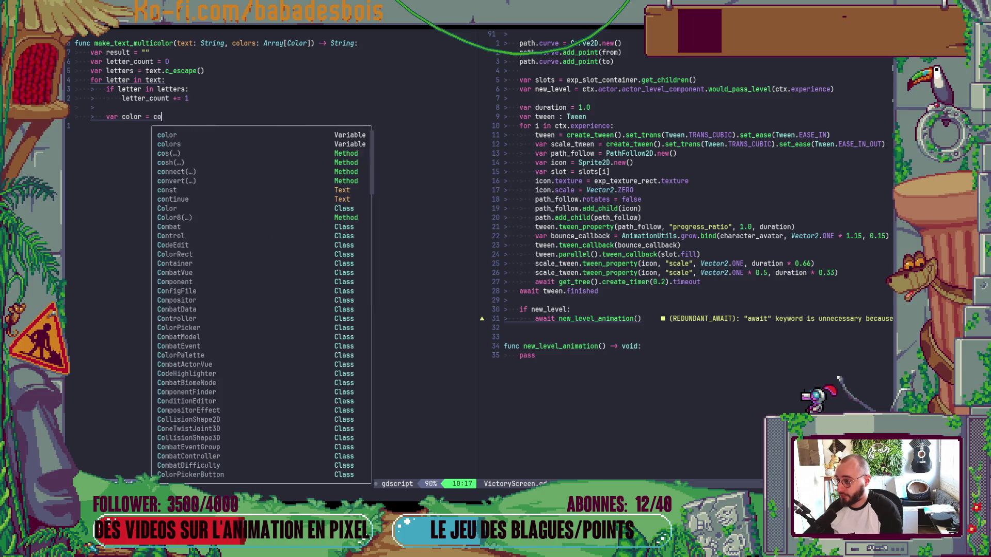
key(Down)
key(Return)
text([)
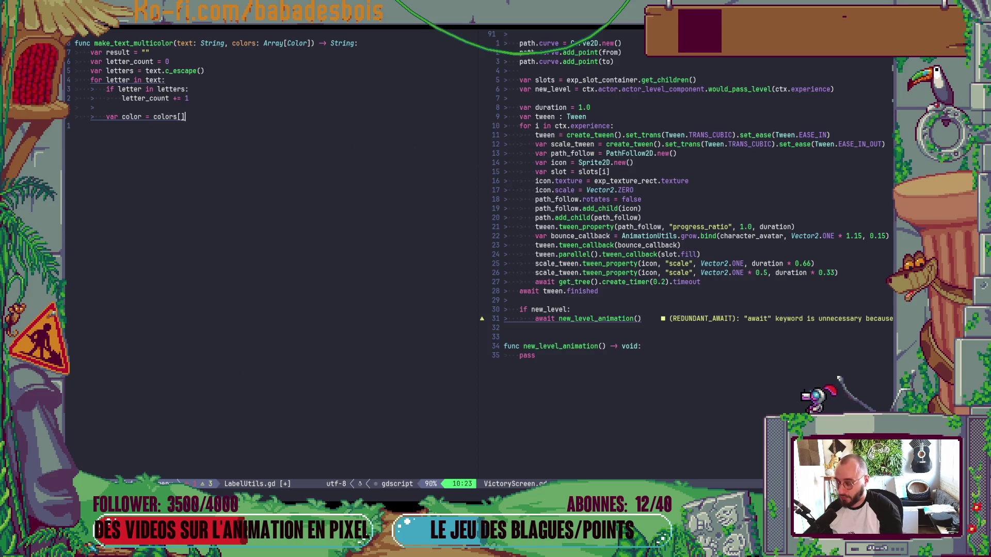
text(letter_count )
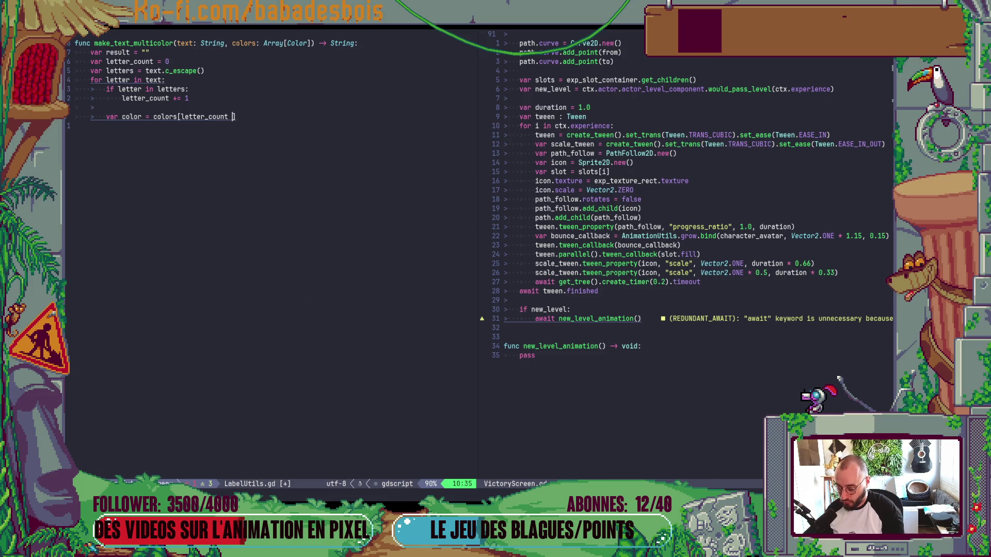
text(% colors.)
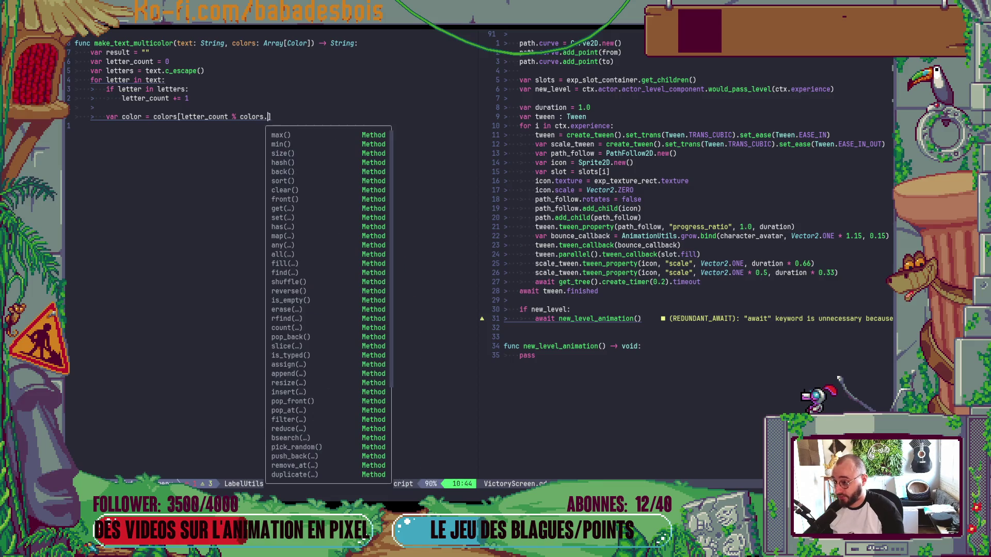
text(s)
key(Return)
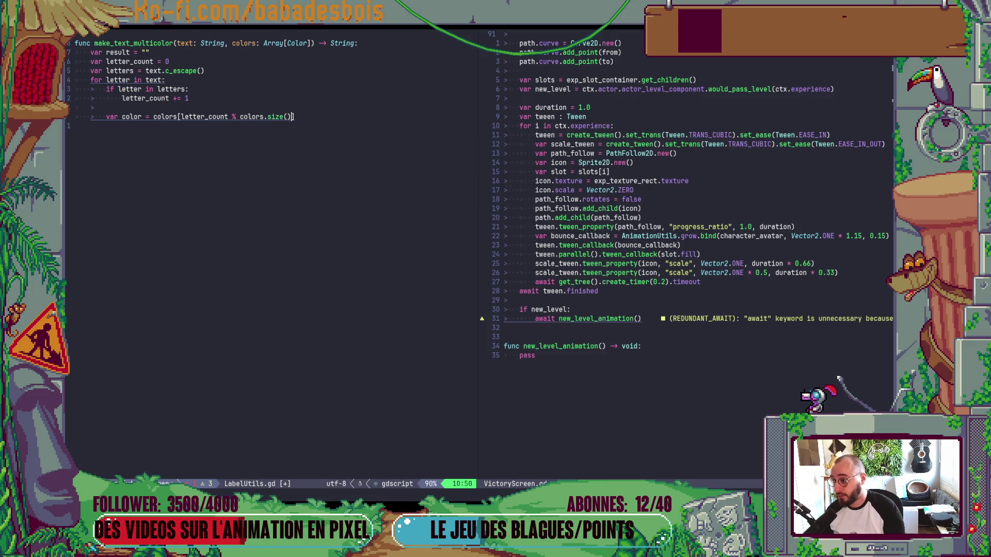
key(Escape)
text(:w)
key(Return)
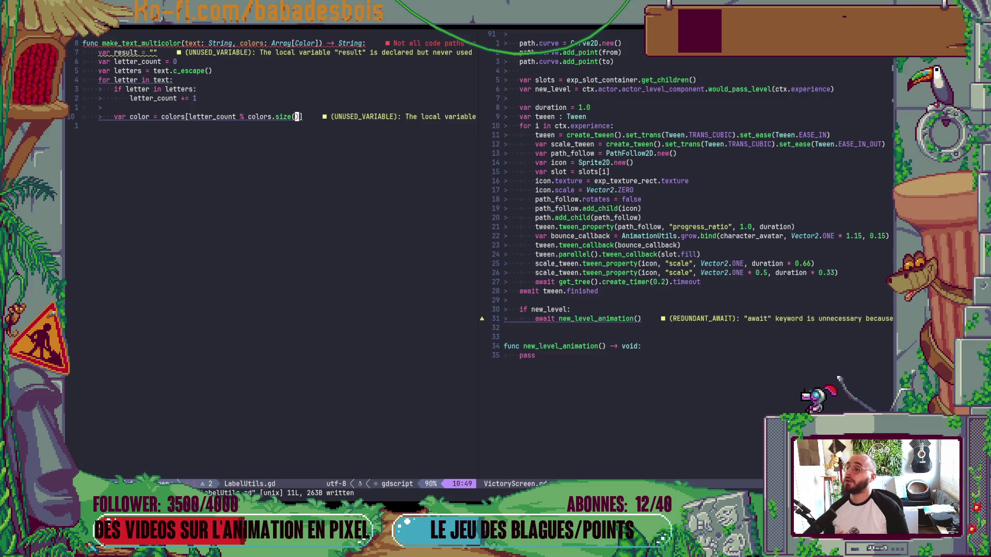
Start a 'result += "[color=#' append line below the colour variable.
key(o)
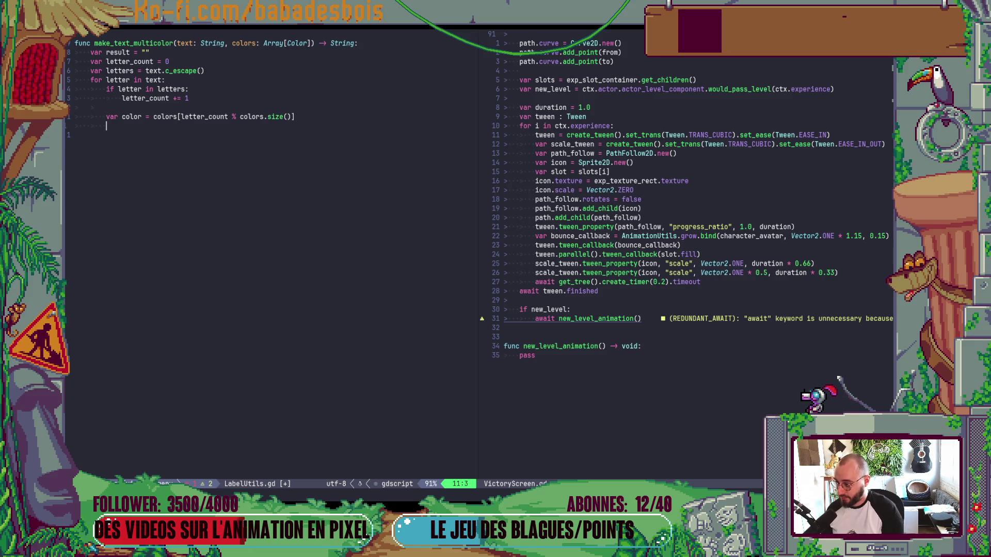
text(esult )
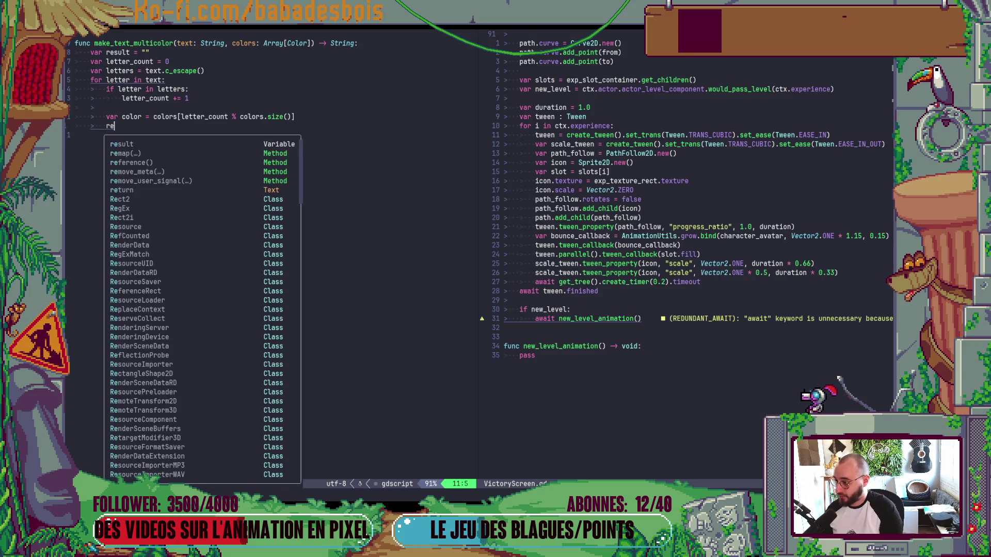
text(=)
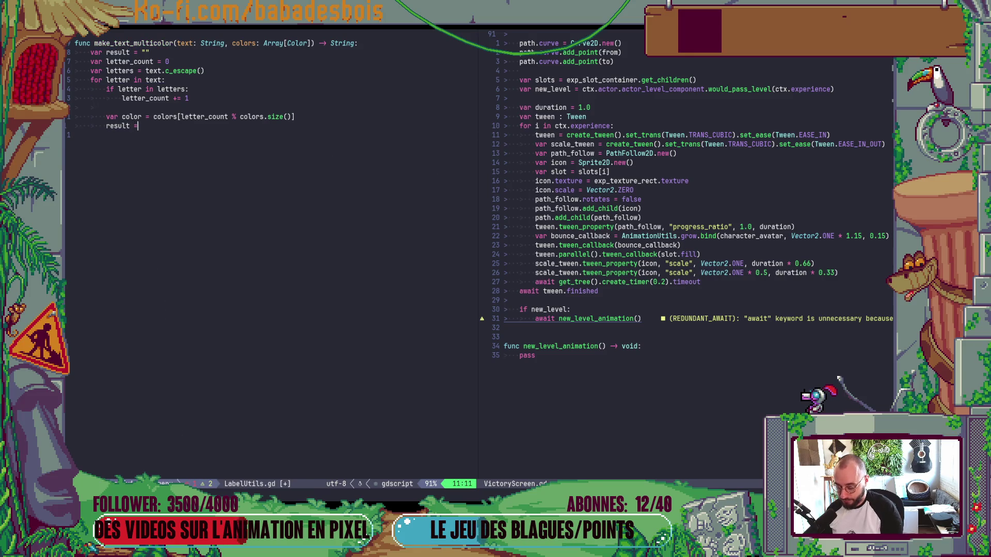
key(BackSpace)
text(+= )
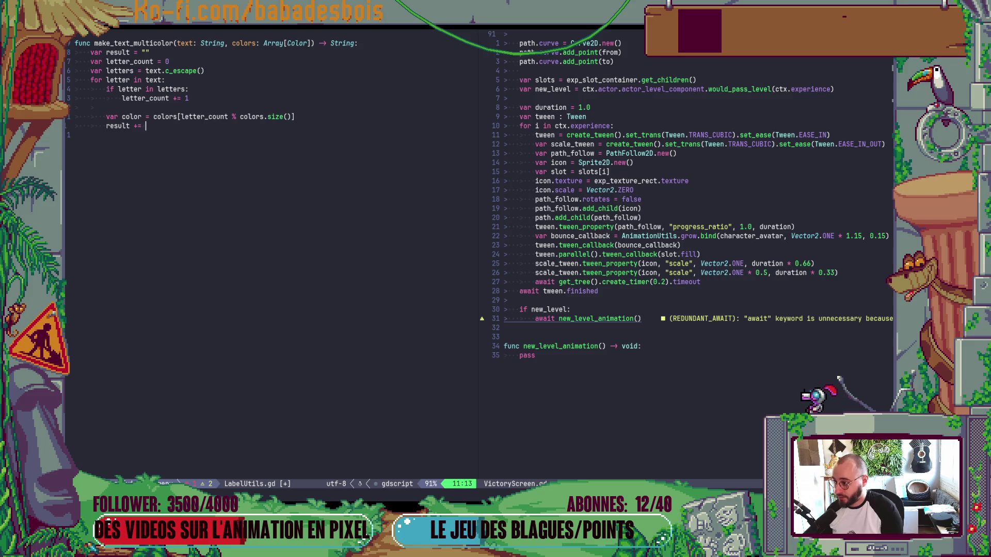
text([])
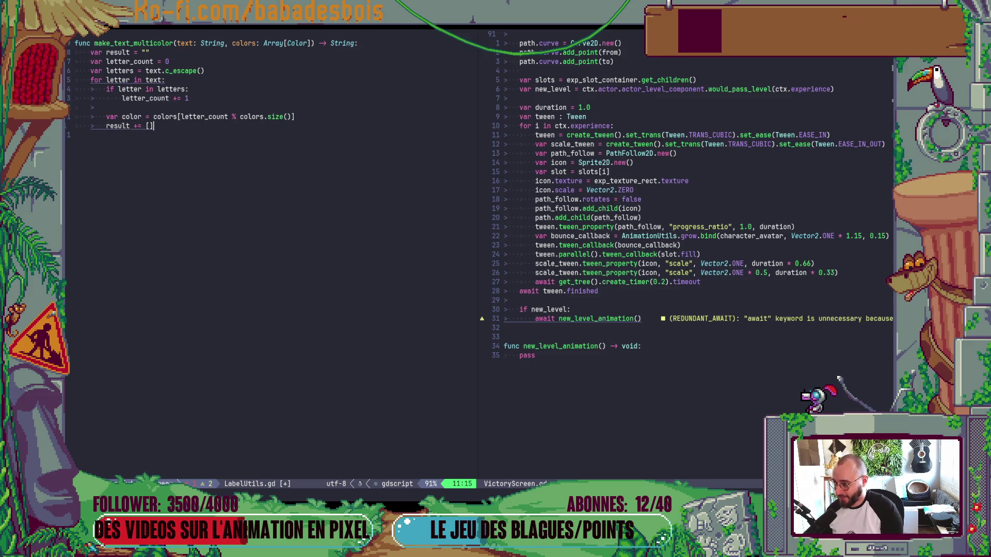
key(BackSpace)
key(BackSpace)
text("")
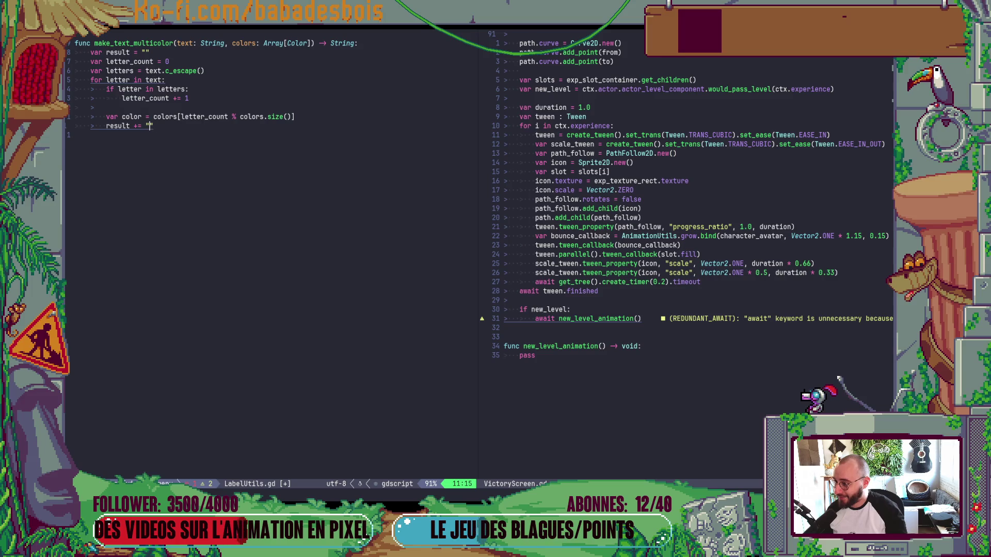
text([color)
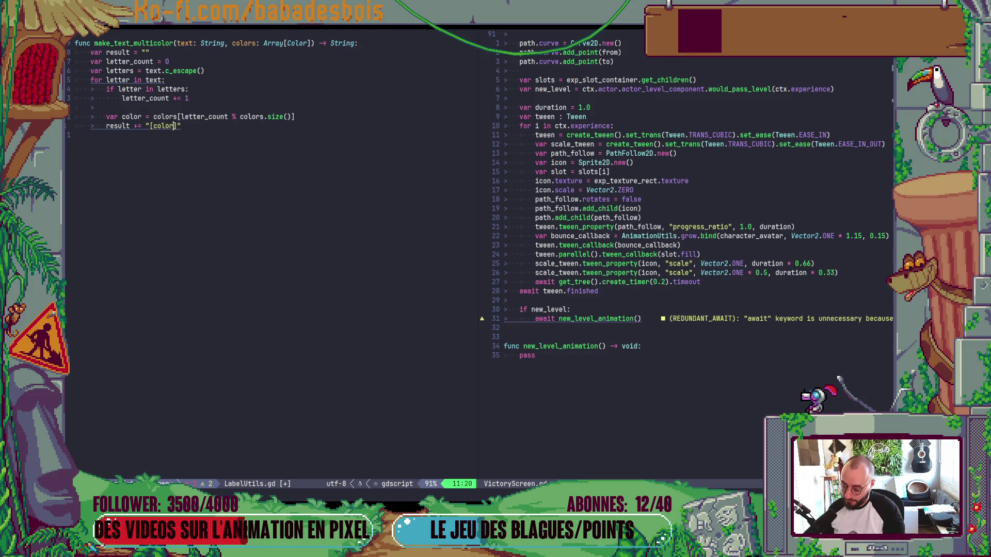
text(=)
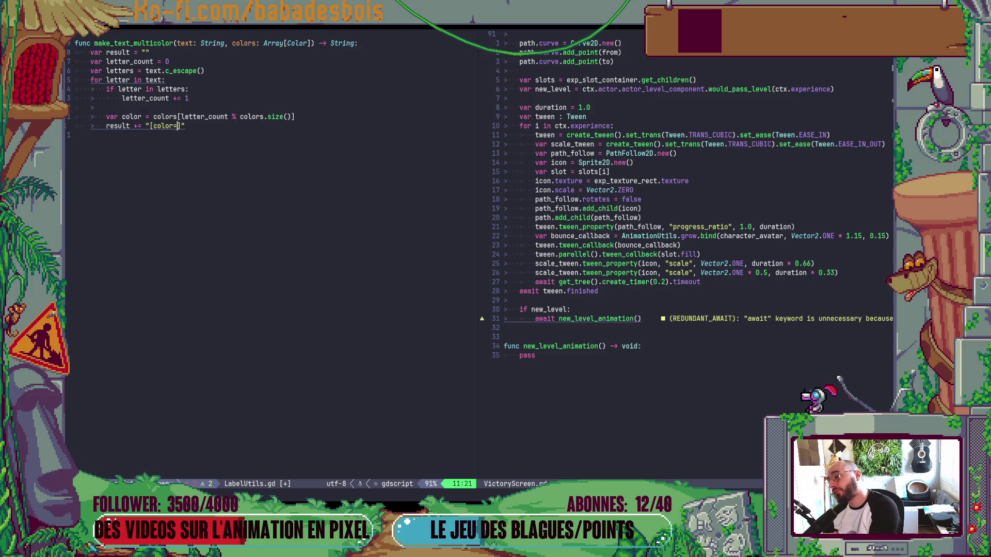
text(#)
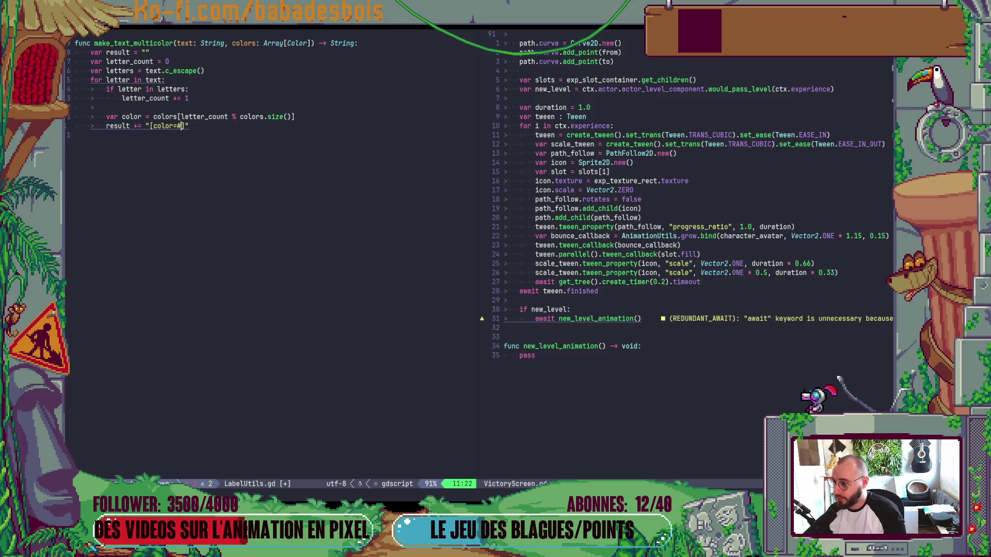
key(Escape)
Insert 'var hex_color = color.to_html()' and extend the append to '"[color=#%s]%s[/color]" % [hex_color, letter'.
text(Ovar )
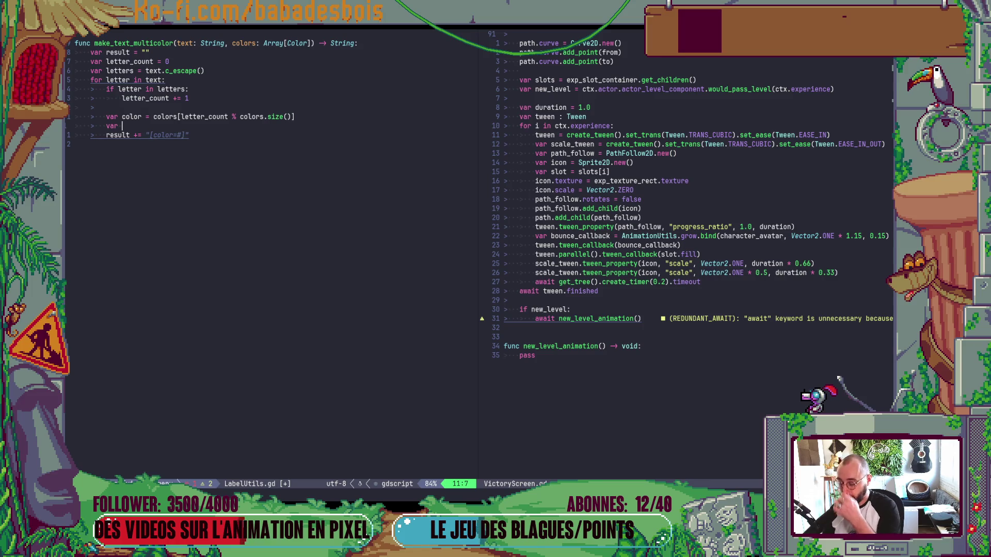
text(hex)
text(_color)
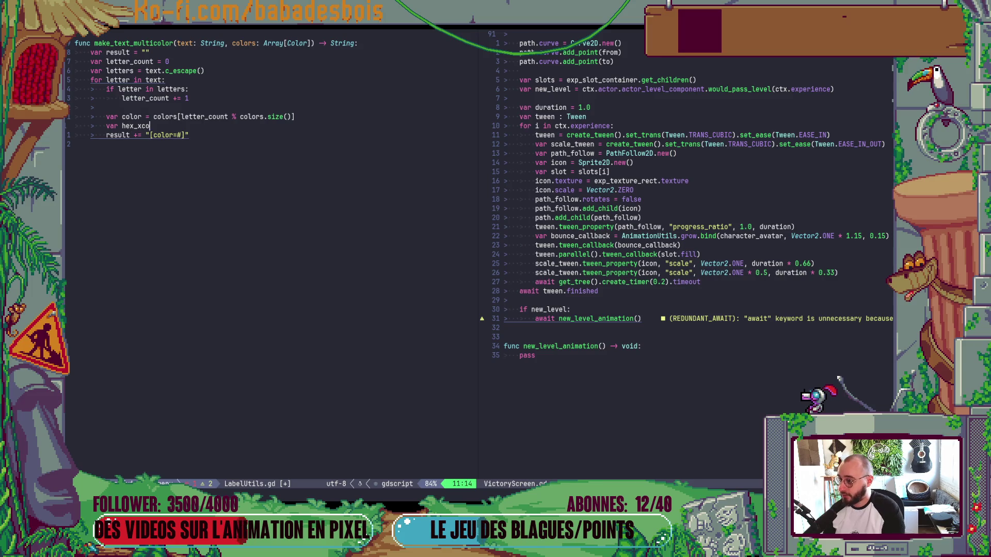
text( = color.)
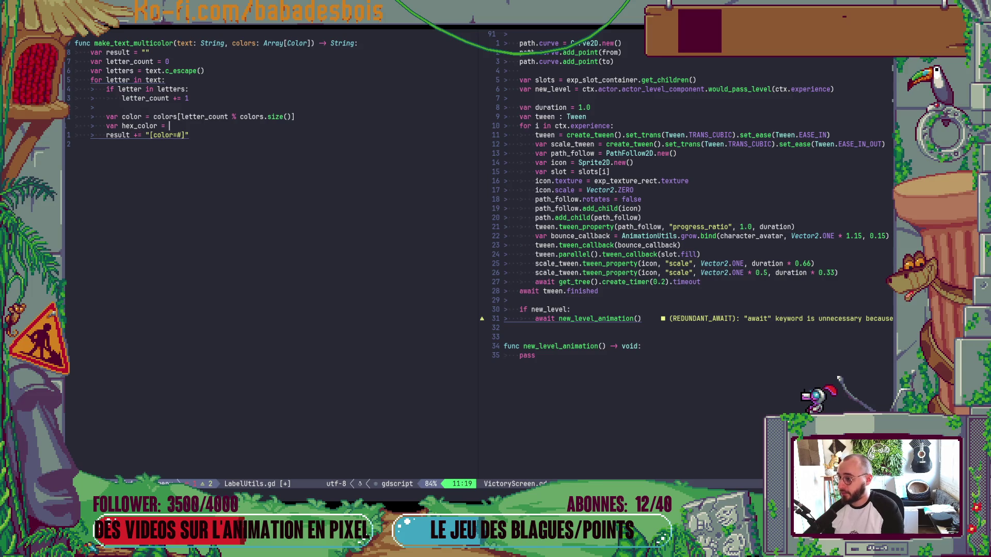
text(to)
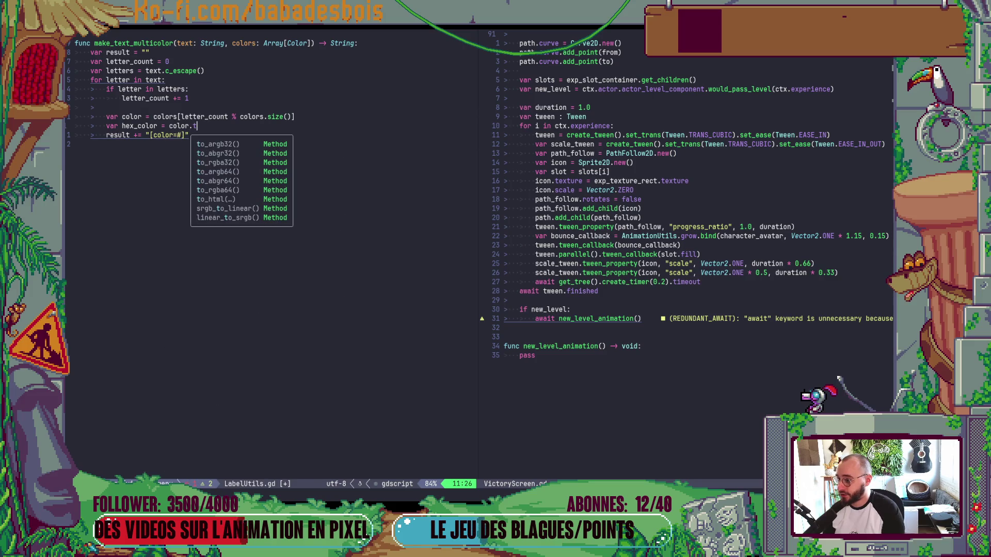
key(Down)
key(Down)
key(Down)
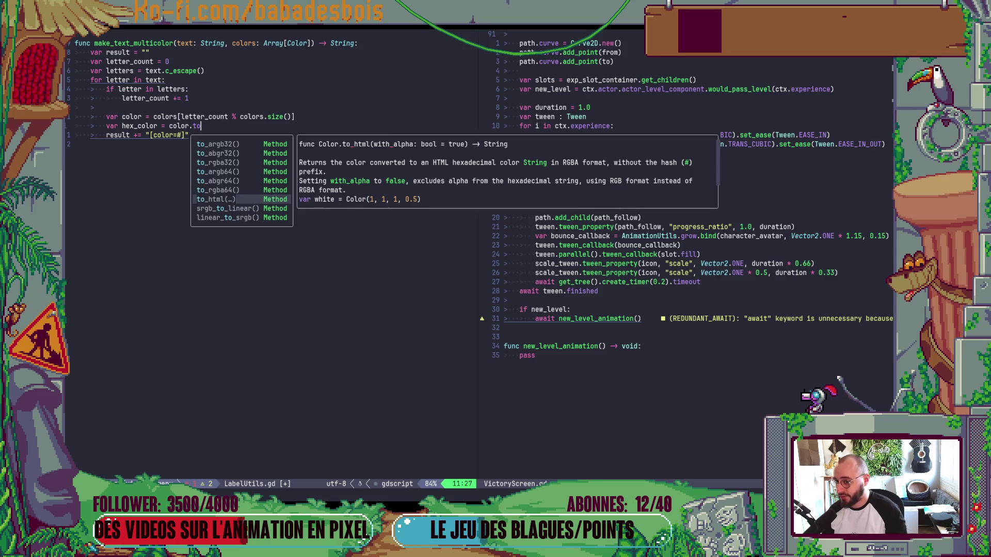
key(Return)
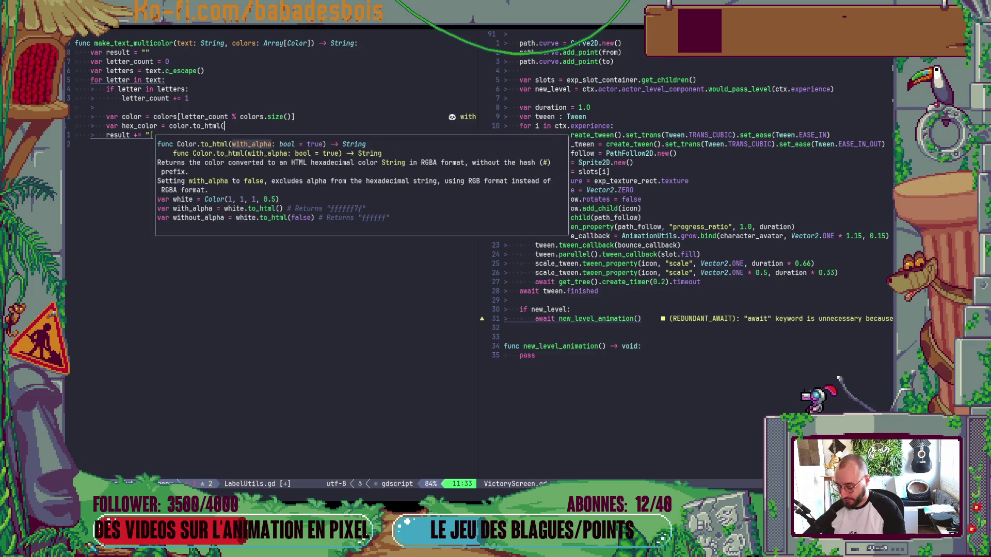
key(Escape)
key(j)
key(h)
key(h)
text(a)
text(%s)
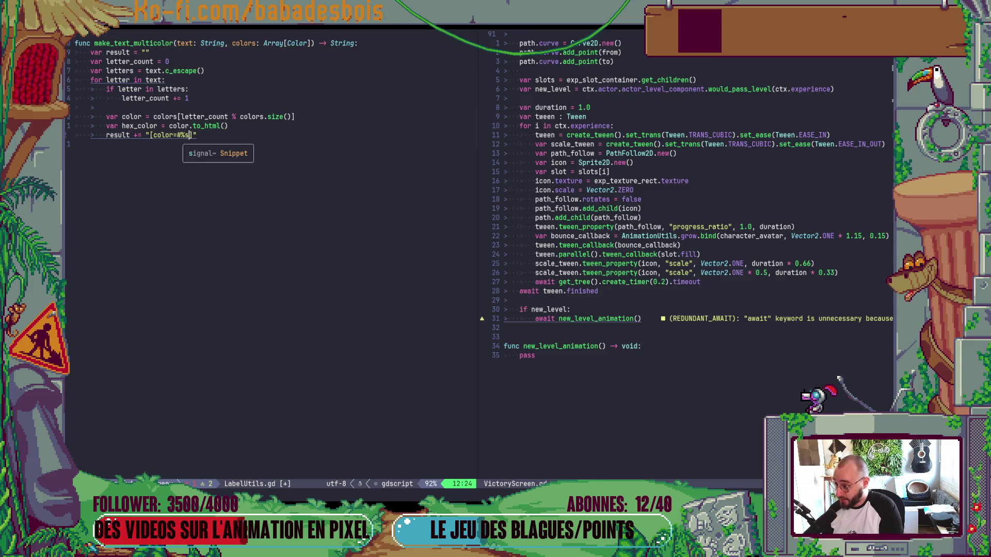
text(])
key(Escape)
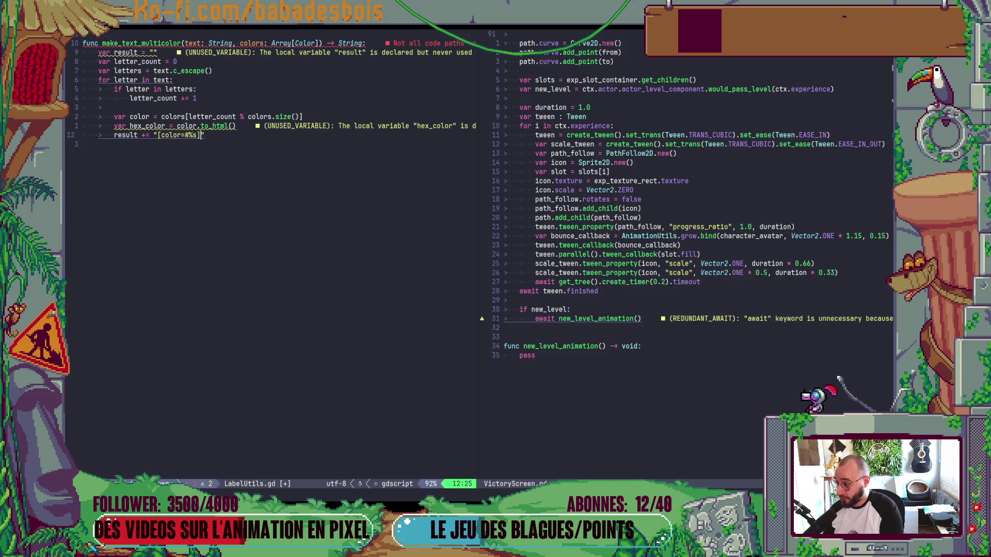
text(%s)
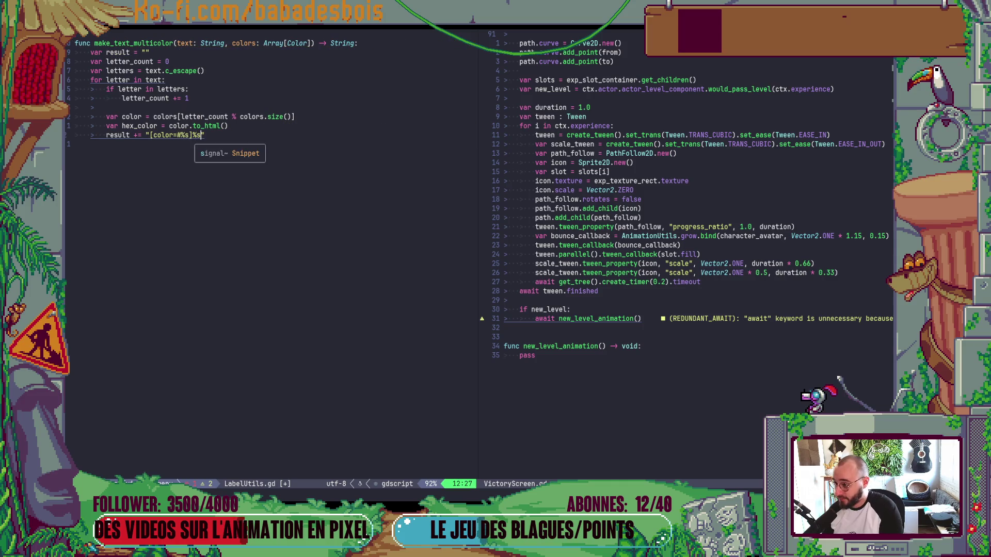
text([)
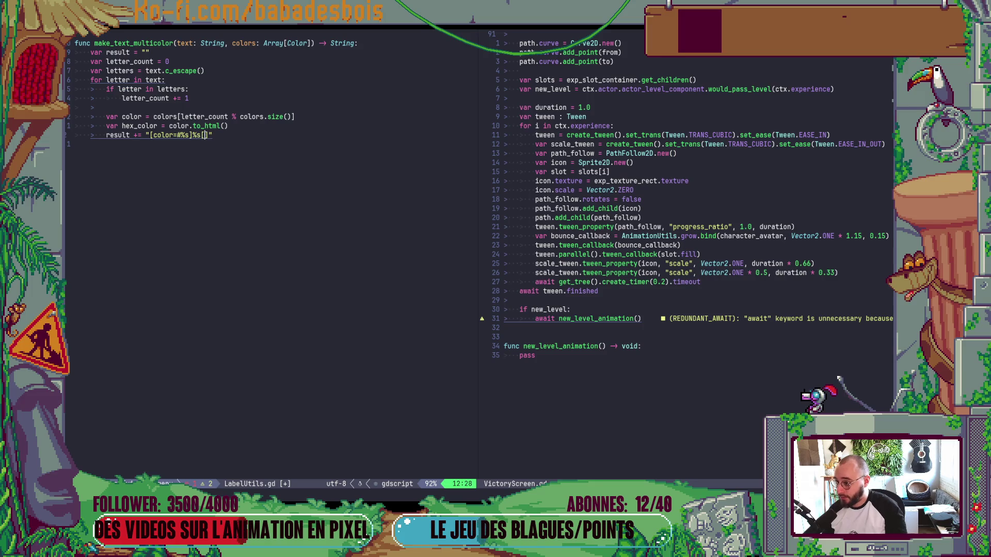
text(/color])
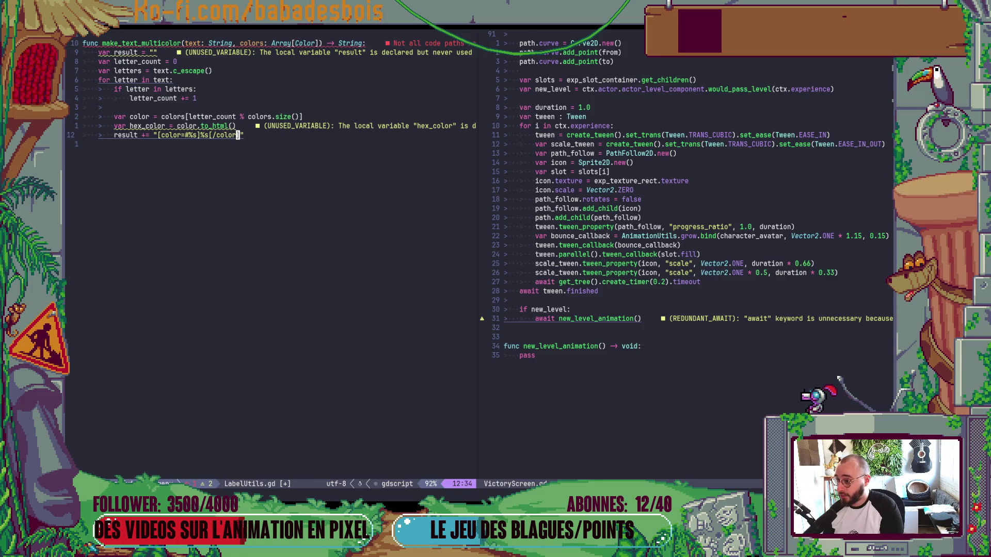
text(" % )
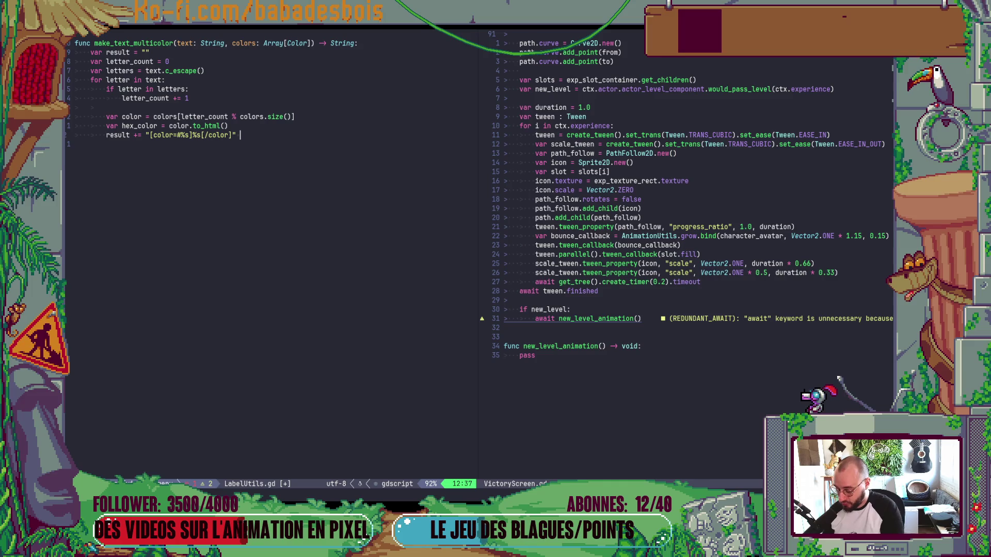
text([)
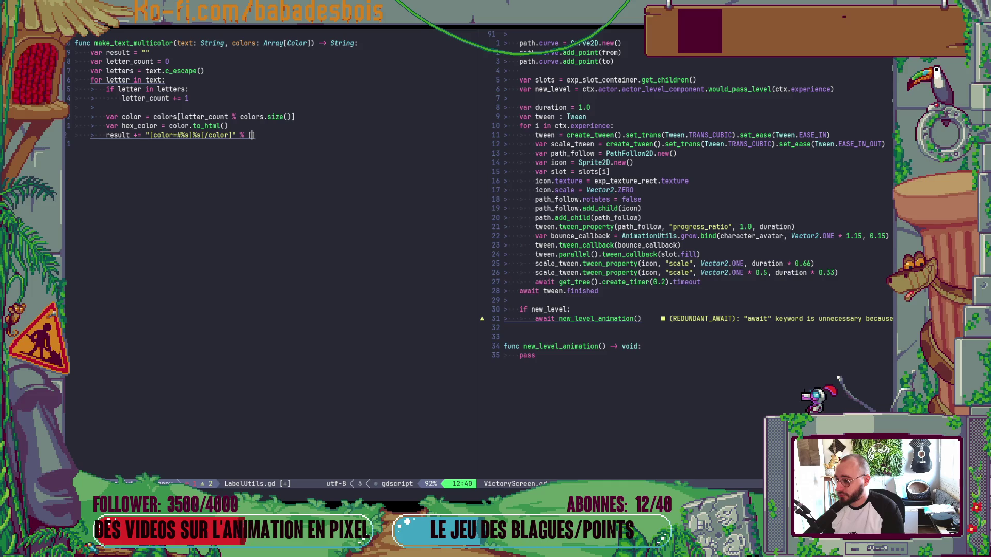
text(hex_color)
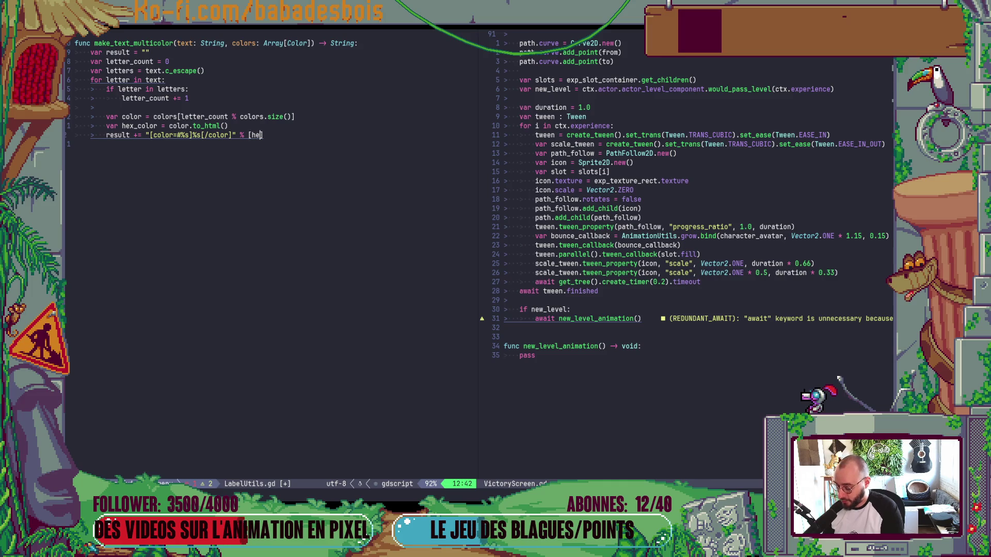
text(, )
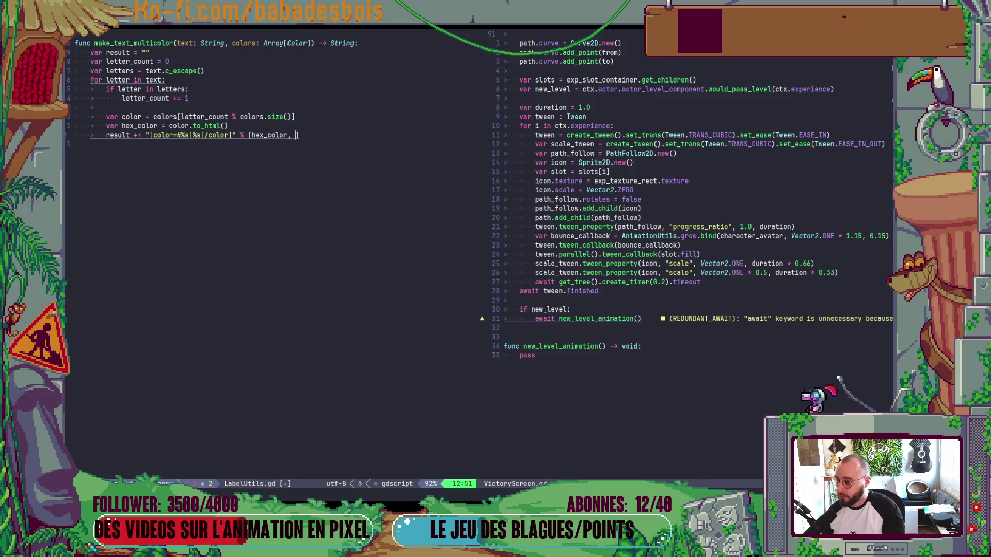
text(letter)
Close the format array with letter, save, and change the condition to 'if not letter in letters:'.
key(Escape)
text(:w)
key(Return)
click(194, 89)
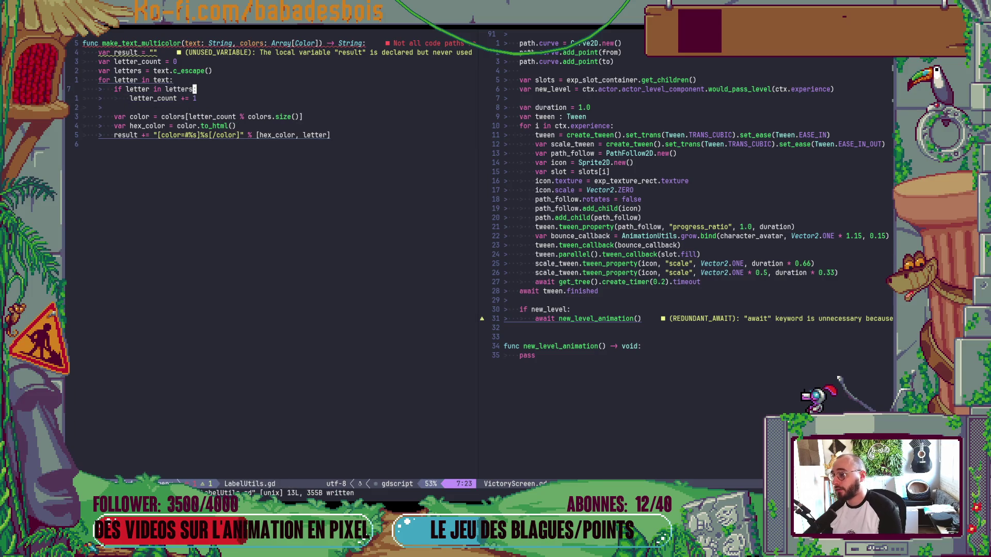
key(b)
key(b)
key(b)
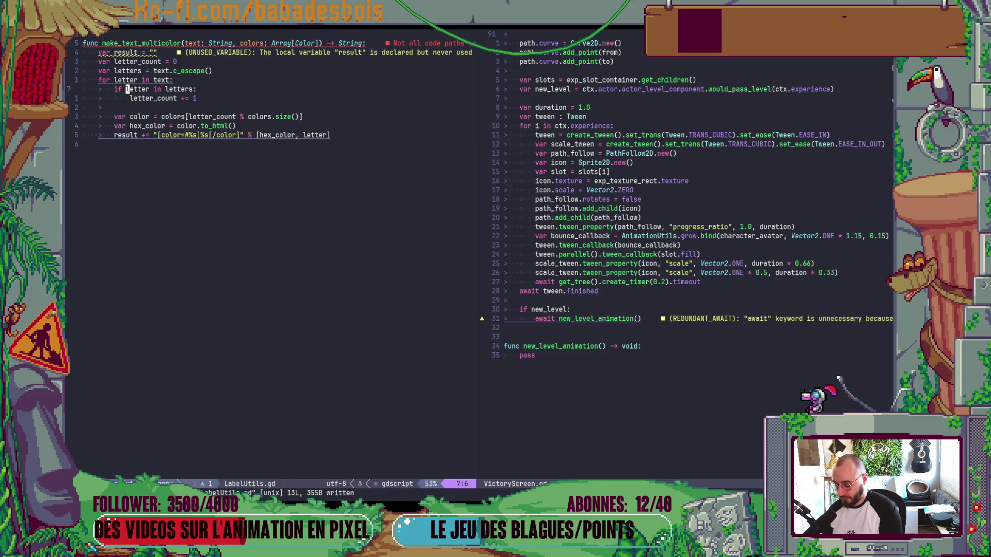
text(if not)
key(Escape)
Dedent 'letter_count += 1' out of the if, put 'continue' inside it, and save.
key(j)
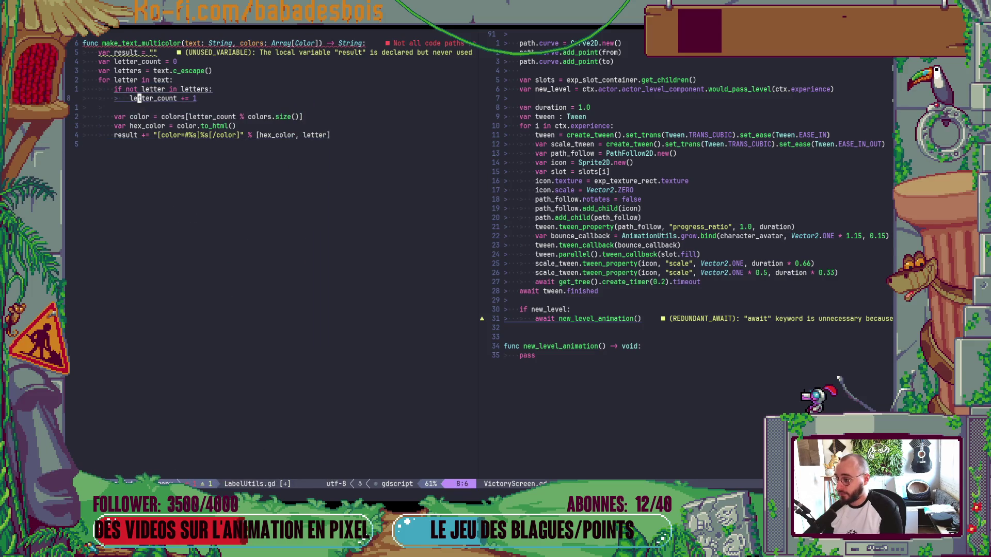
key(shift+v)
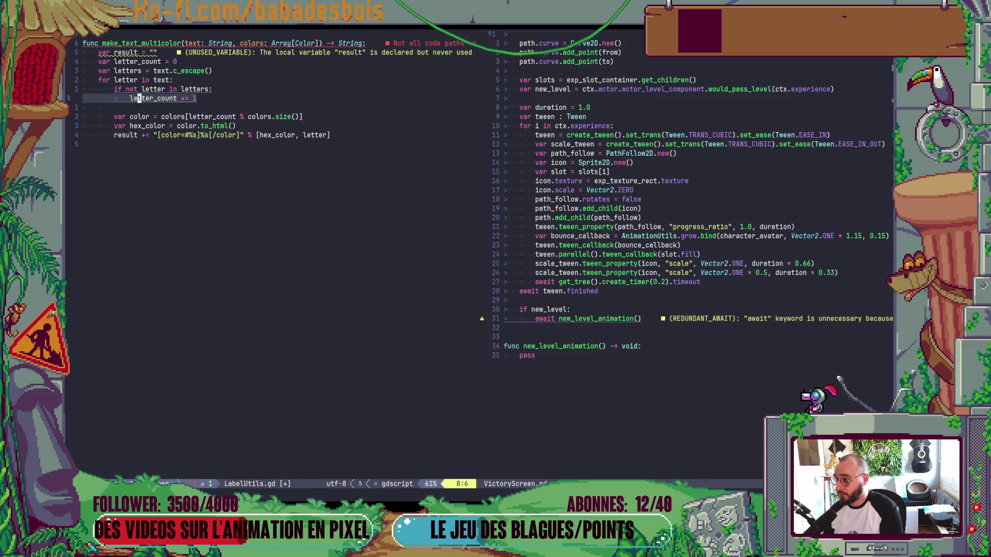
key(less)
key(shift+o)
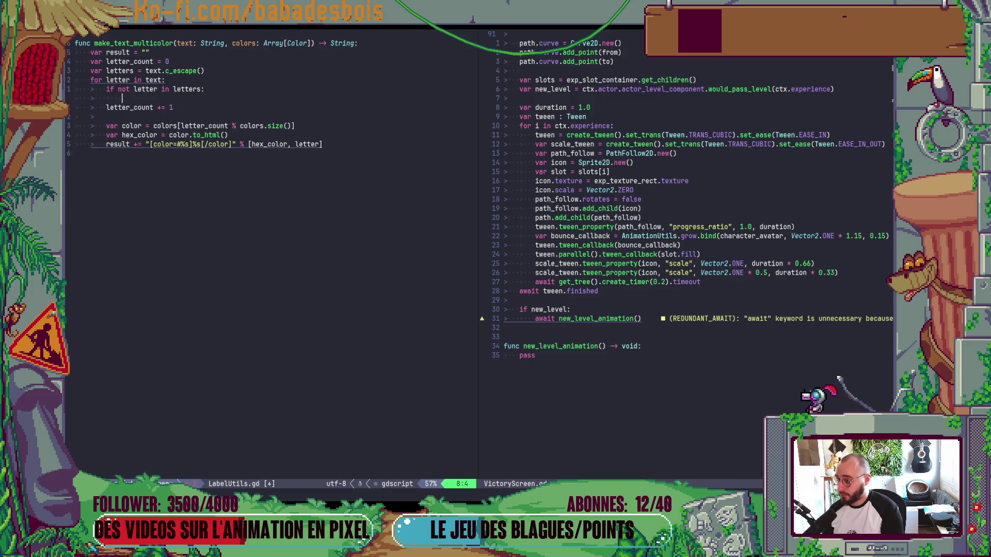
text(continue)
key(Escape)
key(j)
key(alt+j)
text(:w)
key(Return)
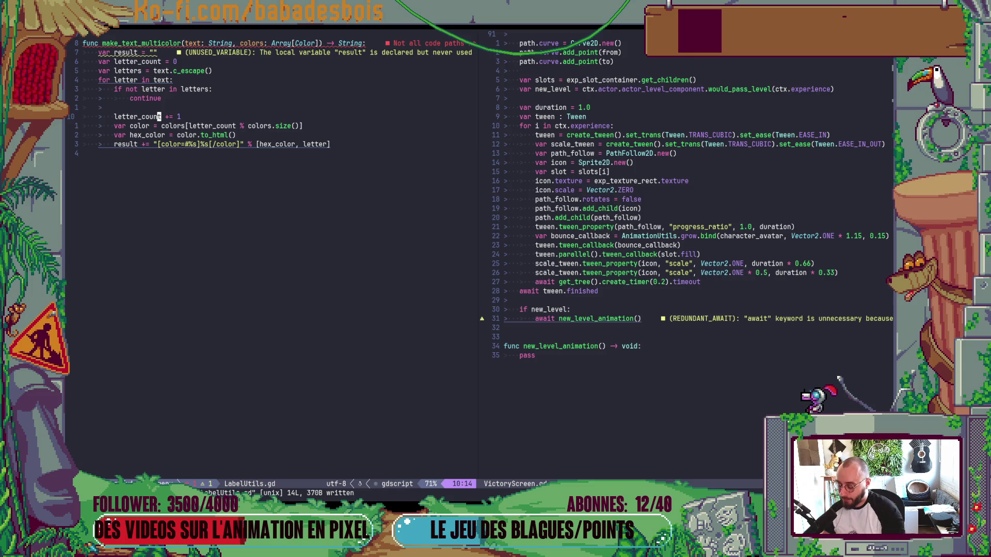
Keep 'letter_count += 1' above the colour lookup after trying it below.
key(alt+j)
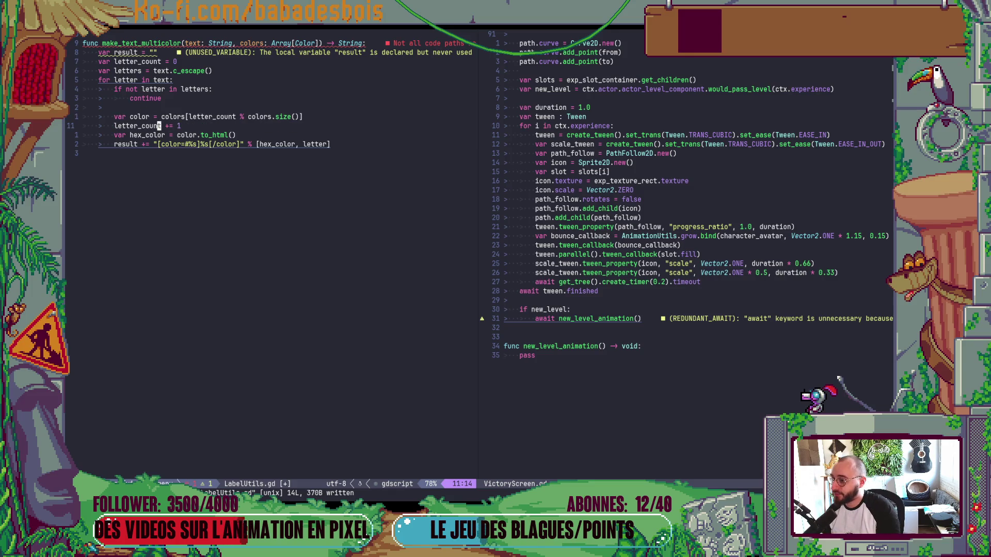
key(alt+k)
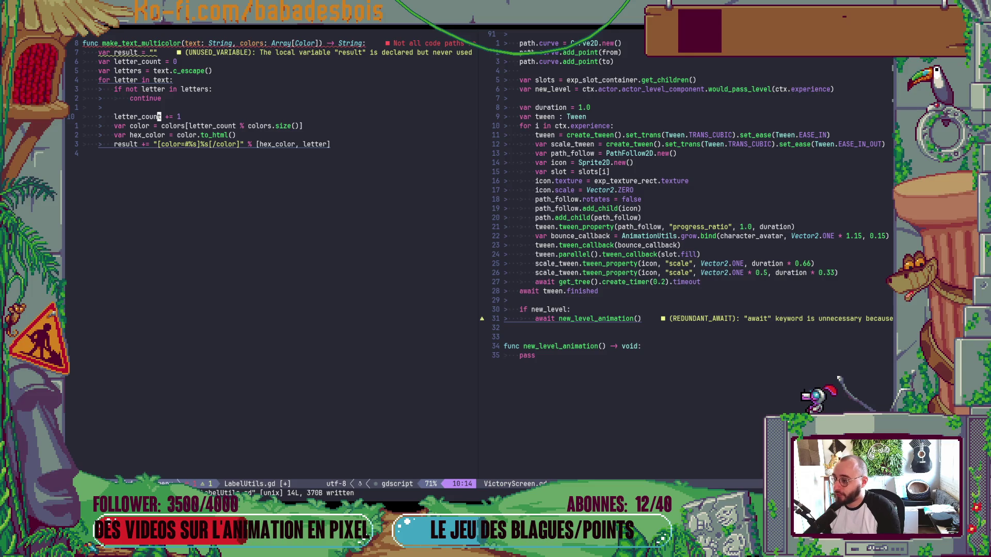
key(alt+j)
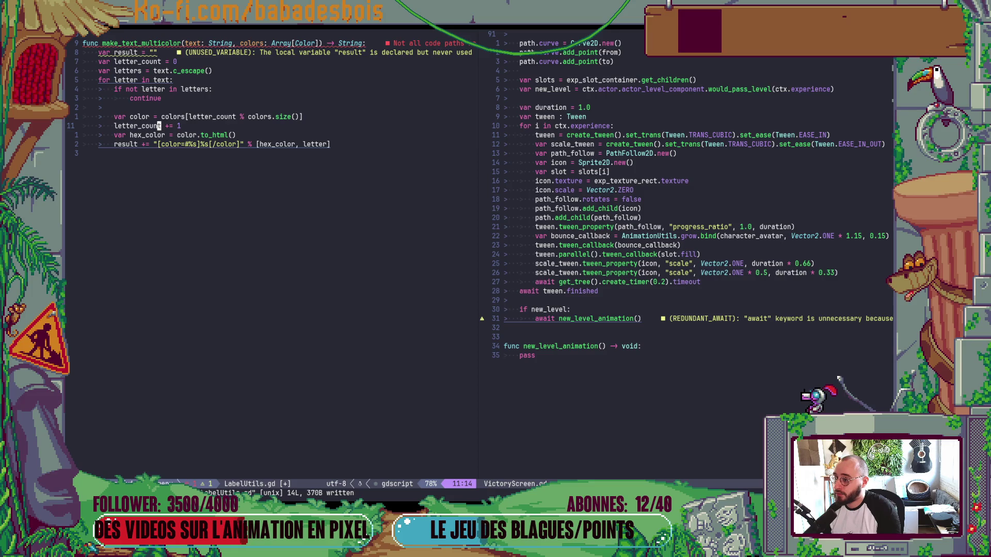
key(alt+k)
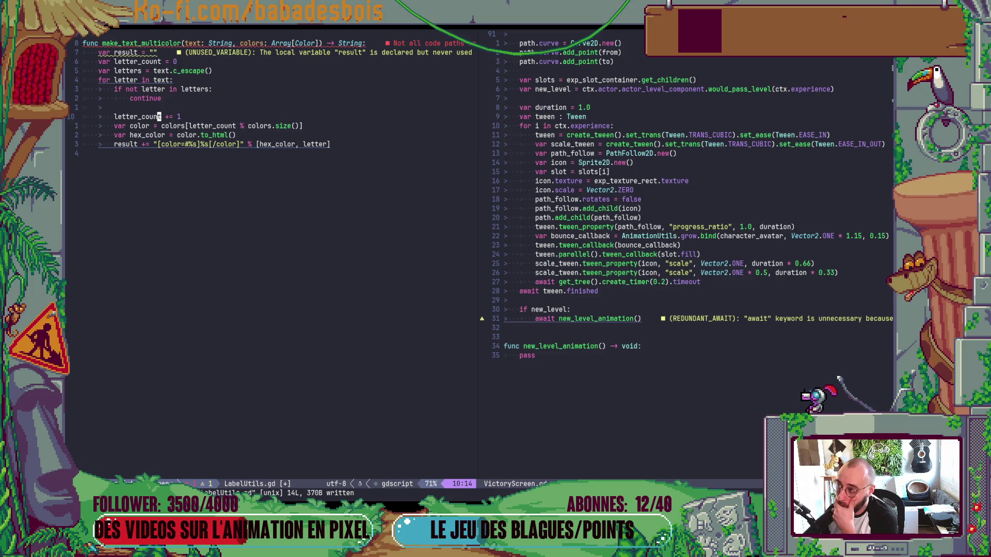
Add an 'if colors.is_empty():' check at the top of the function.
key(k)
key(k)
key(k)
key(k)
text(Oif colors.is_empty():)
key(Return)
Make the empty-colours check 'return text' and save LabelUtils.gd.
text(rett)
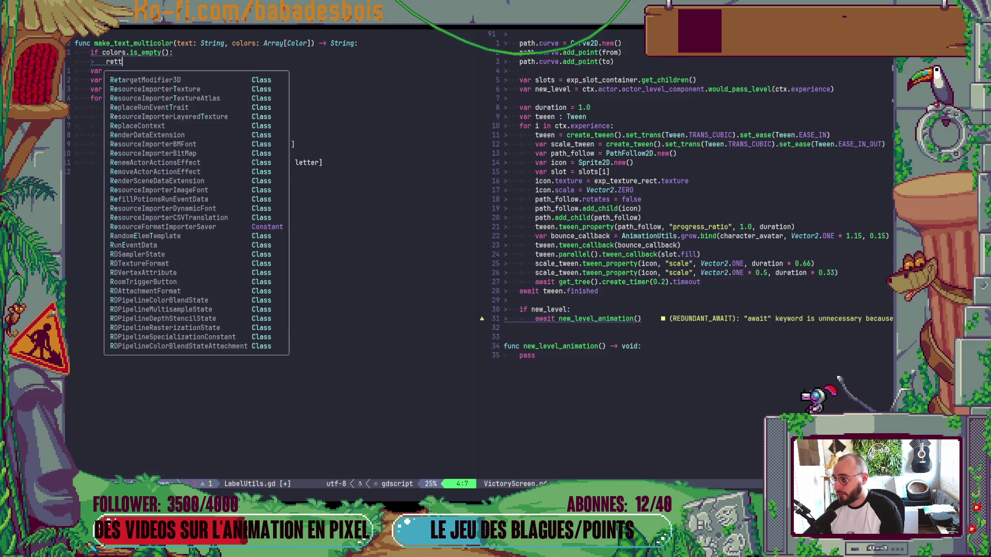
key(BackSpace)
text(urn)
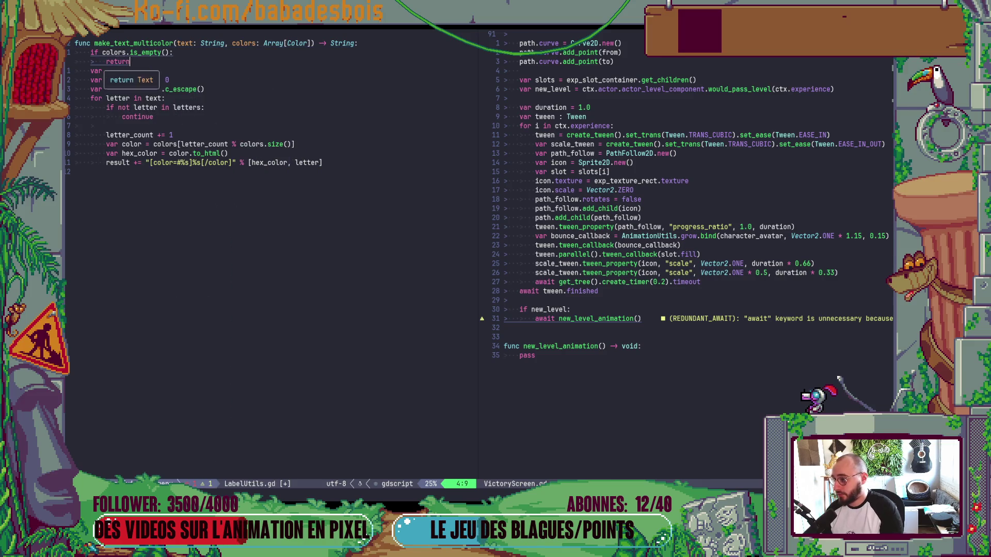
text( text)
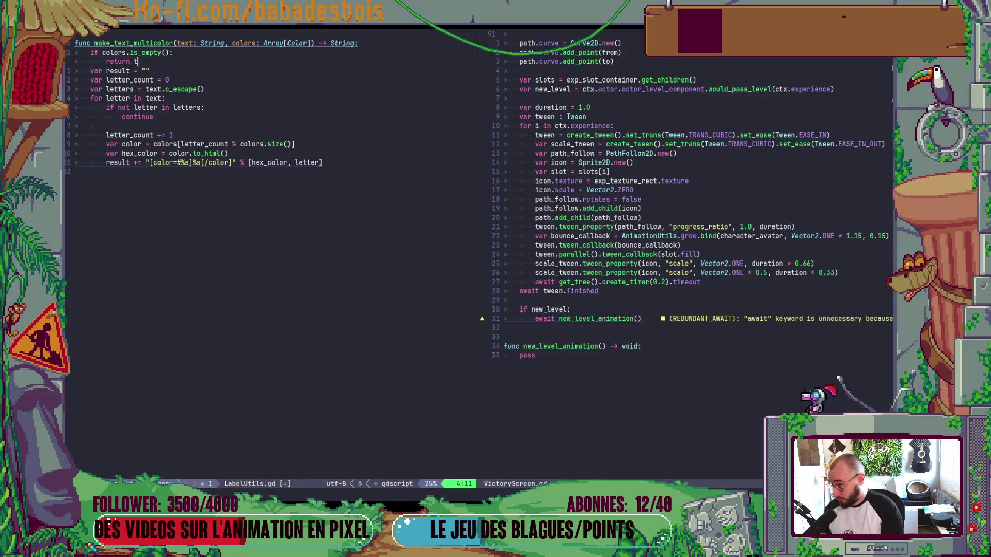
key(Escape)
text(:w)
key(Return)
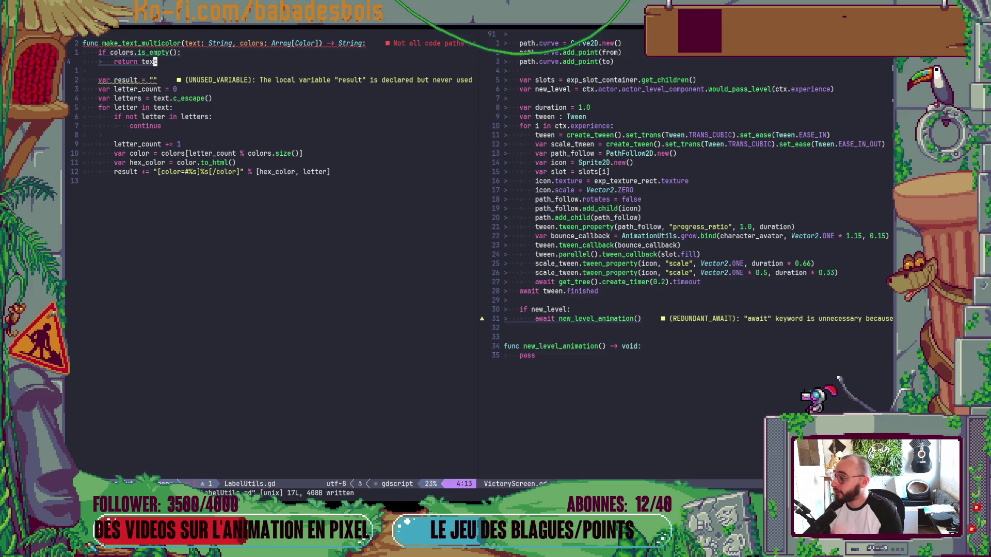
Add 'return result' after the loop at the end of make_text_multicolor.
key(h)
key(h)
key(h)
key(j)
key(j)
key(j)
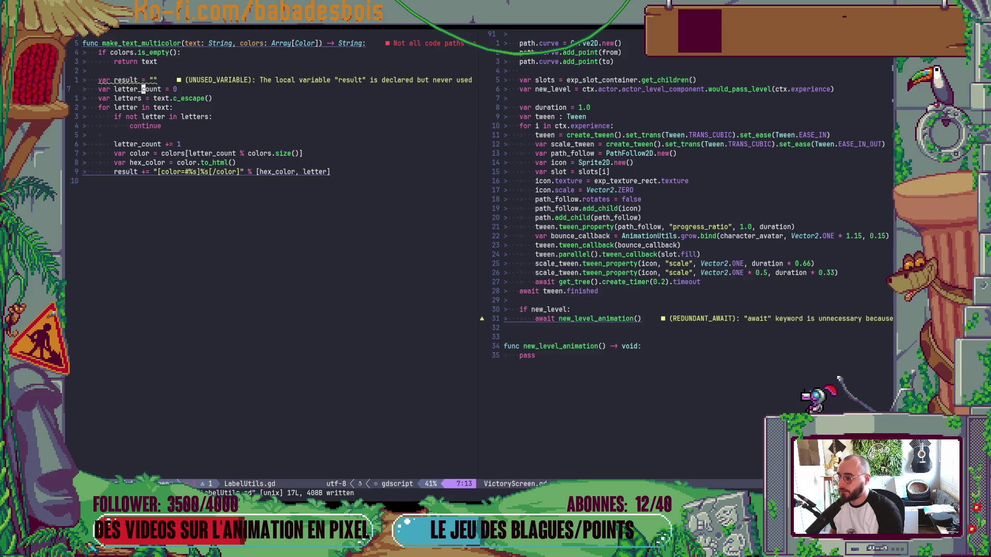
key(j)
key(j)
key(j)
key(o)
key(Return)
text(return res)
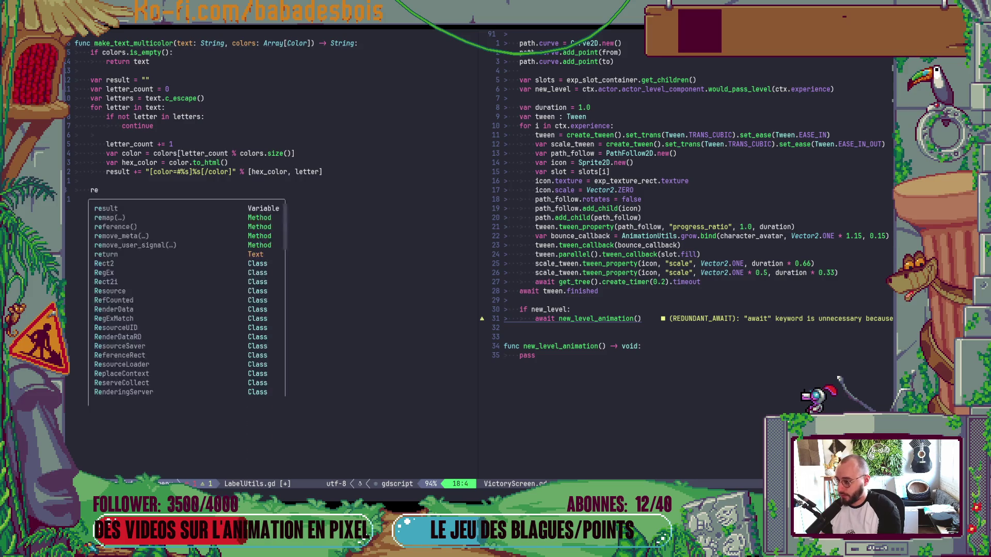
text(ul)
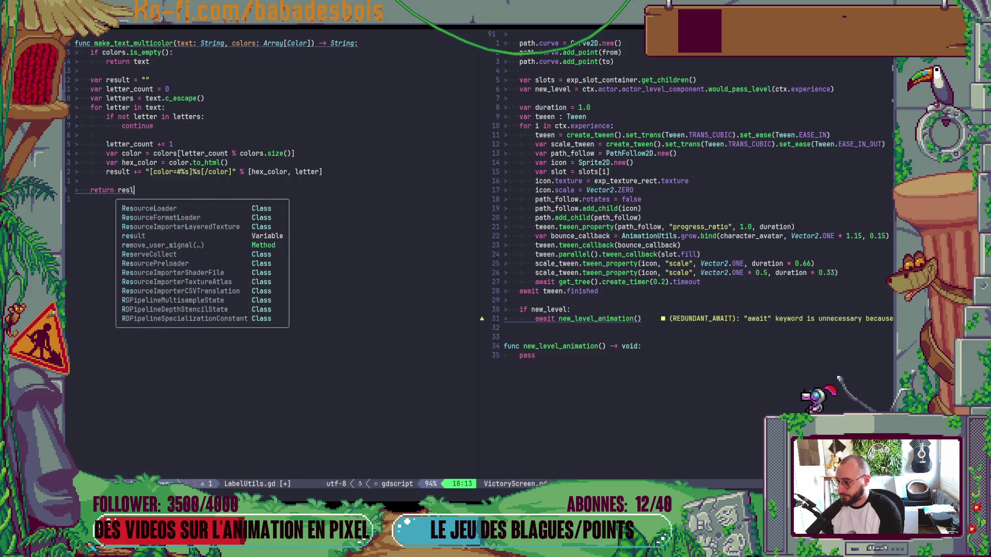
text(t)
click(138, 43)
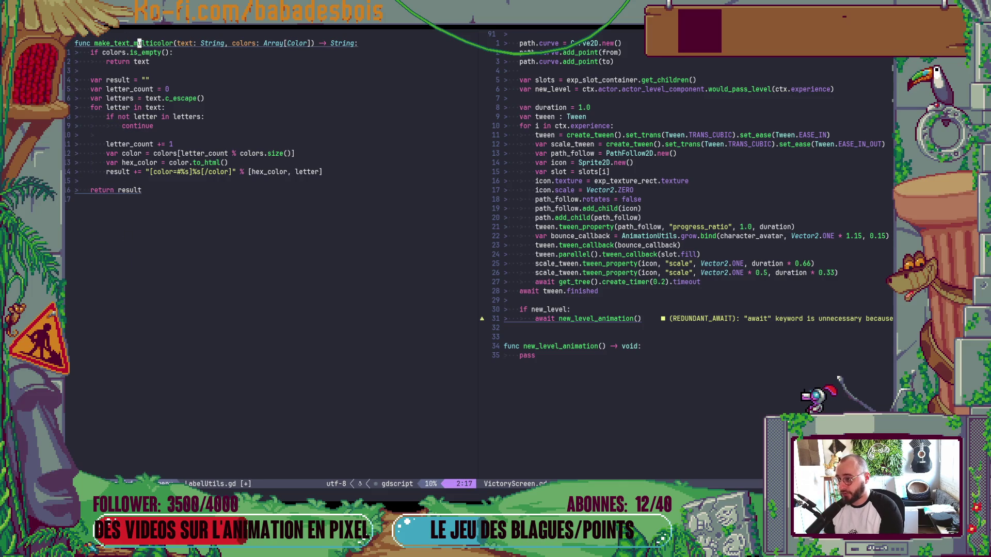
Prefix make_text_multicolor's declaration with 'static'.
key(Home)
text(O)
key(BackSpace)
text(stati)
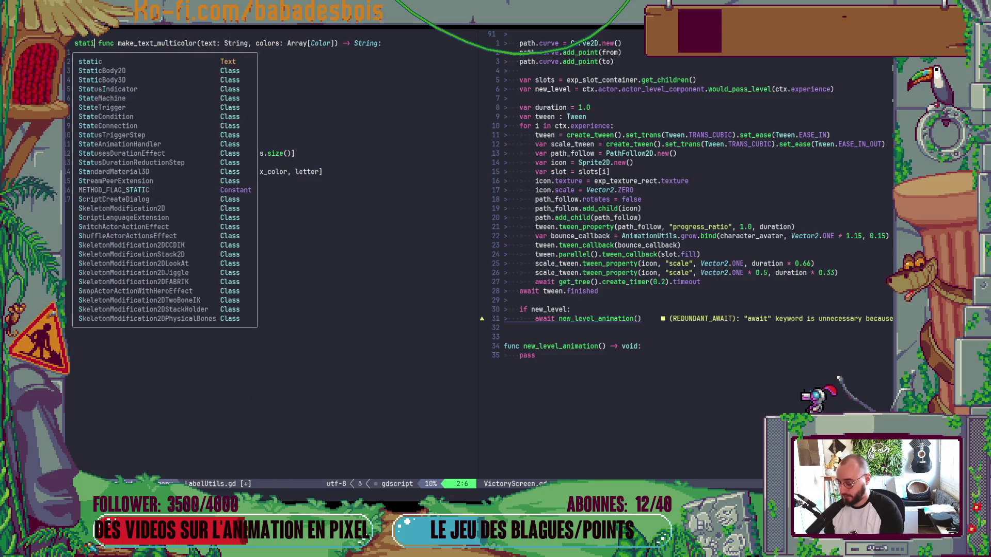
text(c)
key(Escape)
Add 'class_name StringUtils' on line 1, save, and delete the extra blank line.
key(g)
key(g)
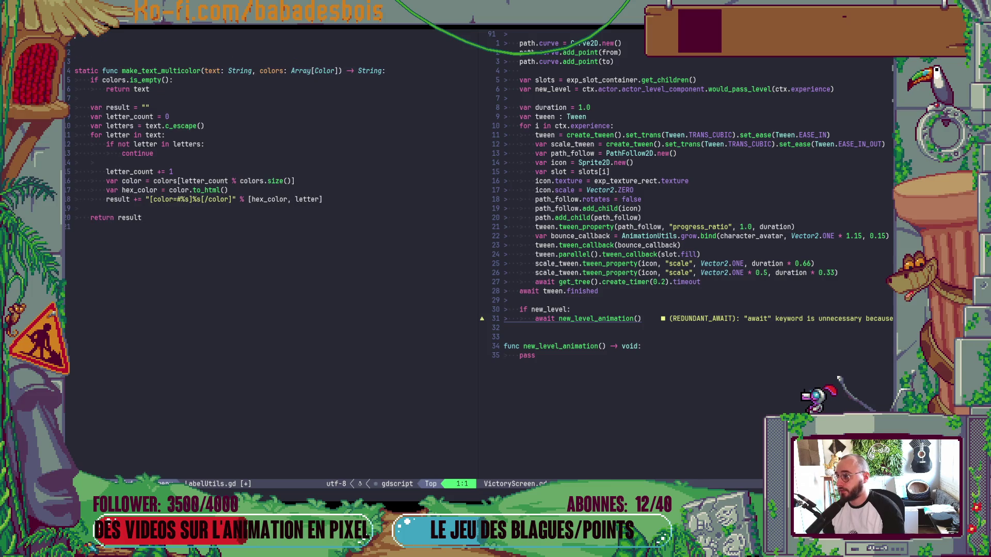
text(iclass)
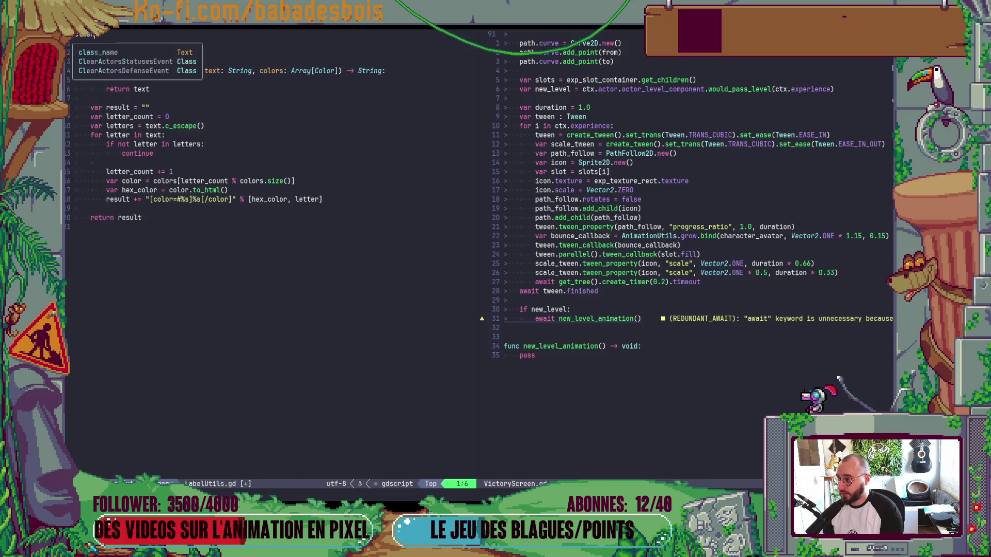
text(_name Stri)
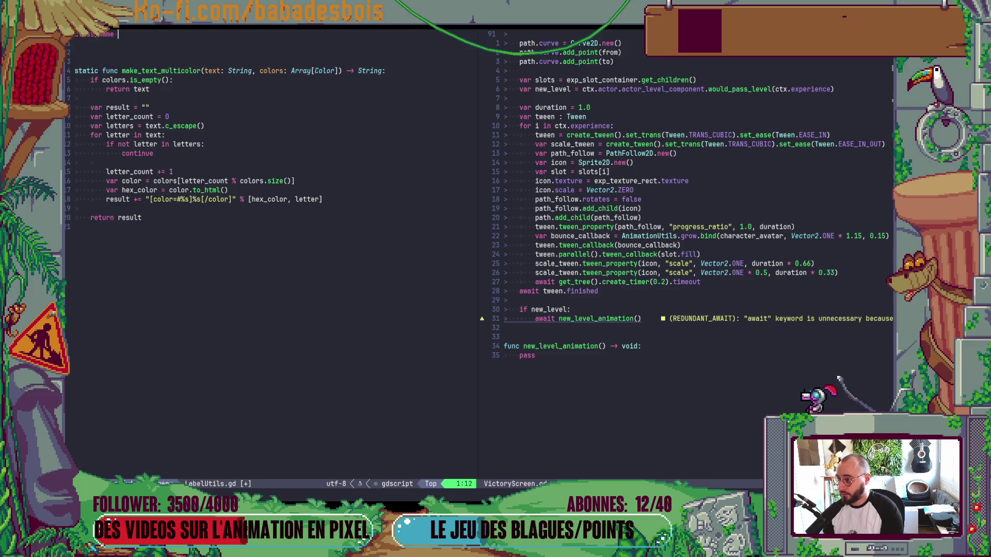
text(ngUtils)
key(Escape)
text(:w)
key(Return)
key(j)
key(d)
key(d)
key(j)
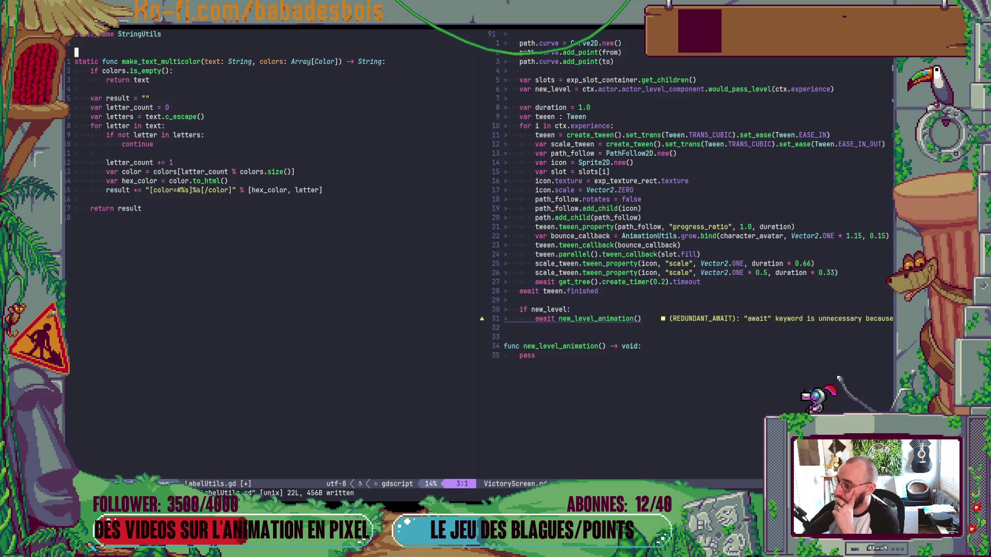
Move to the VictoryScreen.gd split on the right with Ctrl-w l.
key(j)
key(j)
key(j)
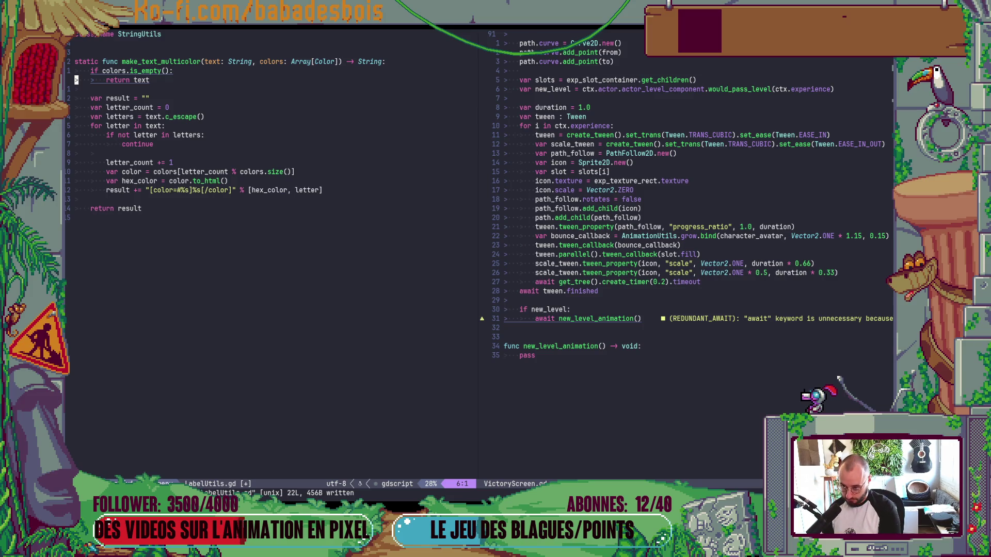
key(ctrl+w)
key(l)
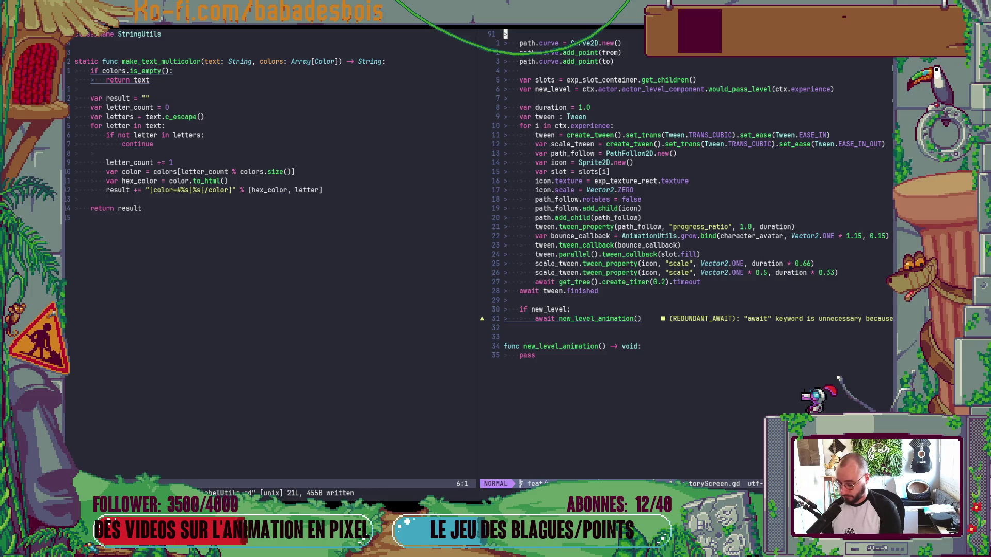
Try starting a function after _ready, then discard it and browse down the script.
key(ctrl+o)
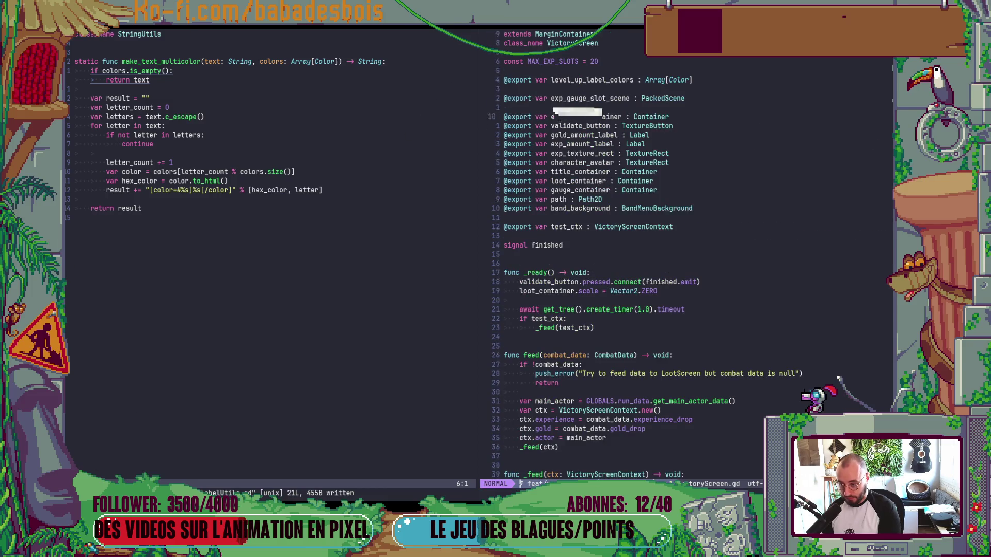
key(j)
key(j)
key(j)
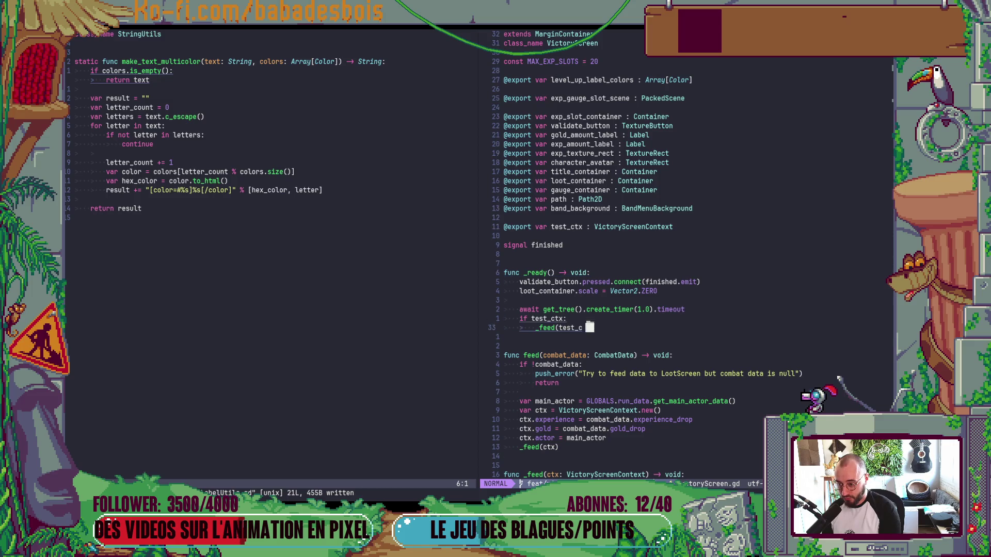
key(o)
key(Return)
key(Return)
key(Return)
text(func _)
key(BackSpace)
key(BackSpace)
key(BackSpace)
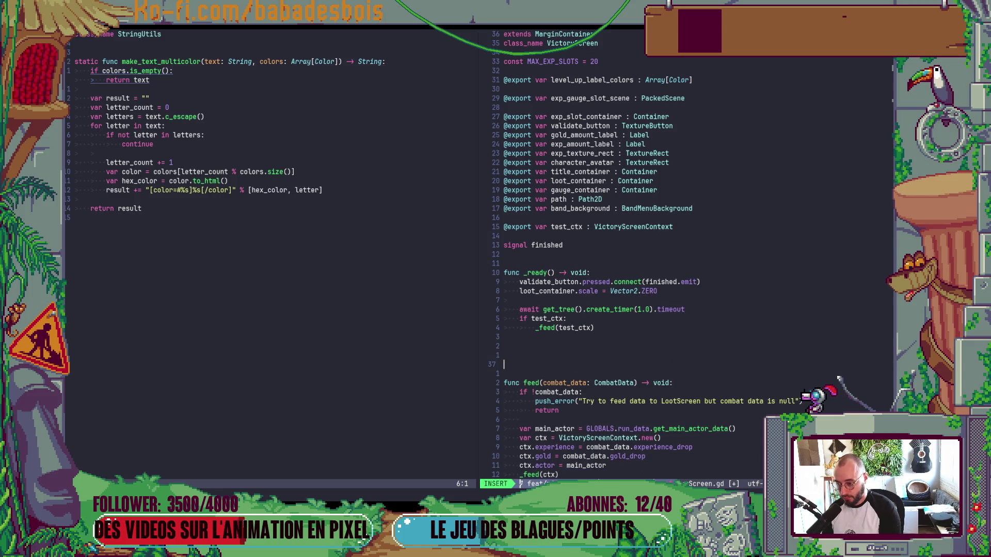
key(Escape)
key(ctrl+o)
key(ctrl+o)
key(ctrl+u)
key(})
key(})
key(})
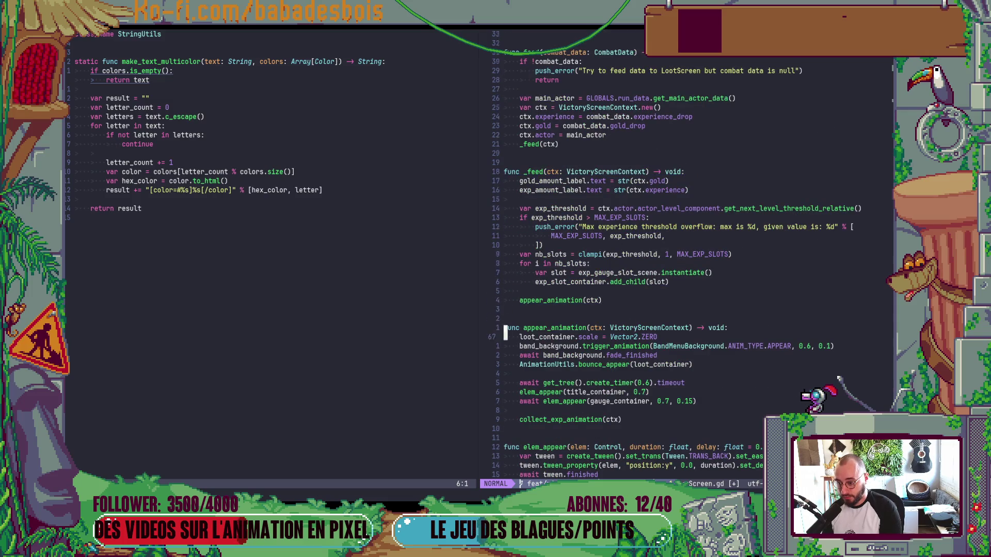
Add a 'func _make_level_up_label()' header at the end of VictoryScreen.gd.
key(G)
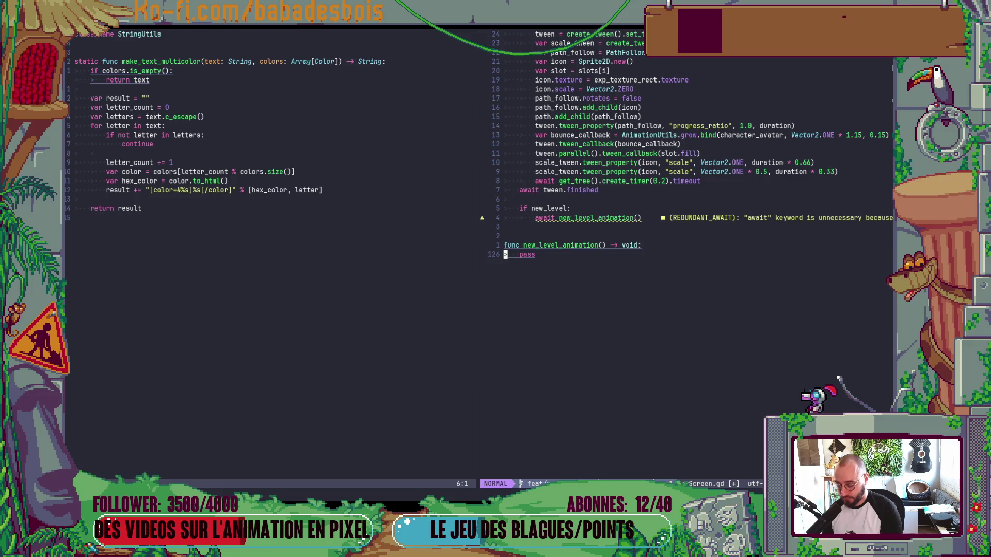
key(o)
key(Return)
key(Return)
text(func )
text(_make_)
text(level)
text(_up_)
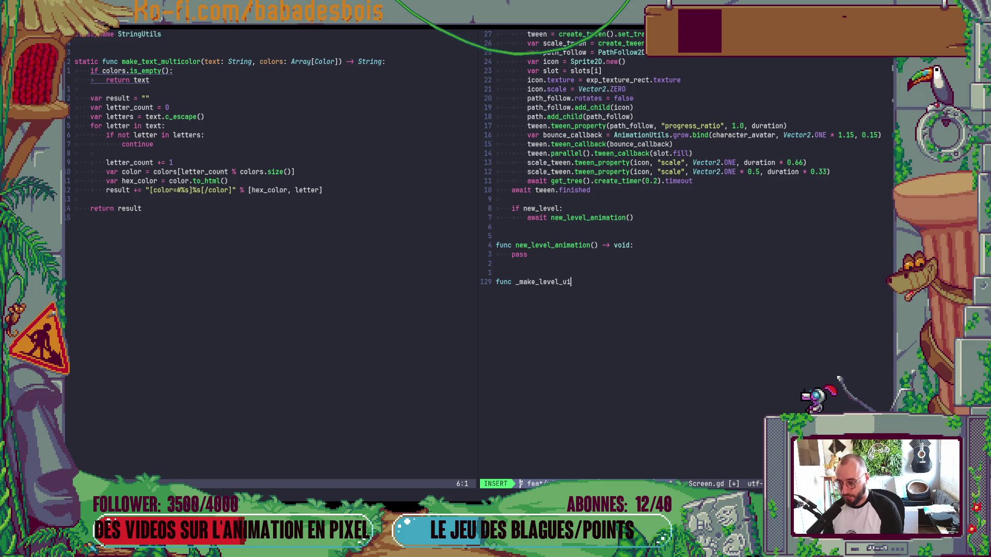
text(lab)
text(el)
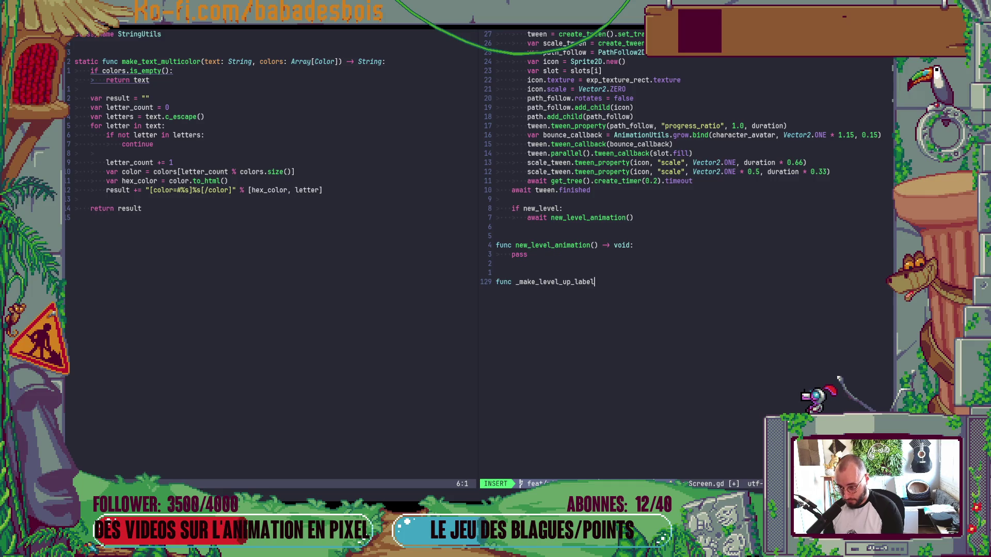
text(()
key(Escape)
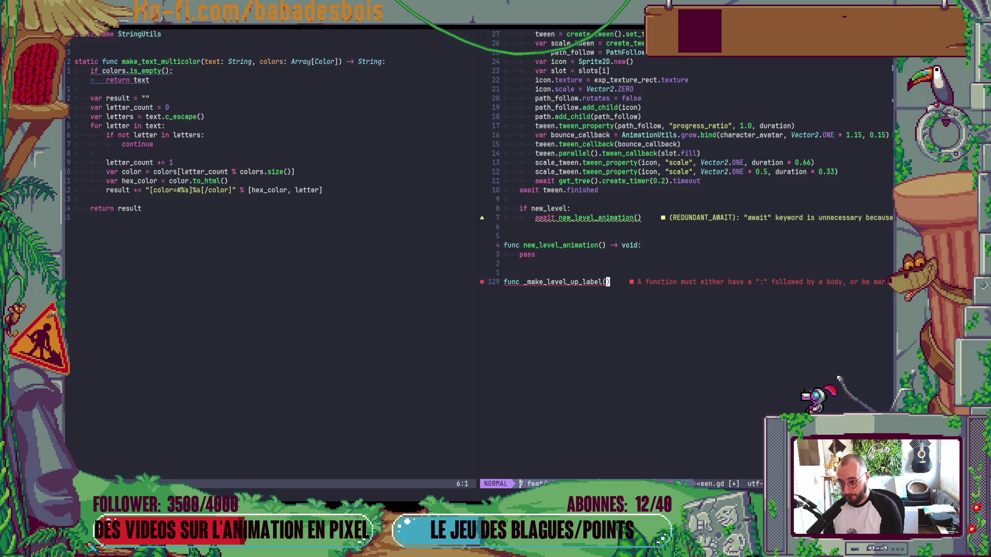
Rename the function to _feed_level_up_label and give it a '-> void:' return type.
key(B)
key(l)
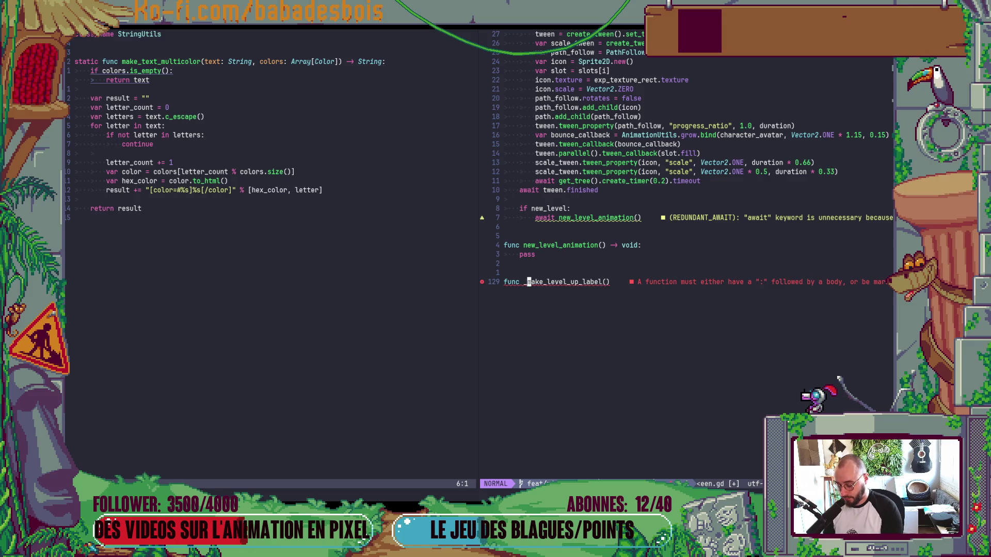
key(c)
key(t)
key(underscore)
text(fee)
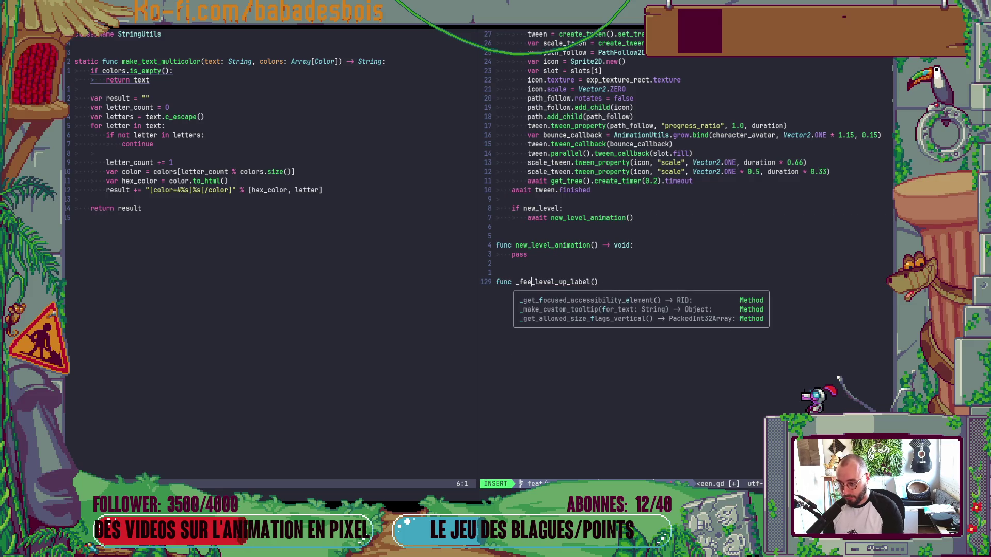
text(d)
key(End)
text(-> void:)
key(Return)
Begin a 'var' line in the new function body and copy it.
text(var)
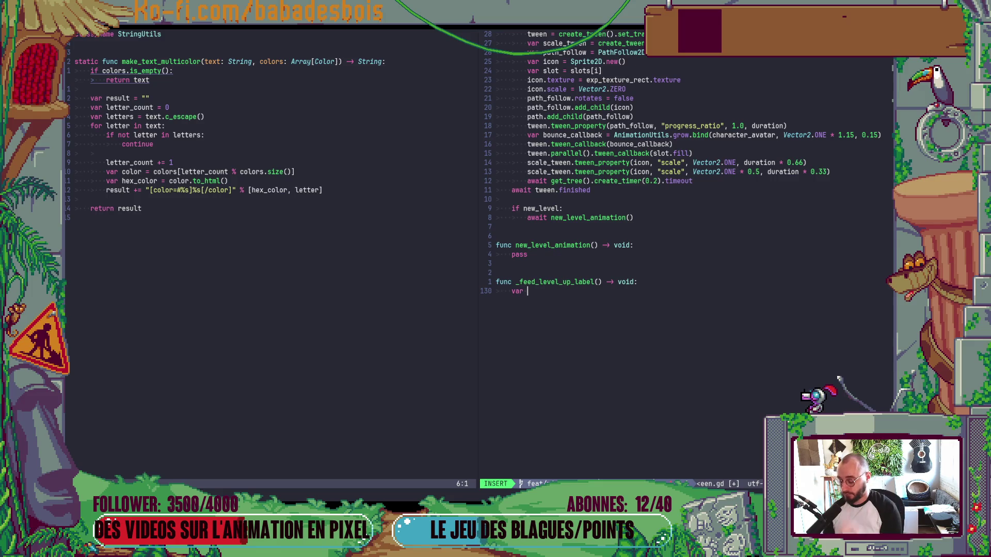
key(Escape)
key(d)
key(d)
key(ctrl+o)
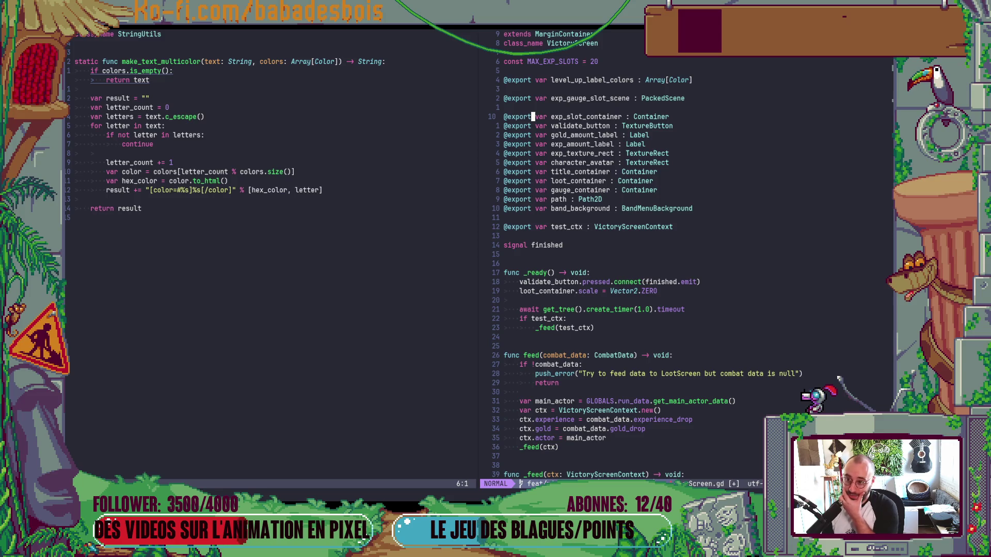
Replace the var line in _feed_level_up_label() with a pass placeholder.
key(ctrl+i)
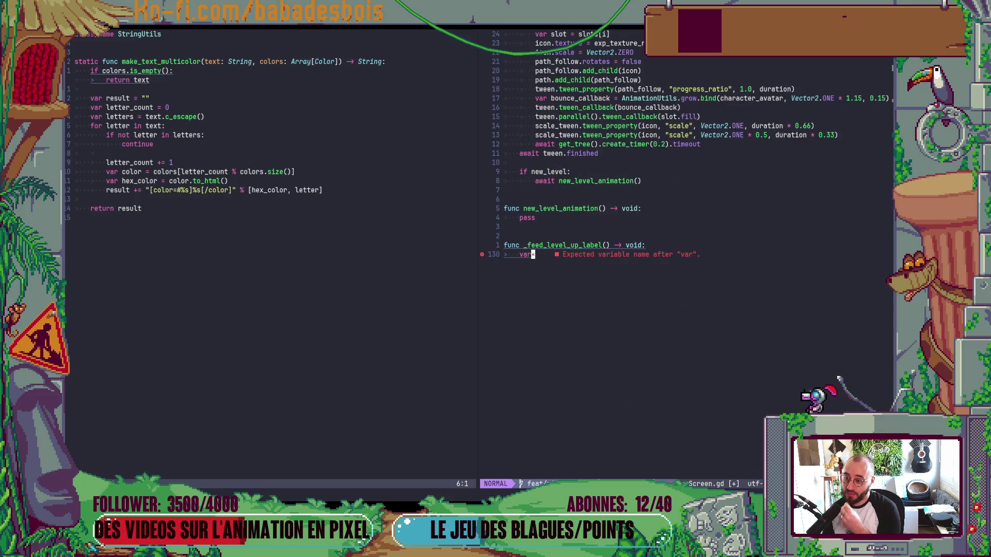
key(A)
key(Escape)
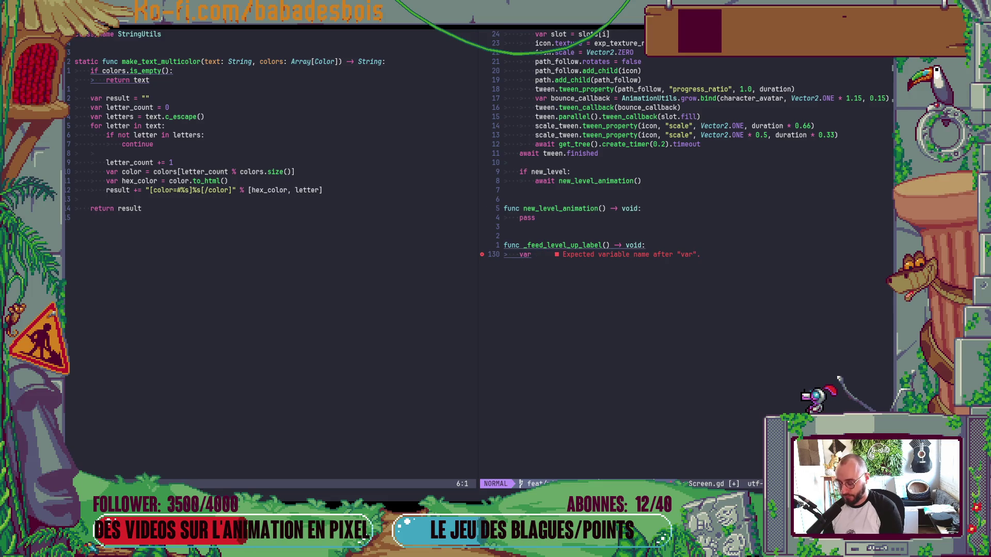
key(c)
key(c)
text(p)
key(Escape)
key(g)
key(g)
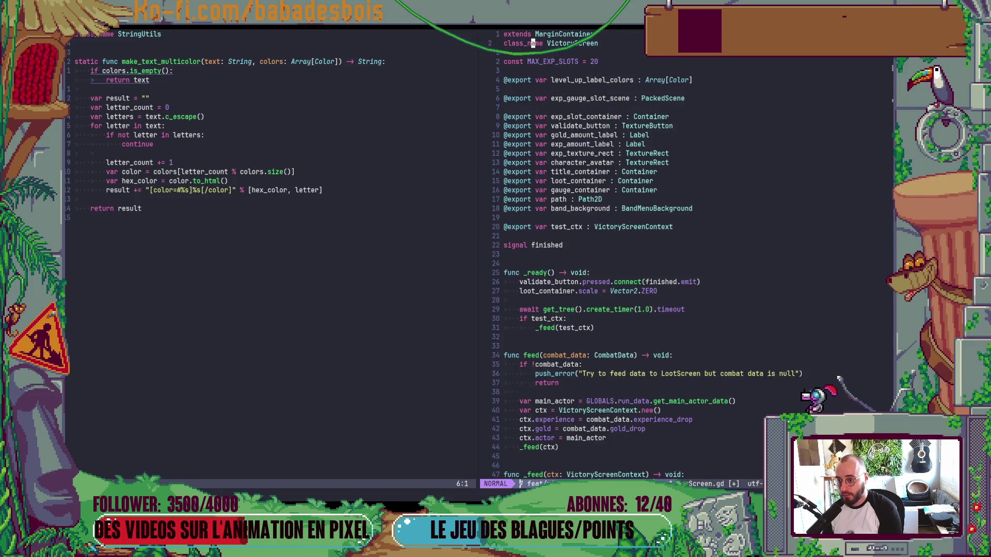
key(j)
key(j)
key(j)
key(j)
key(j)
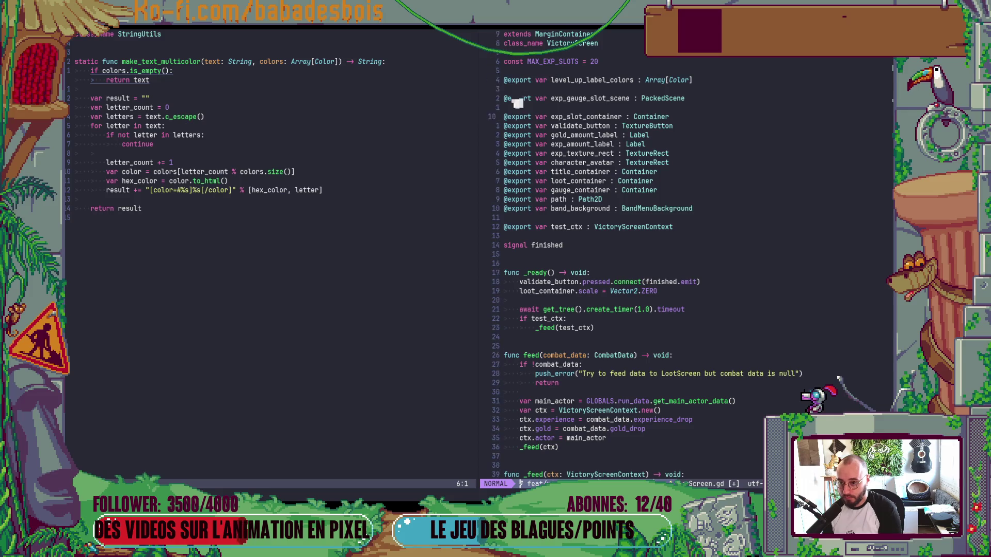
key(p)
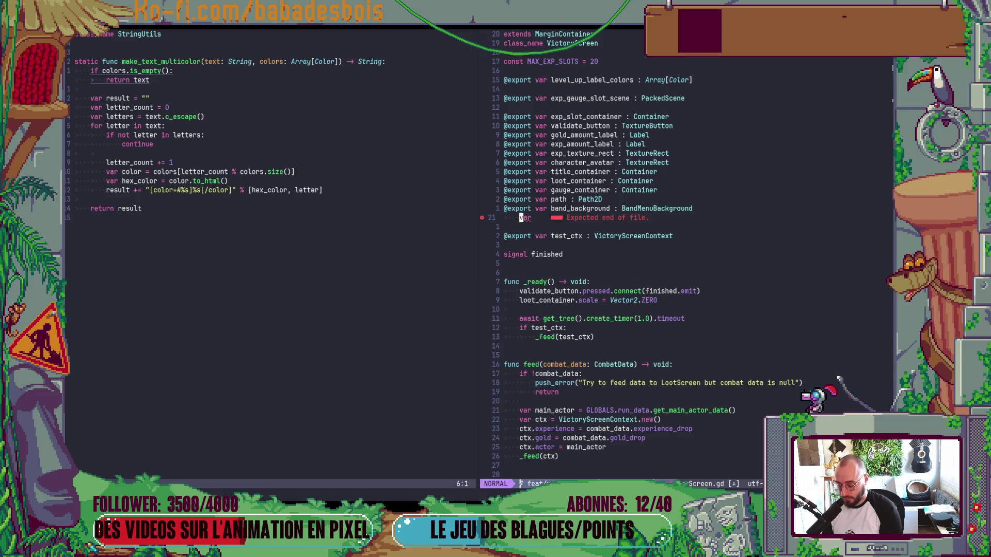
key(c)
key(c)
text(@export var le)
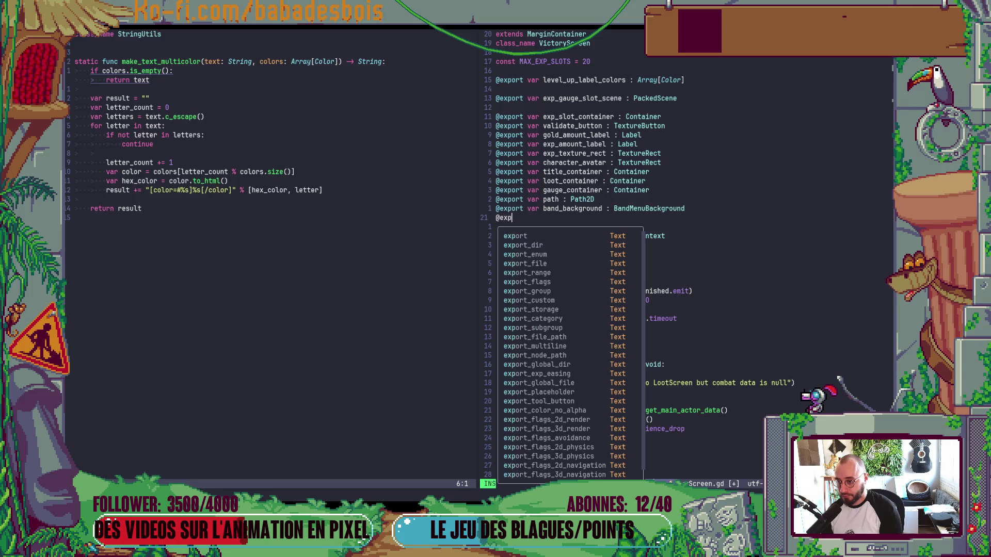
text(vel)
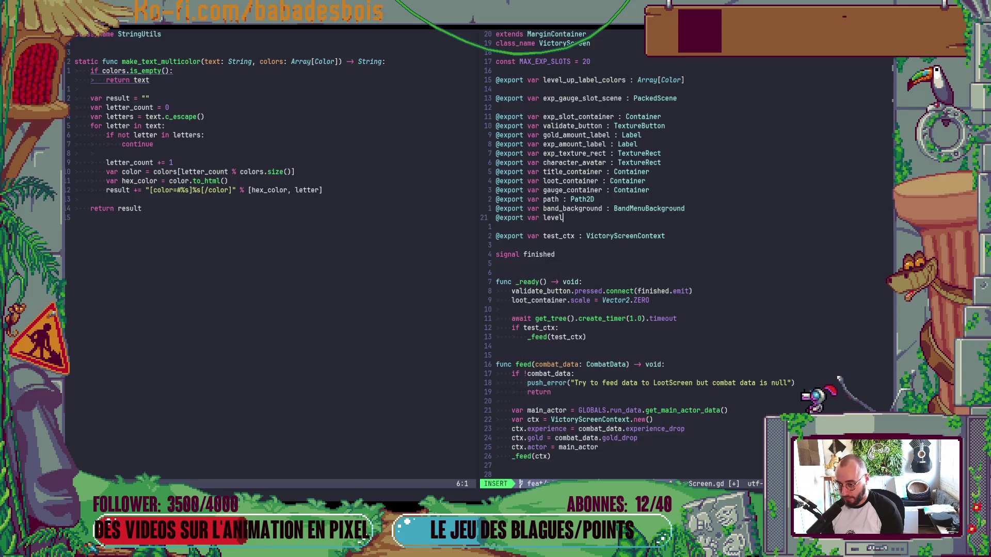
text(_up_le)
key(BackSpace)
text(abel : RichT)
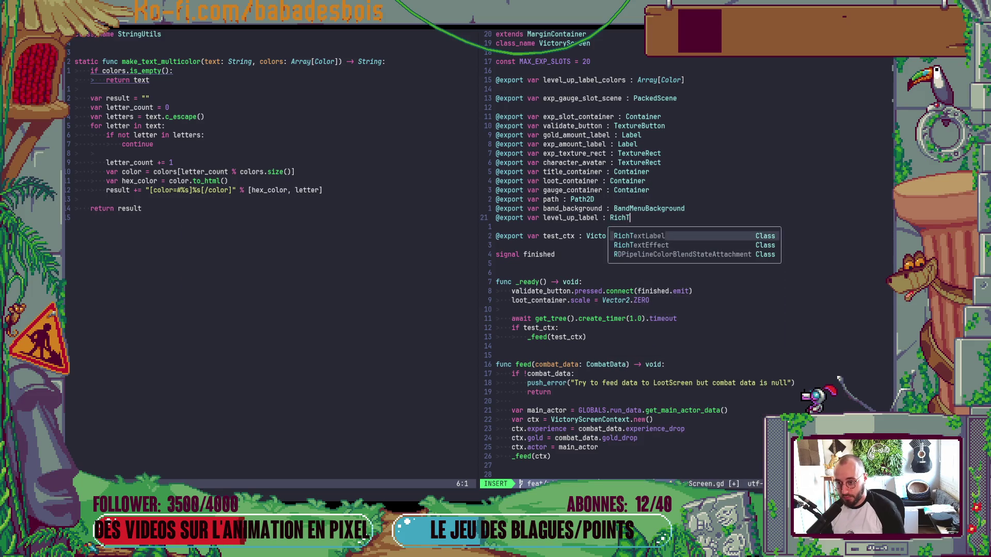
key(Return)
key(Escape)
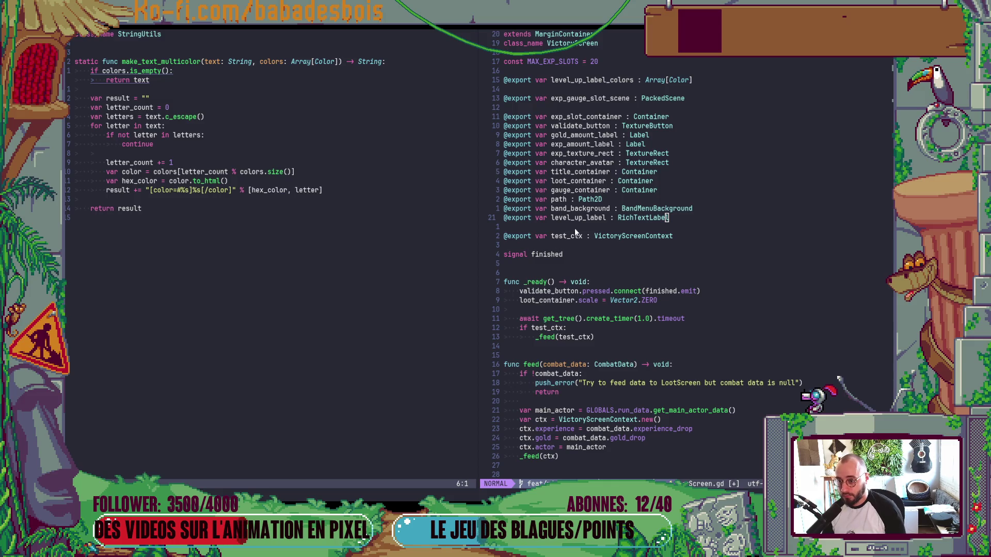
Duplicate the level_up_label export, rename the copy to next_level_label, and save with :w.
click(587, 217)
key(y)
key(y)
key(p)
key(b)
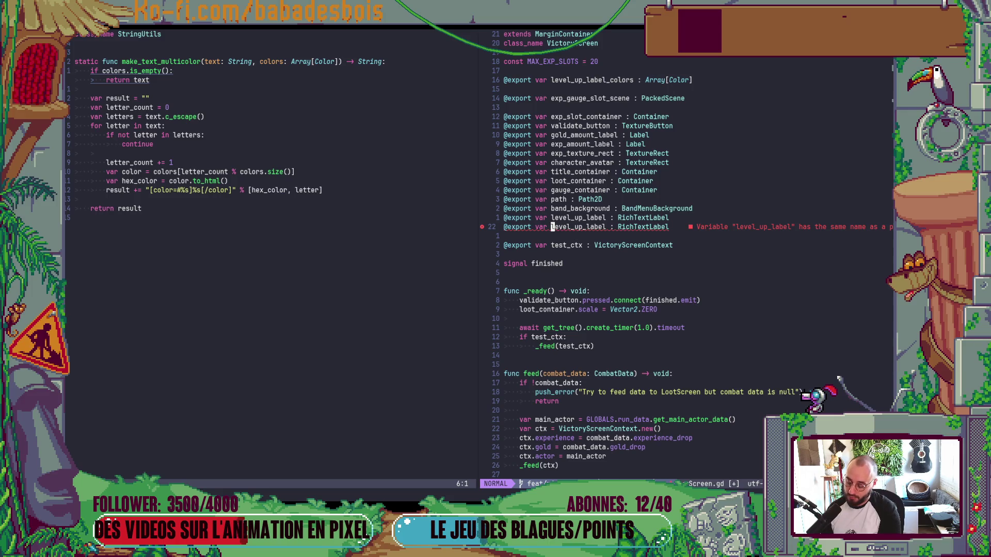
key(c)
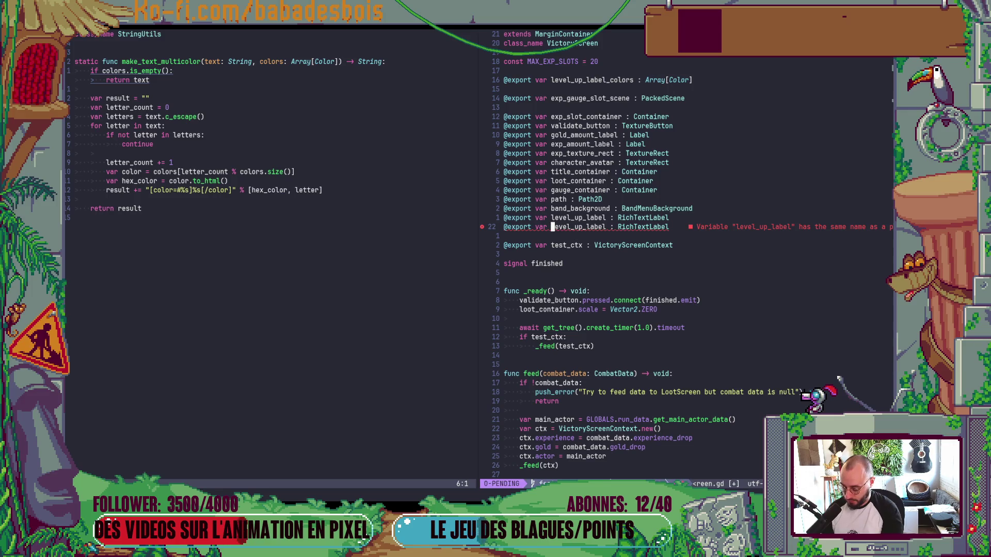
key(2)
key(f)
key(underscore)
text(next_l)
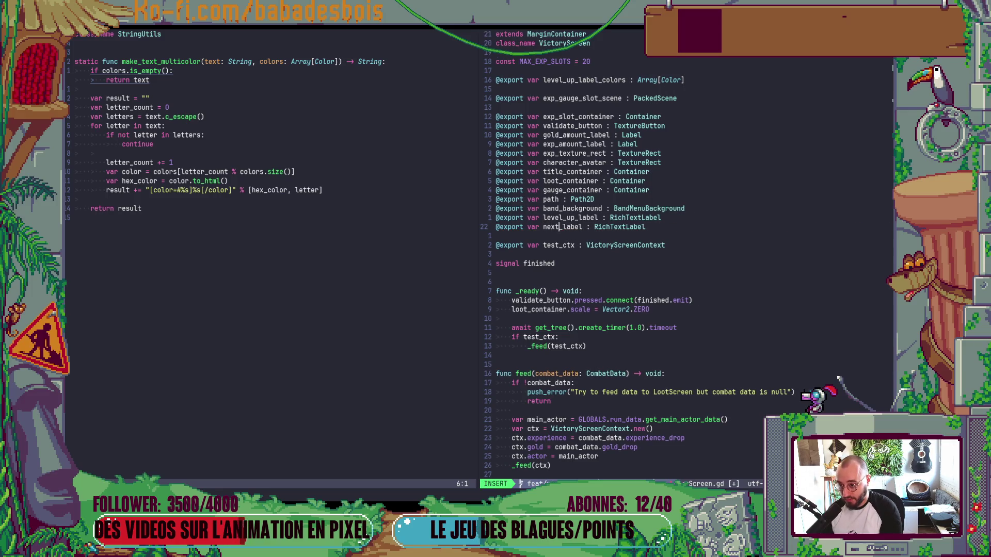
text(evel_)
key(Escape)
text(:w)
key(Return)
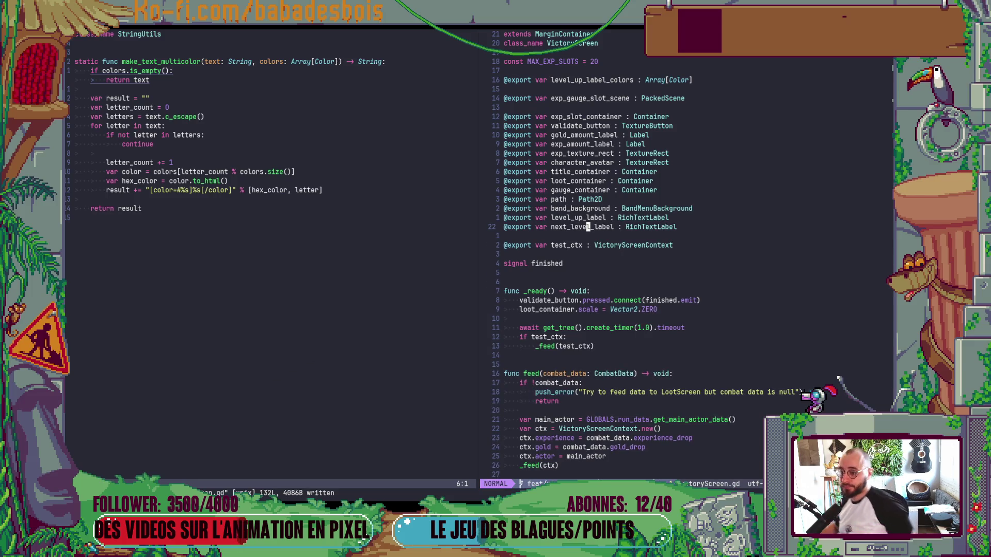
Replace pass with 'var text = tr(level_up_label.text)' and save.
key(G)
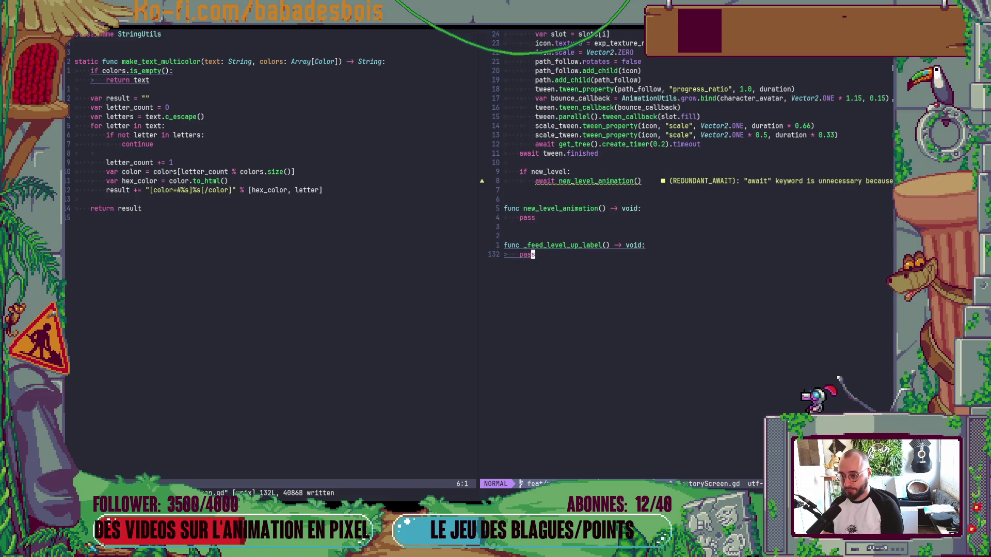
key(S)
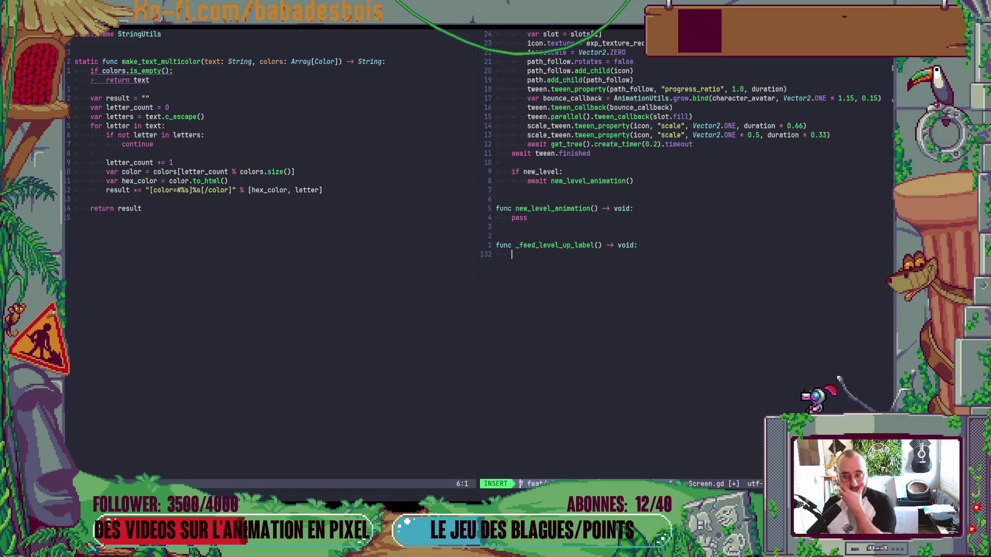
text(var text = )
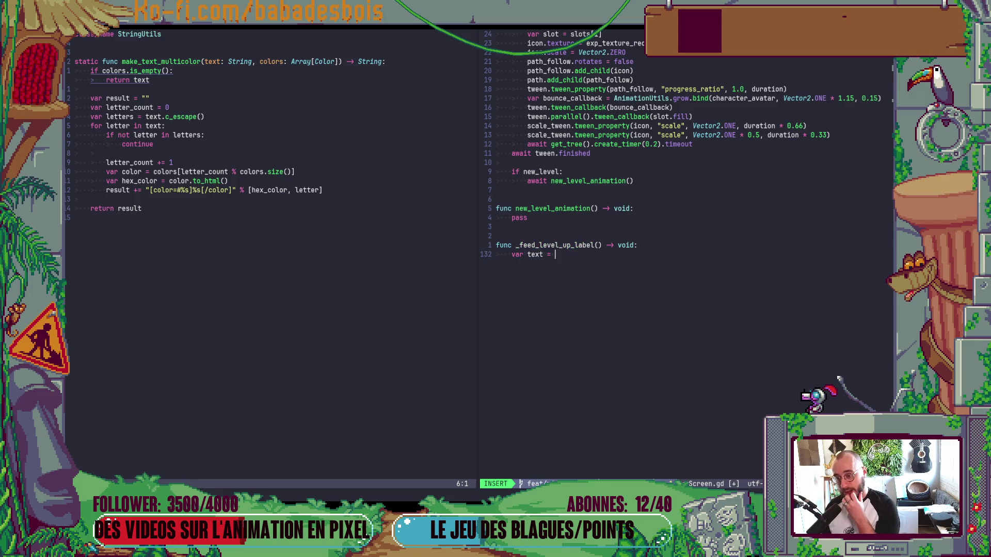
text(tr()
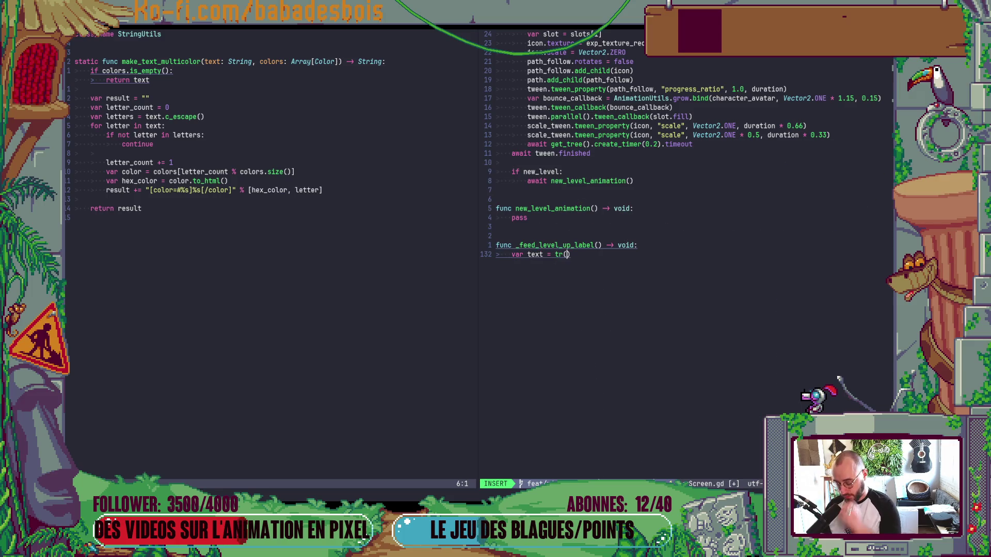
text(ne)
key(BackSpace)
key(BackSpace)
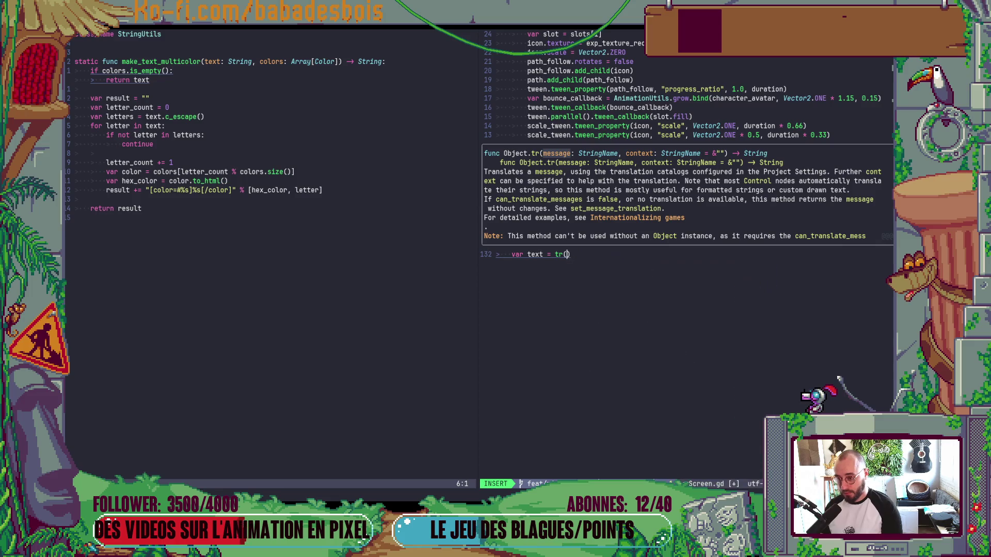
text(le)
key(Down)
key(Down)
key(Down)
key(Return)
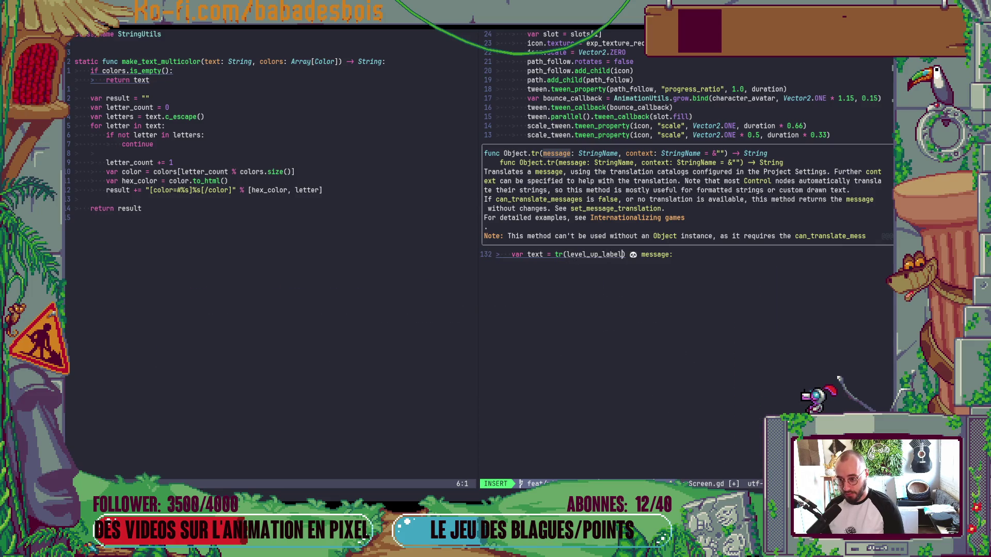
text(.)
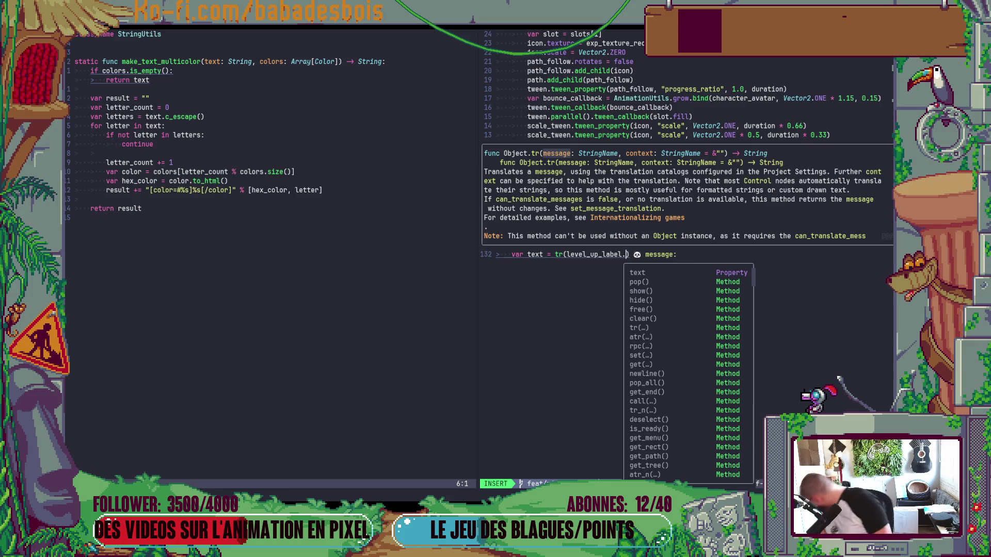
key(Return)
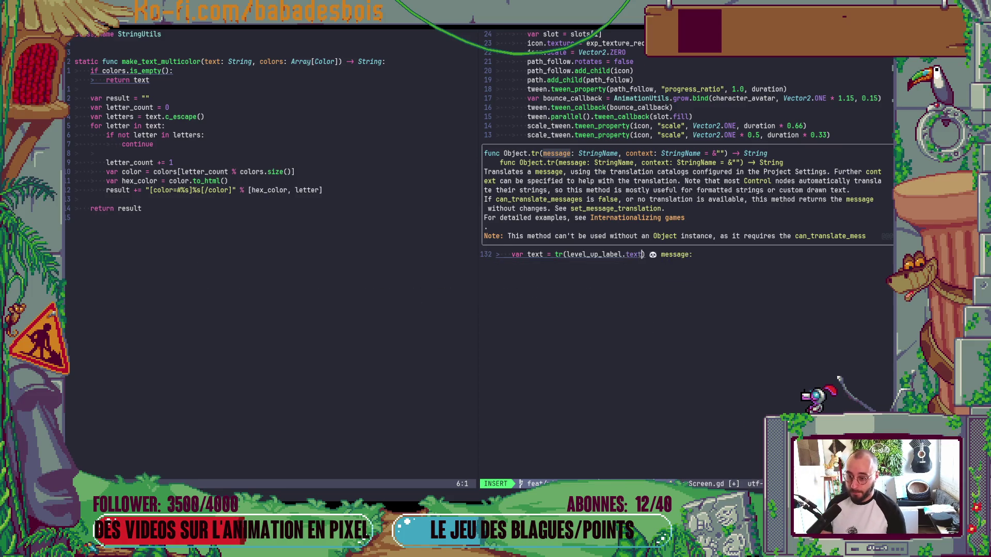
key(Escape)
text(:w)
key(Return)
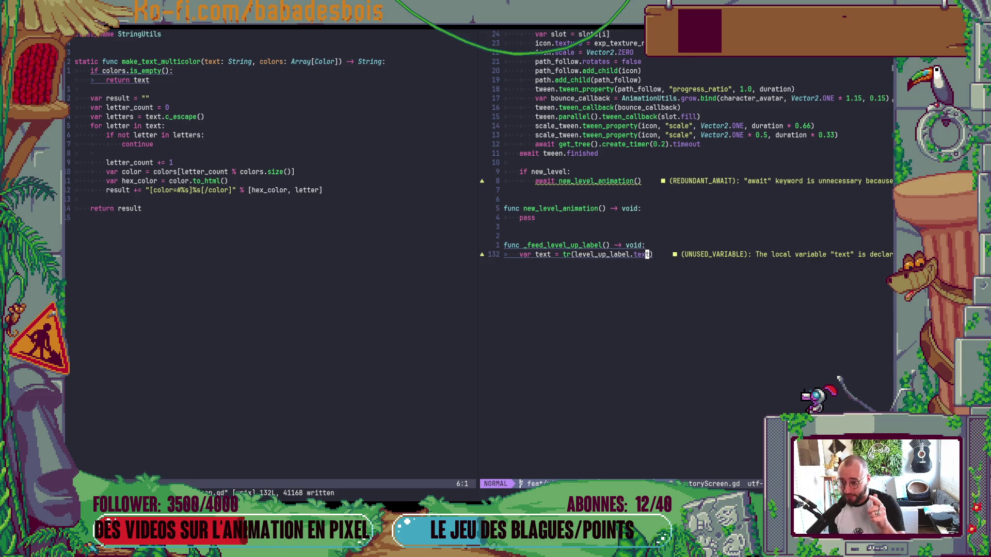
Add the line 'level_up_label.text = StringUtils.make_text_multicolor()' and save the script.
key(o)
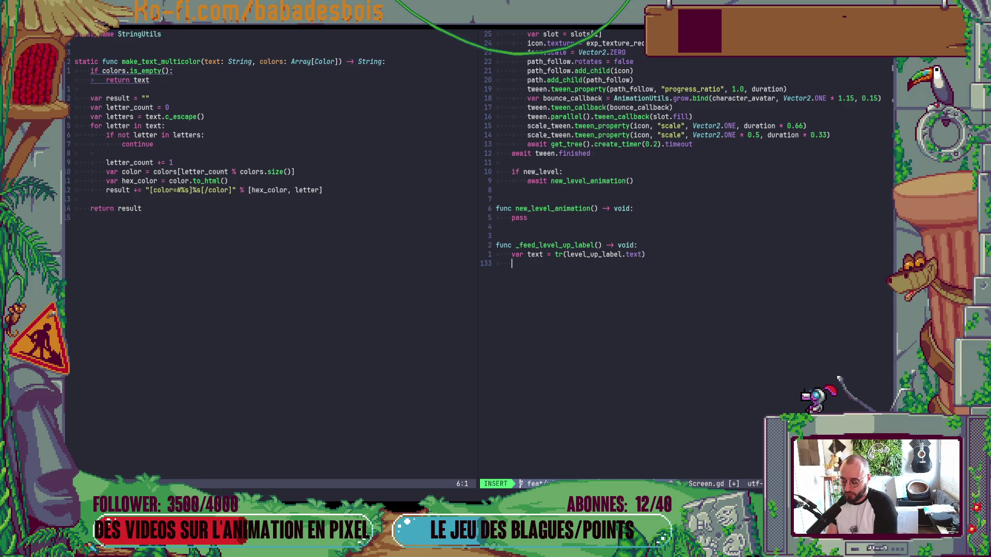
text(level_up_label)
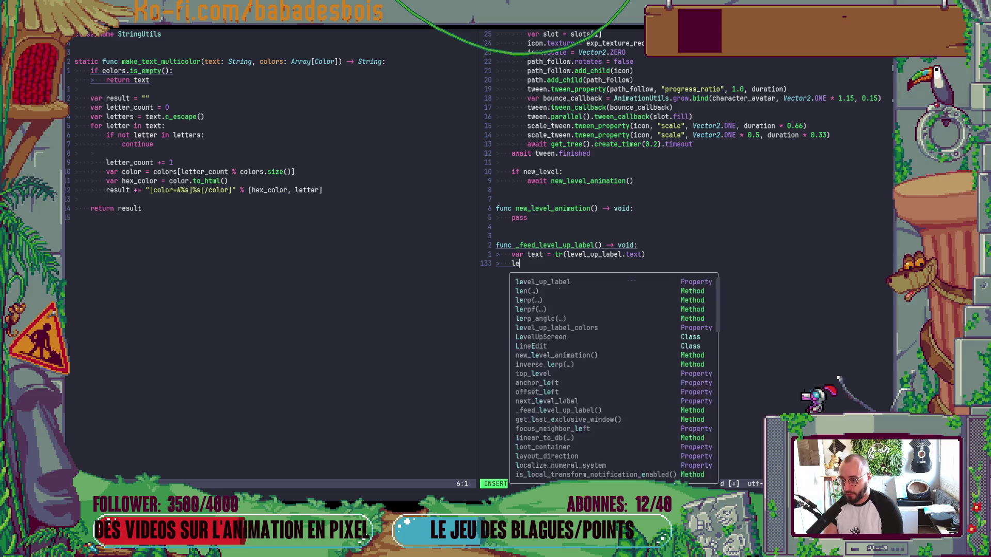
key(BackSpace)
text(.)
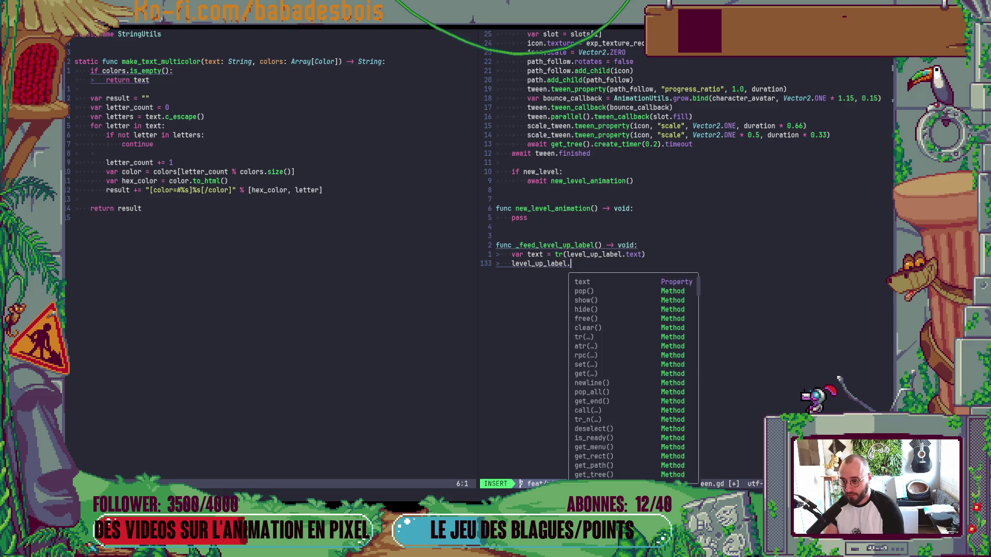
text(text = )
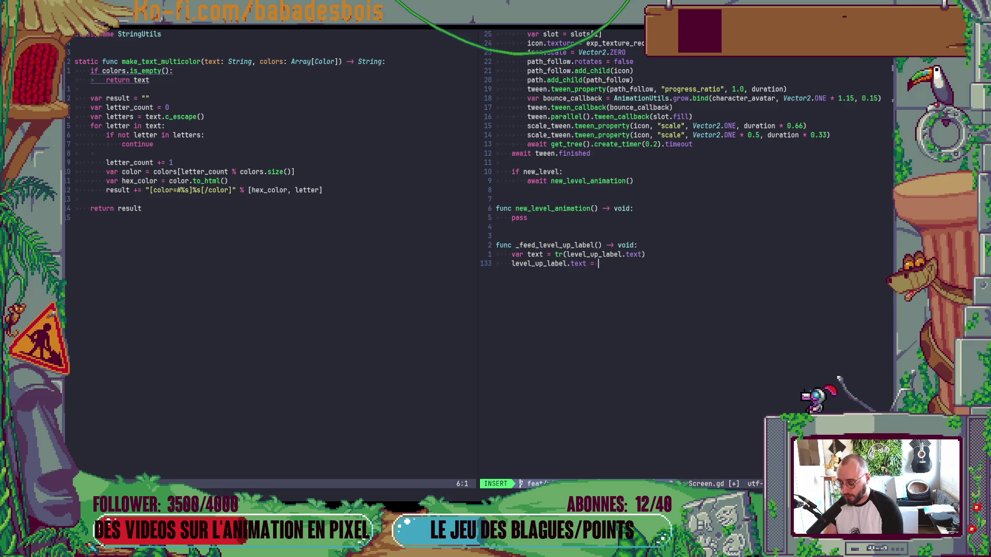
text(String)
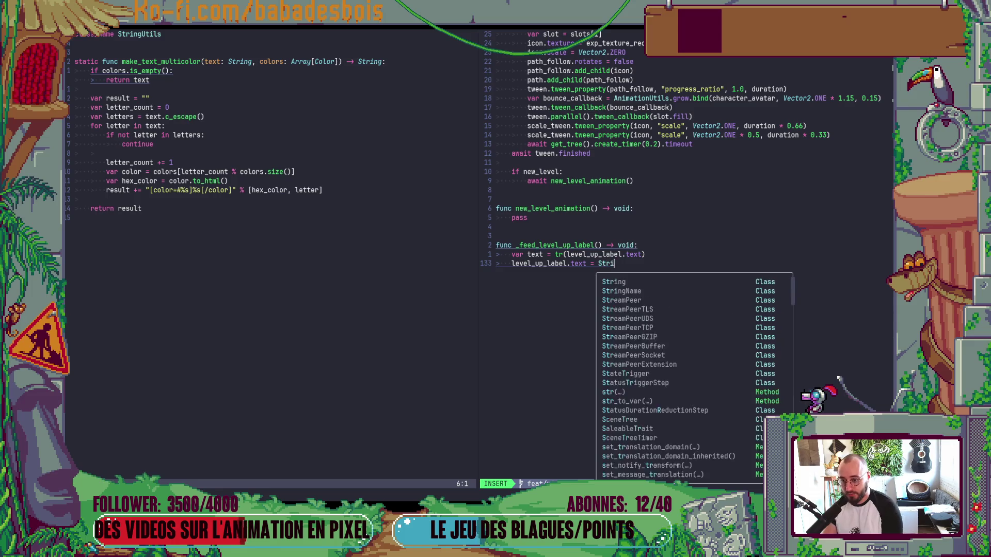
text(Utils)
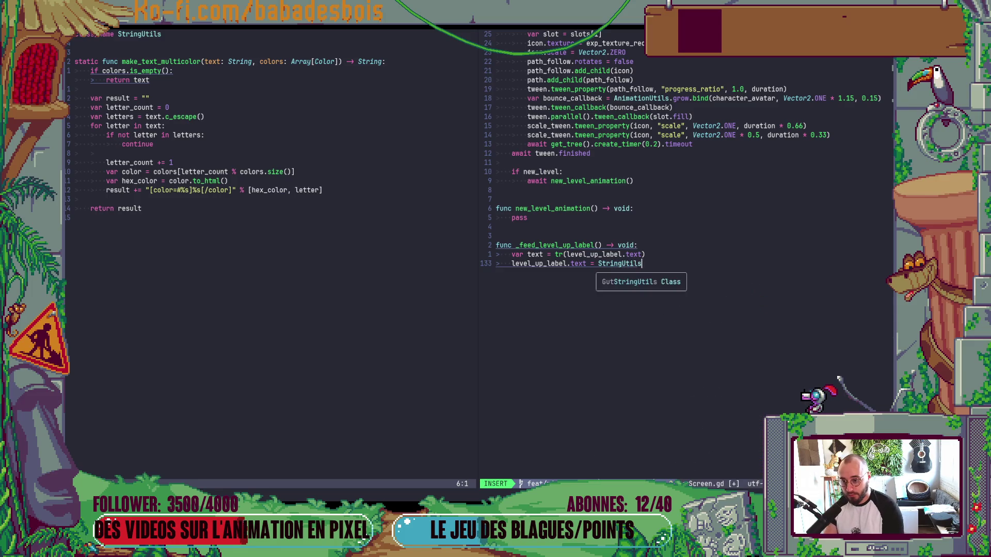
key(Escape)
text(w)
key(Return)
text(abel.text = StringUtils)
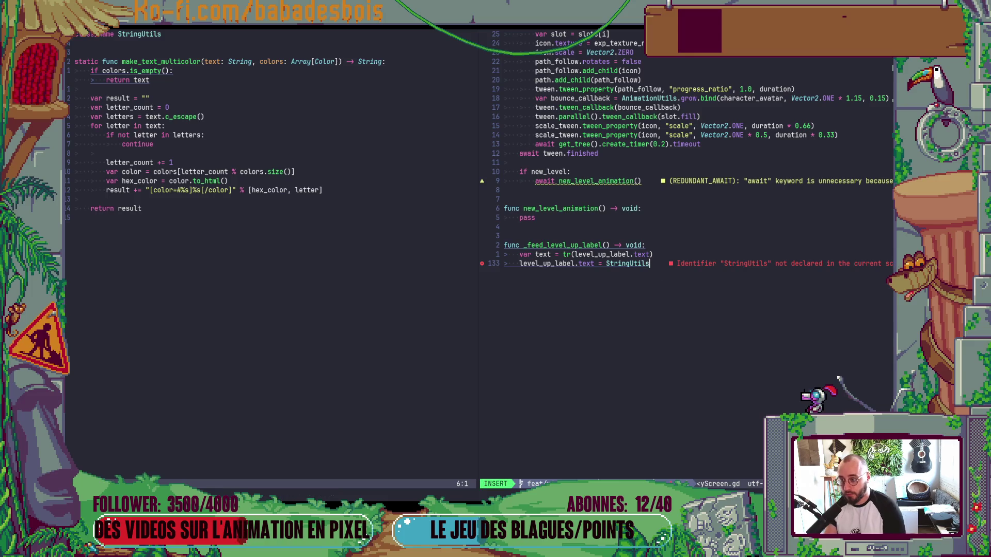
text(.make_text_m)
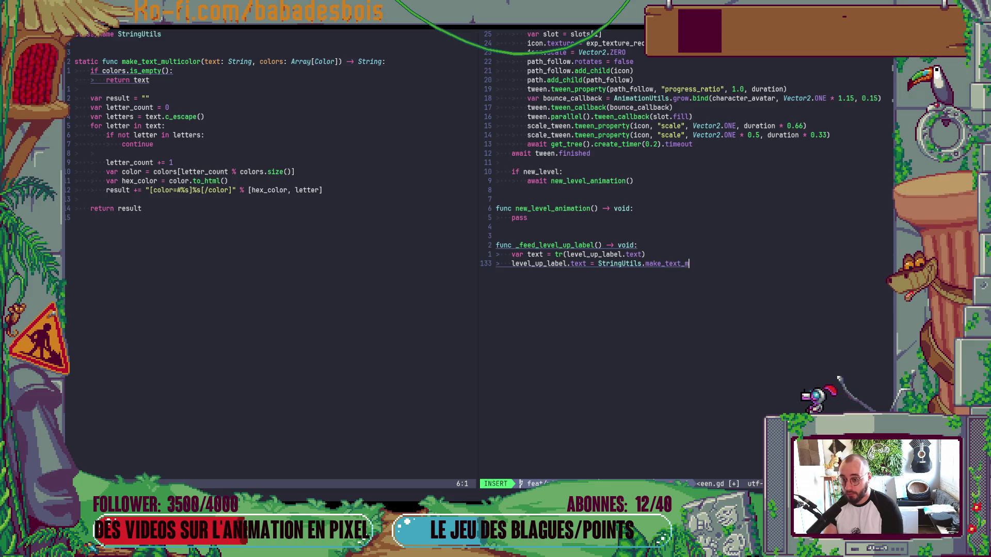
text(ultico)
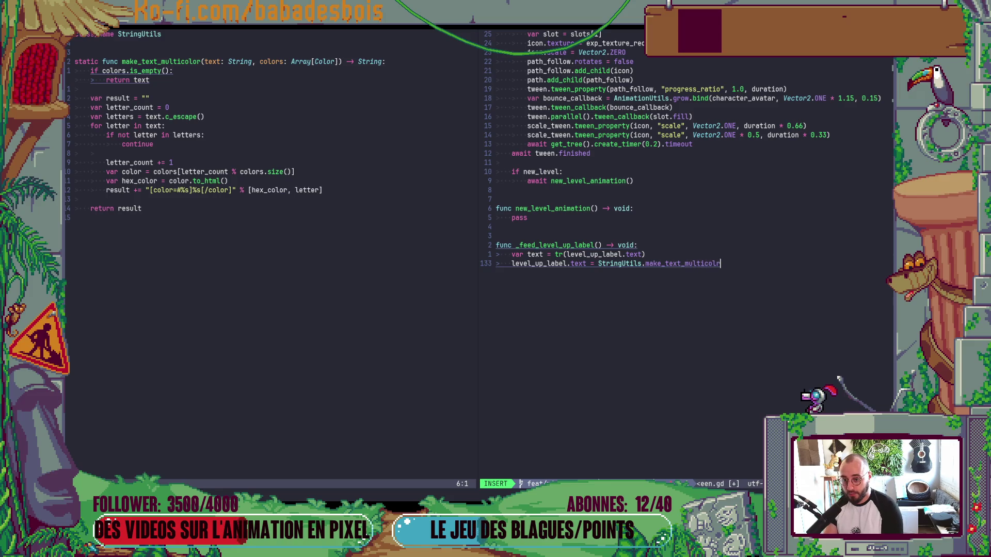
text(lor()
key(Escape)
text(:w)
key(Return)
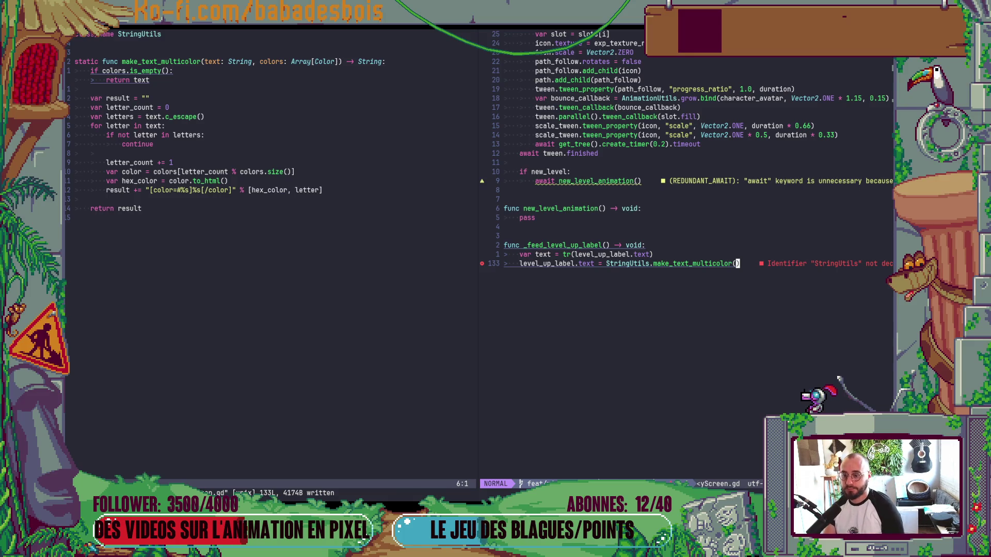
Cycle through the open windows, then refresh the diagnostics on line 133.
key(alt+Tab)
key(alt+Tab)
key(alt+shift+Tab)
key(alt+Tab)
key(alt+Tab)
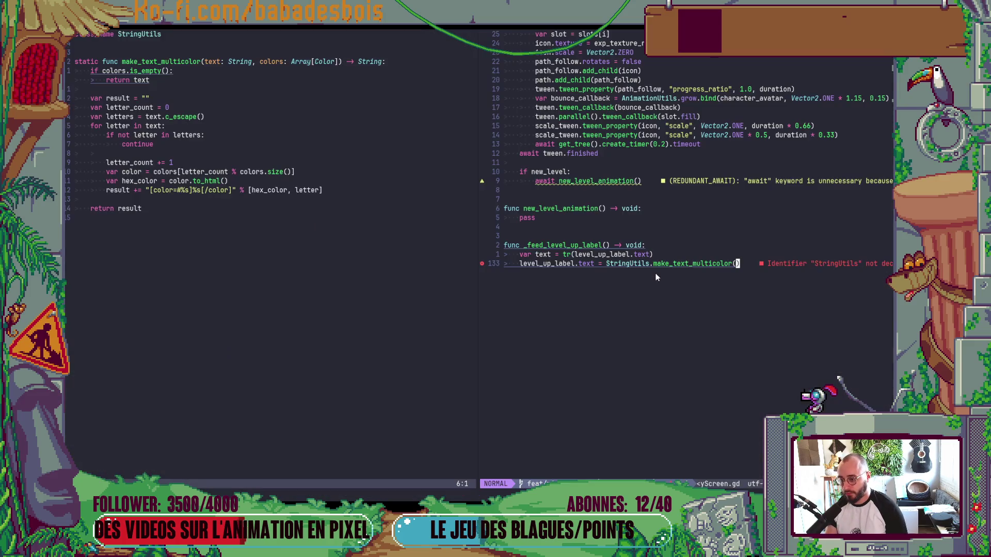
key(i)
key(space)
key(BackSpace)
key(Escape)
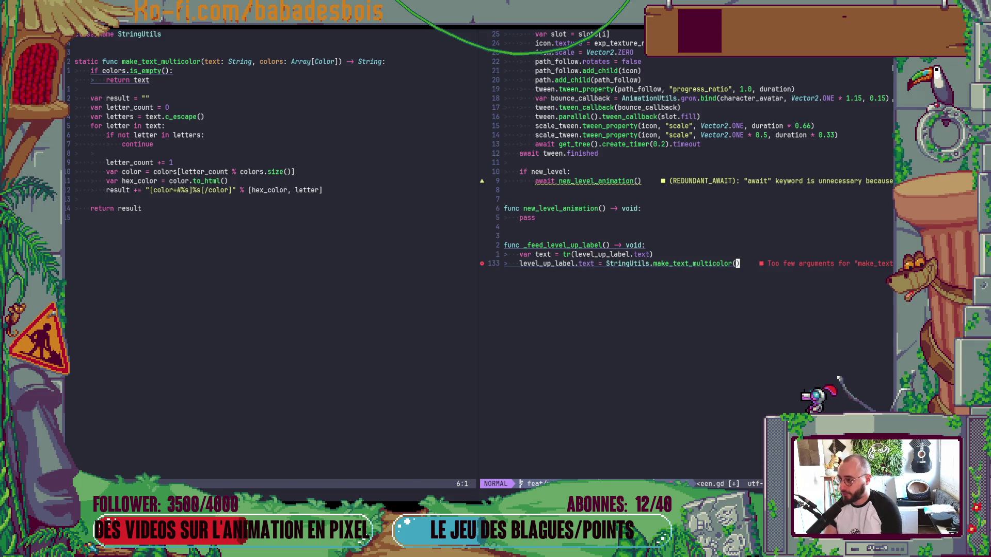
In the StringUtils helper file, add 'extends Object' above the class name.
key(ctrl+w)
key(h)
key(g)
key(g)
text(Oextends )
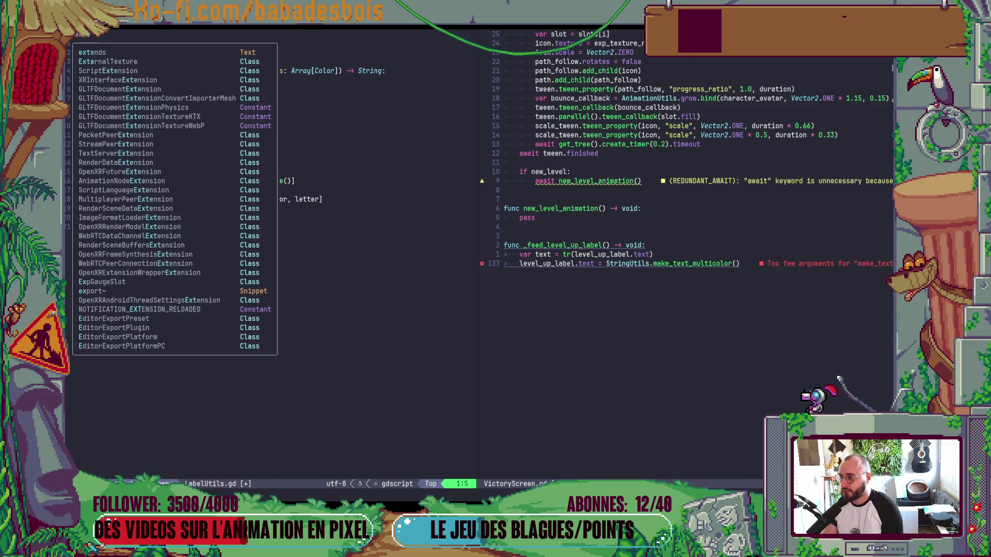
text(Object)
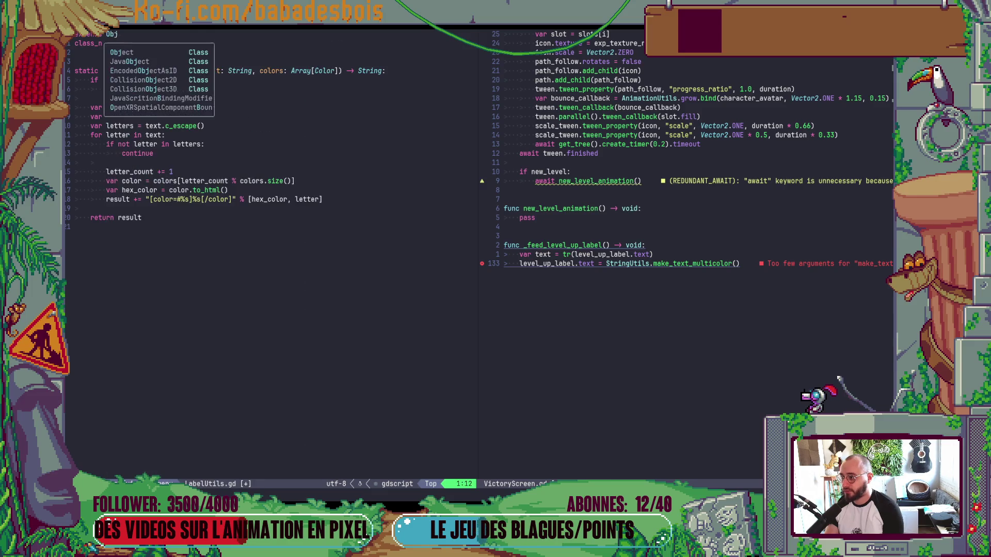
key(Escape)
text(:w)
key(Return)
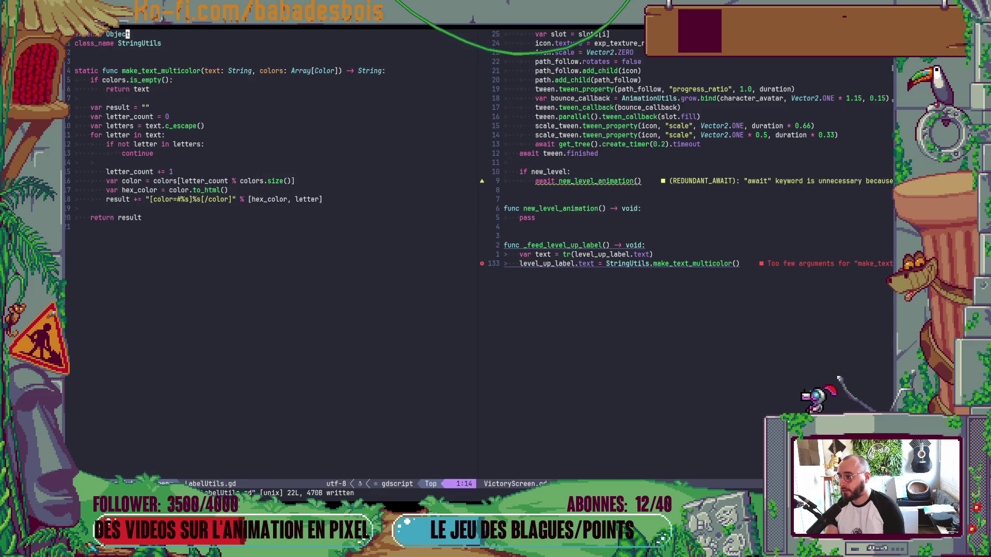
key(ctrl+w)
key(l)
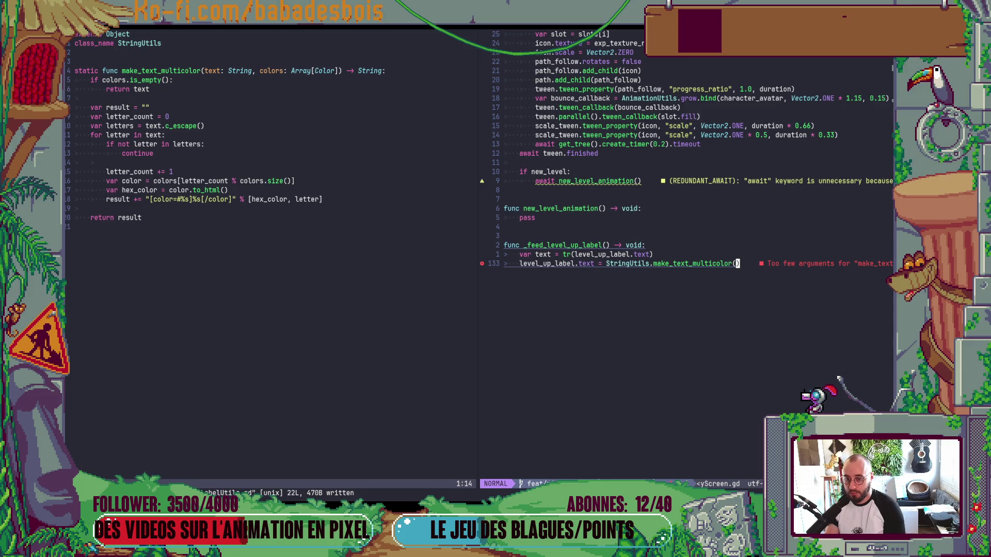
key(ctrl+w)
key(h)
key(d)
key(d)
key(ctrl+w)
key(l)
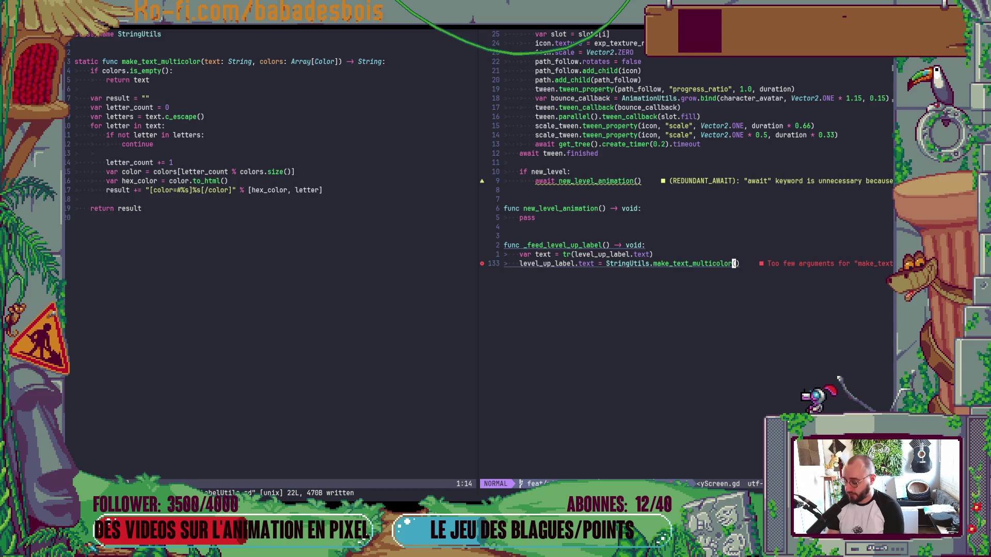
key(a)
key(Escape)
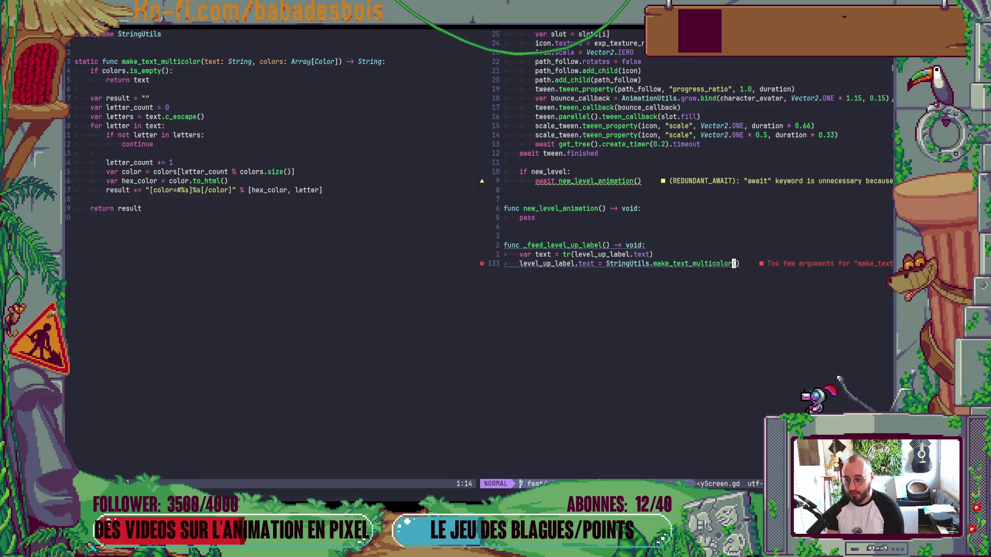
Set level_up_label.text to "[wave amp=10 freq=10]%s[/wave]" % colored_text.
text(atext)
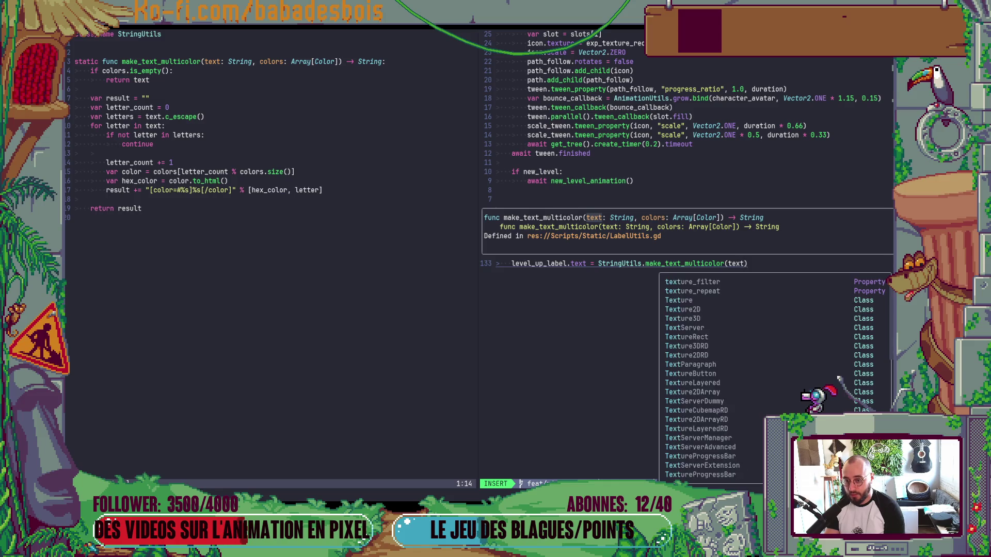
text(,)
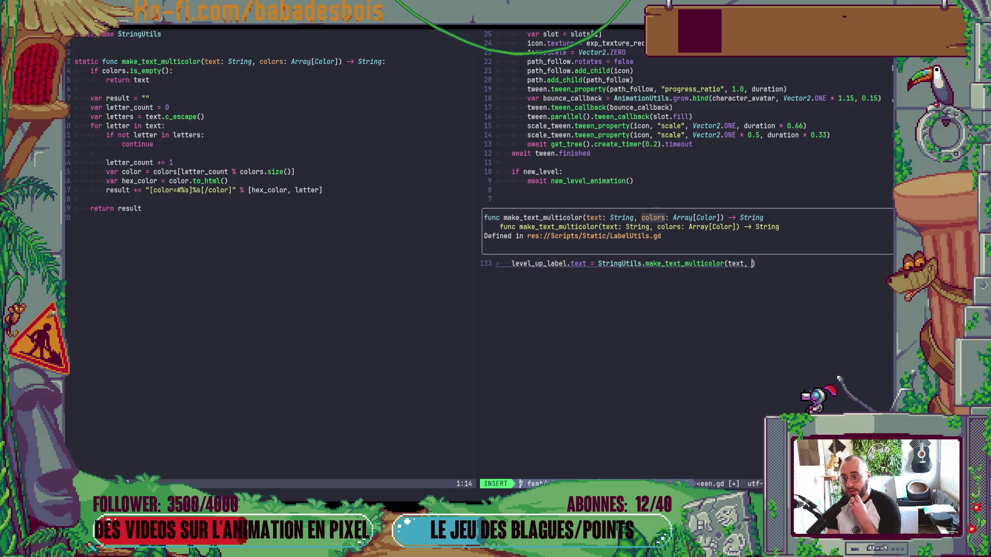
text("[)
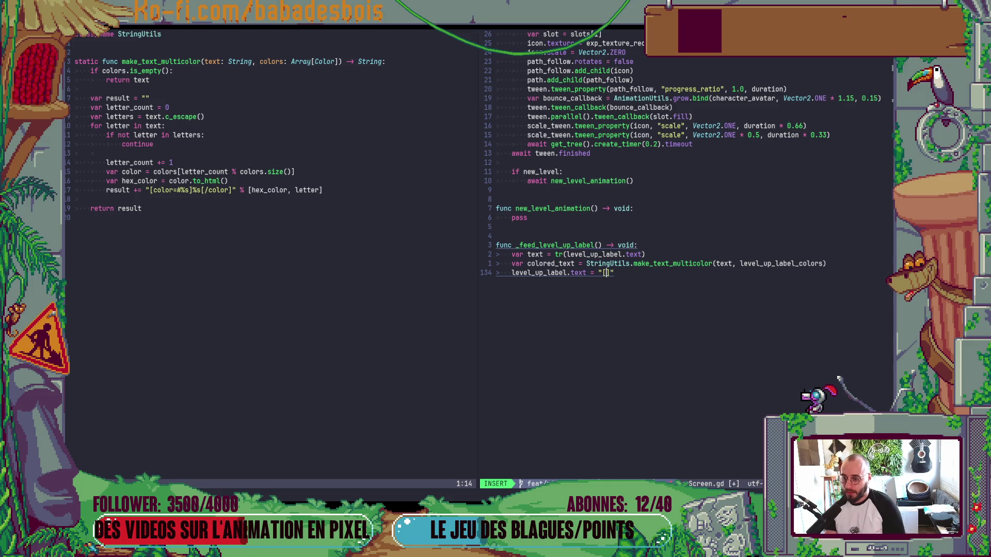
text(wave)
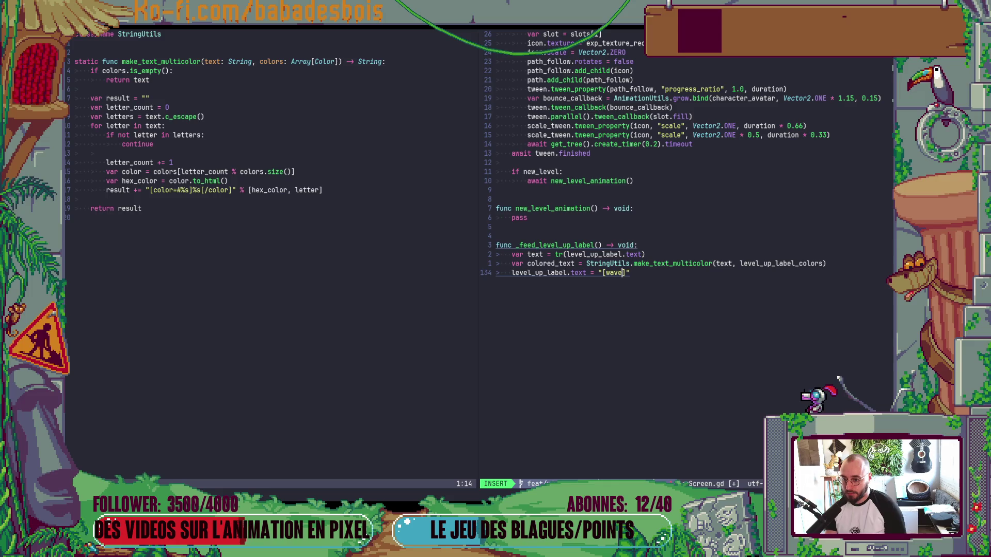
text( am)
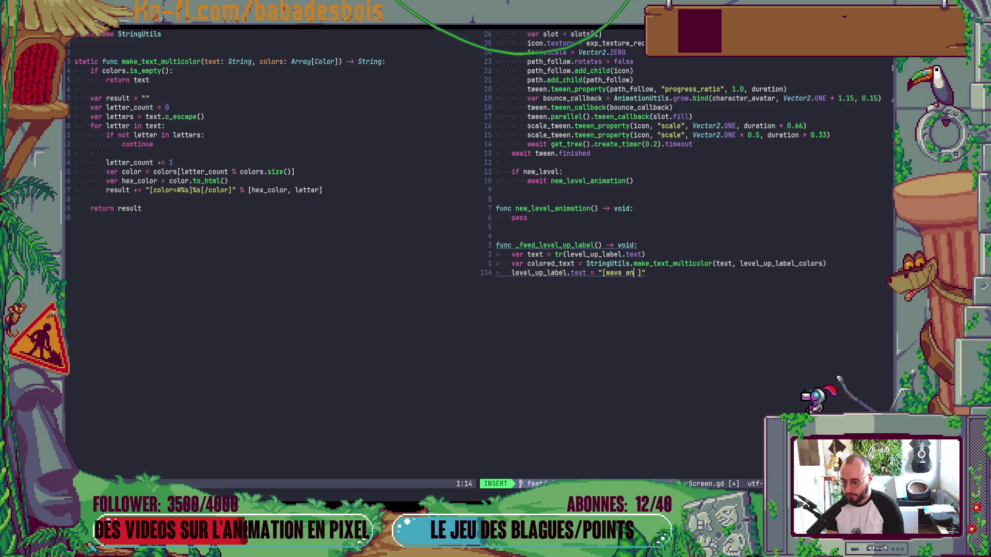
text(p)
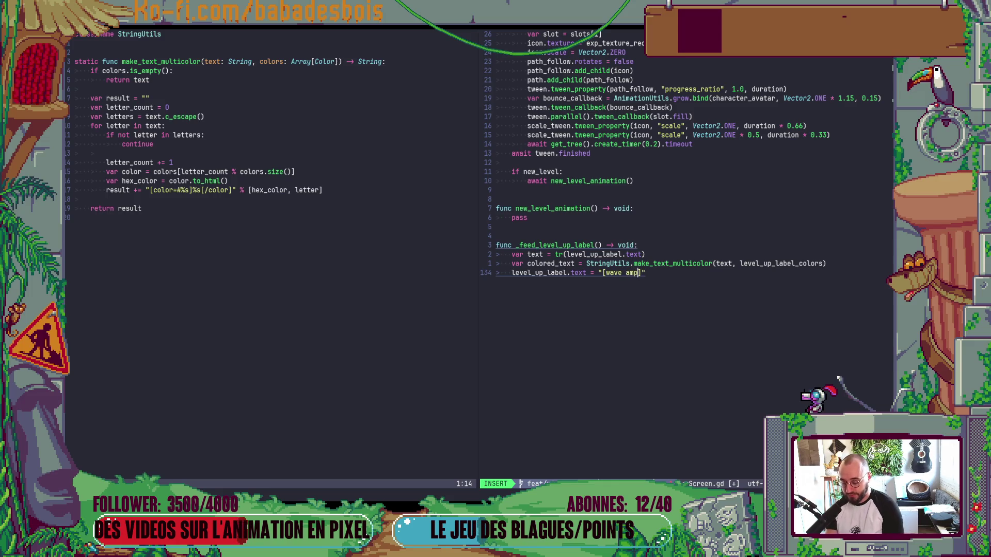
text(=)
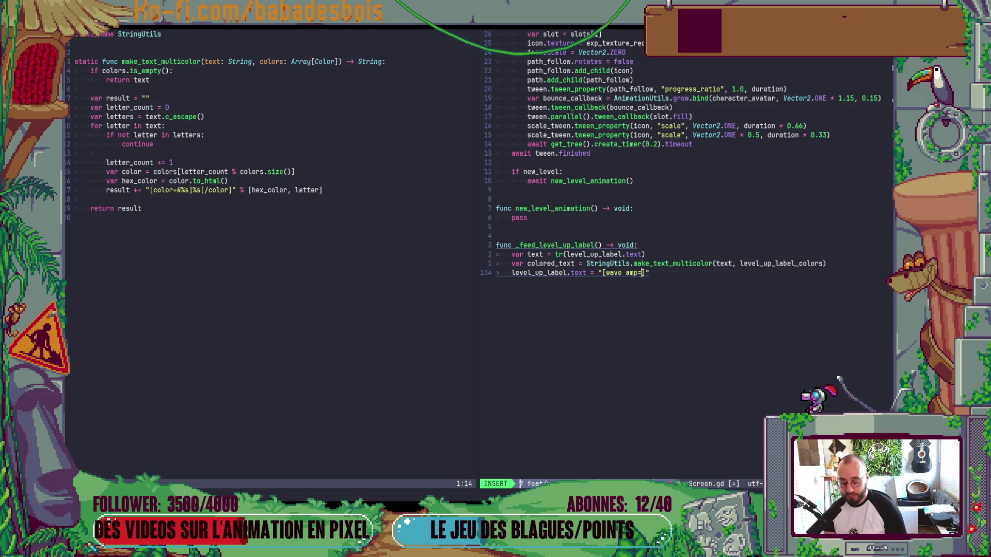
text(10)
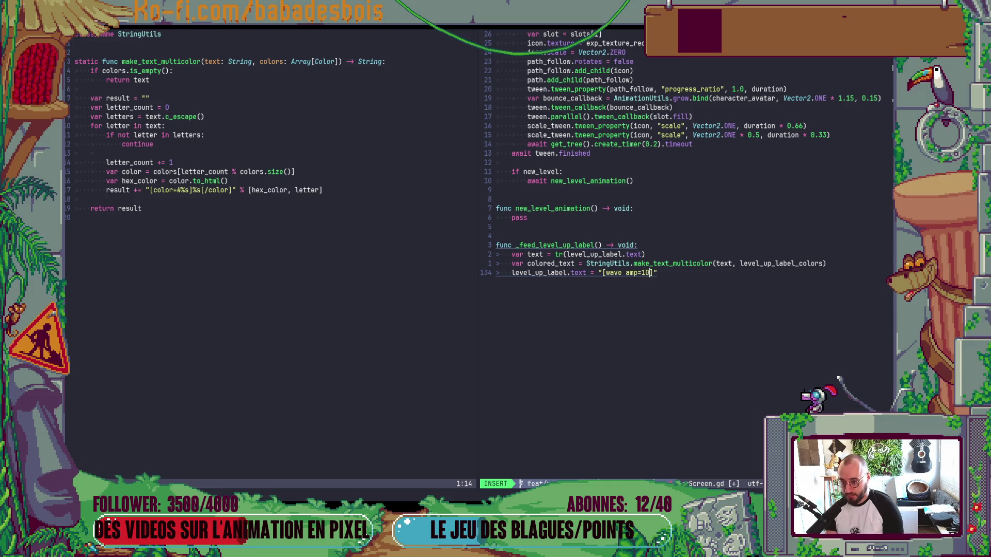
text( freq)
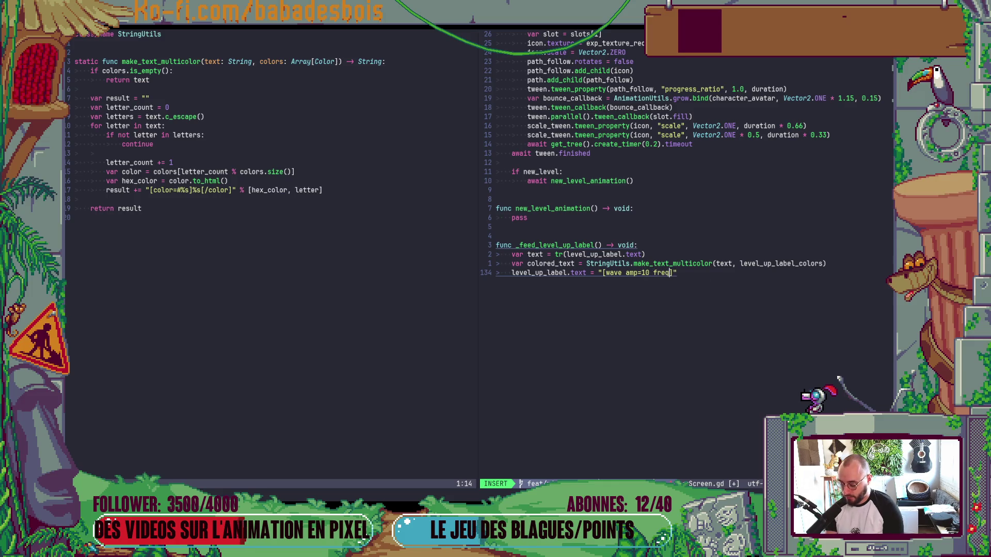
text(=10][)
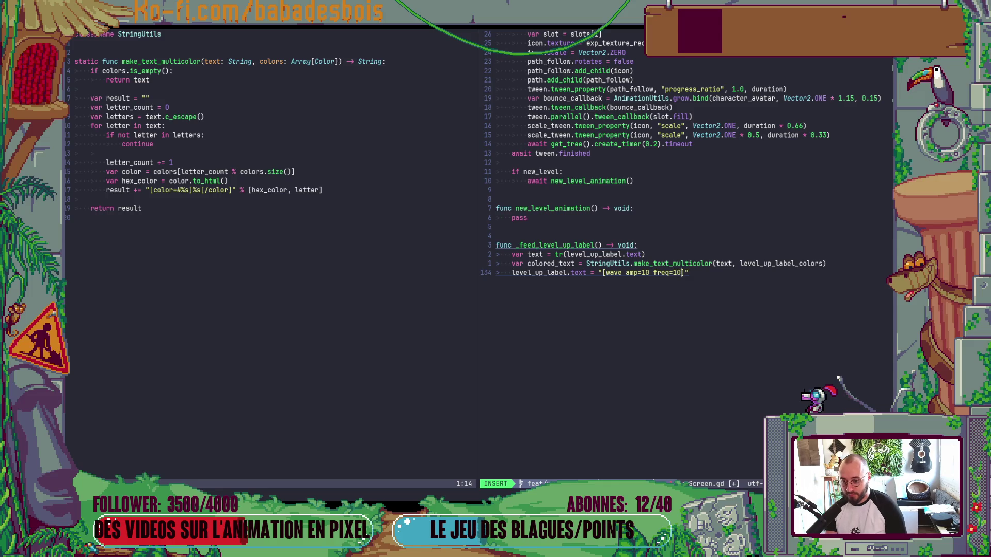
key(Left)
text(/wa)
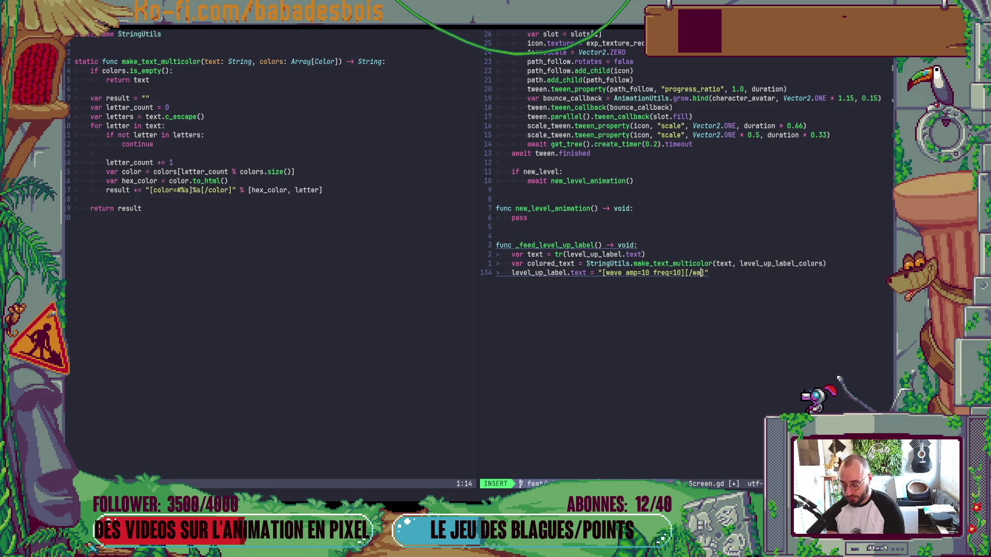
text(ve)
key(Left)
key(Left)
key(Left)
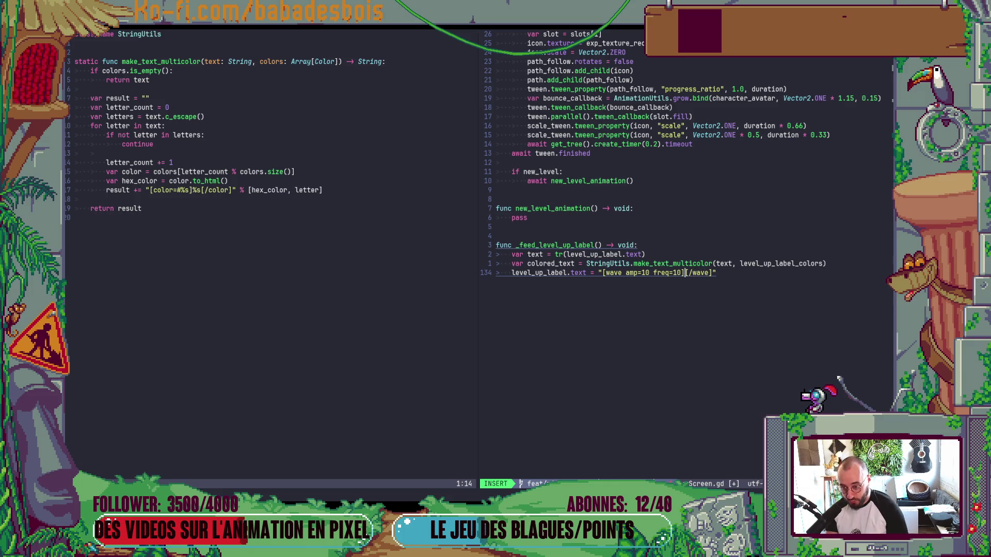
text(%s)
key(End)
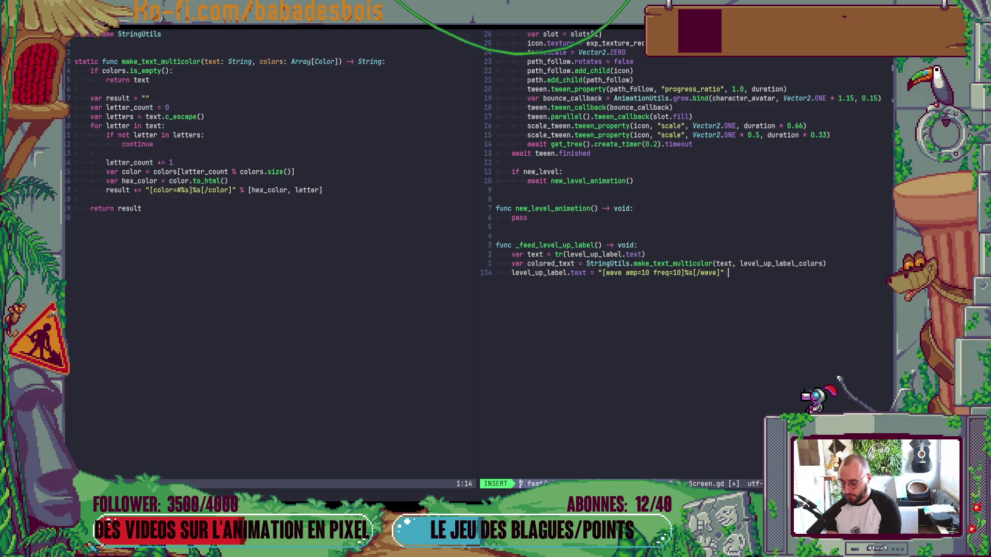
text(% colo)
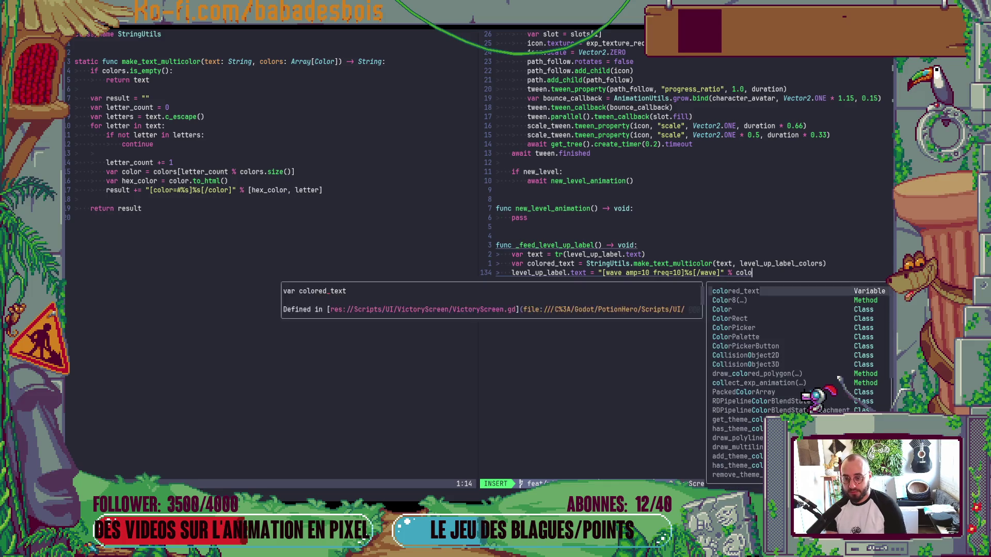
key(Return)
key(Return)
key(Return)
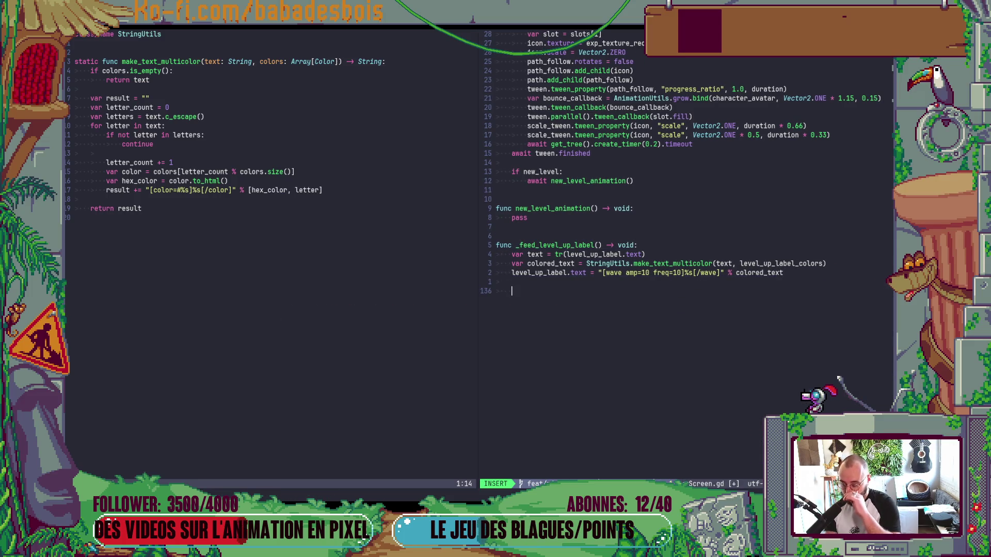
Delete the unfinished 'level_up_label =' line and save VictoryScreen.gd.
key(Escape)
key(k)
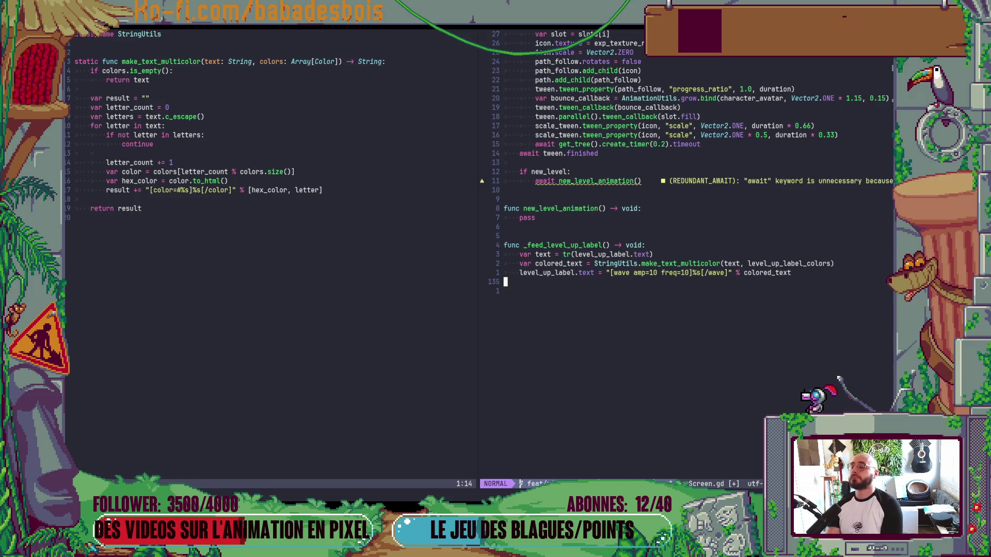
key(S)
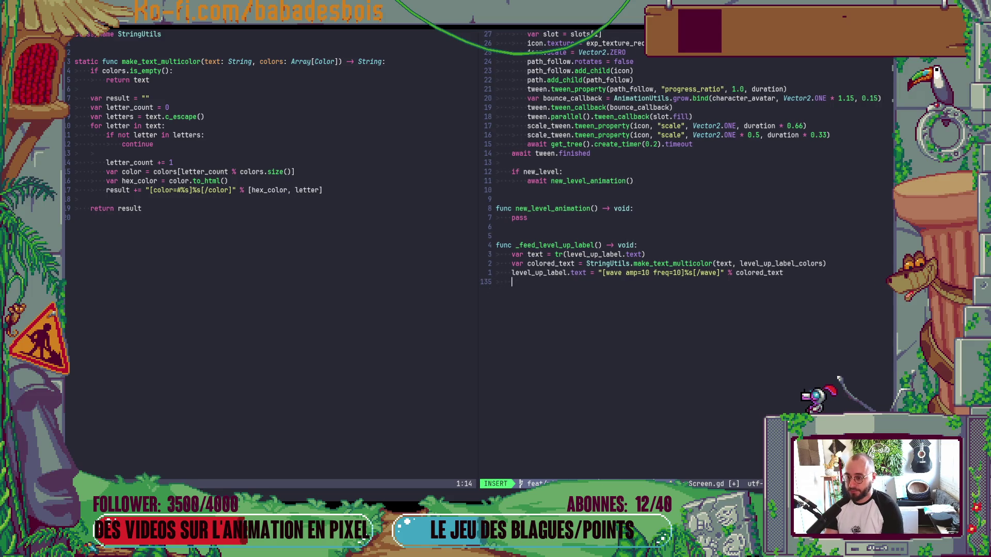
text(level_up_label =)
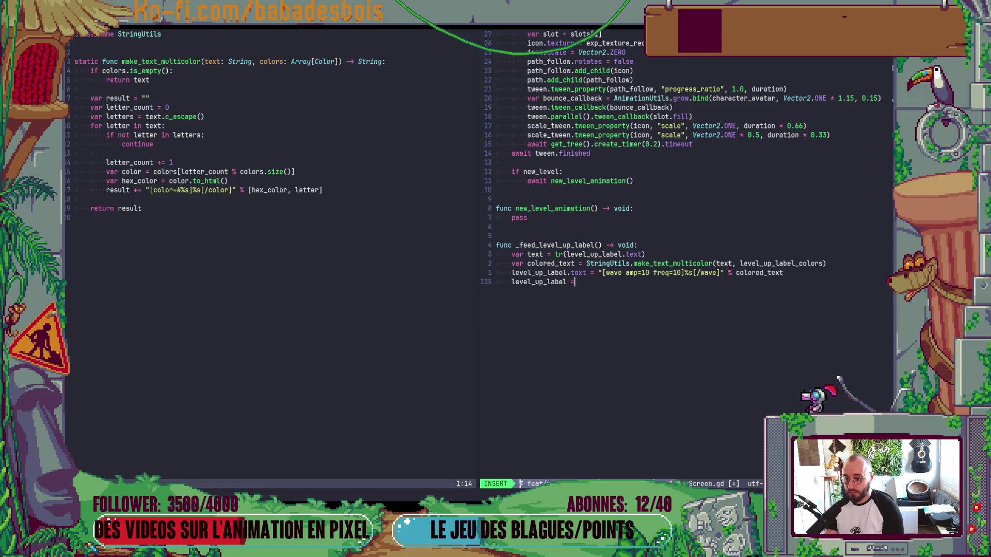
key(Escape)
key(d)
key(d)
text(:w)
key(Return)
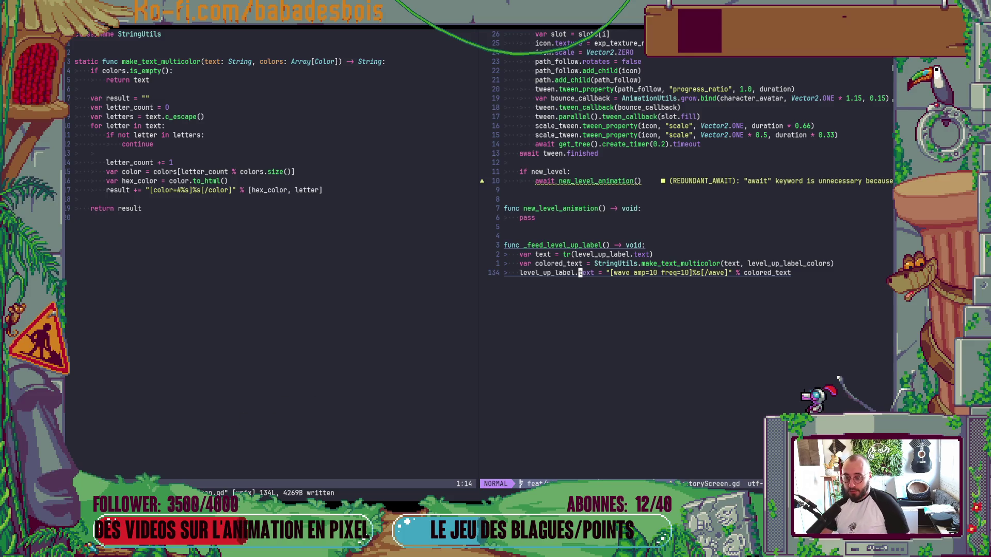
Add an indented _feed_level_up_label() call inside _ready and save.
key(k)
key(k)
key(k)
key(b)
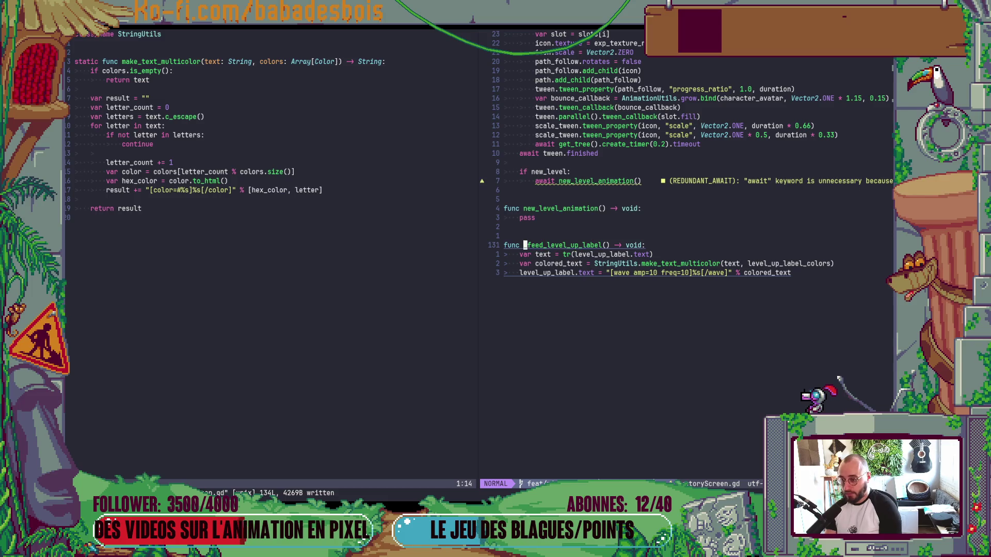
key(g)
key(g)
key(j)
key(j)
key(j)
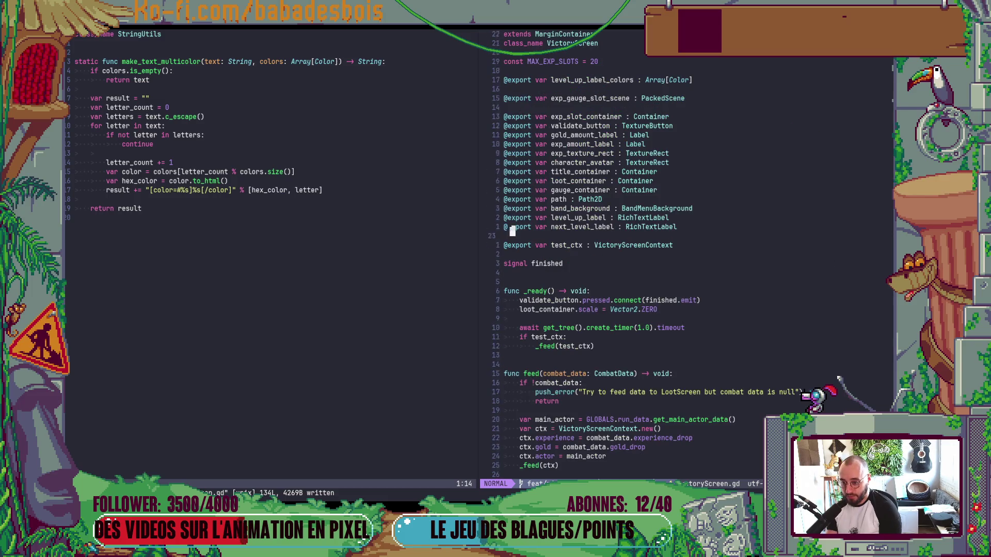
key(j)
key(p)
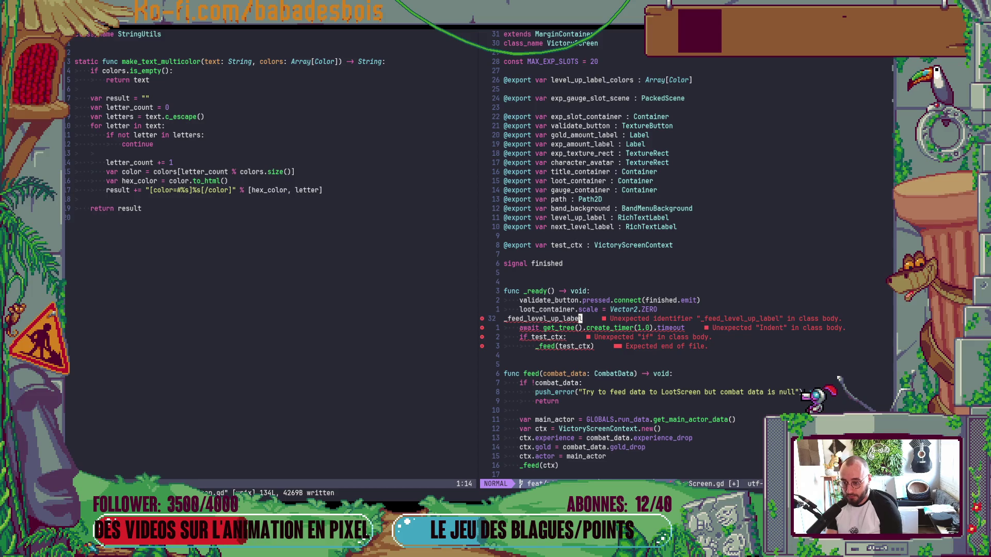
text(abel(V)
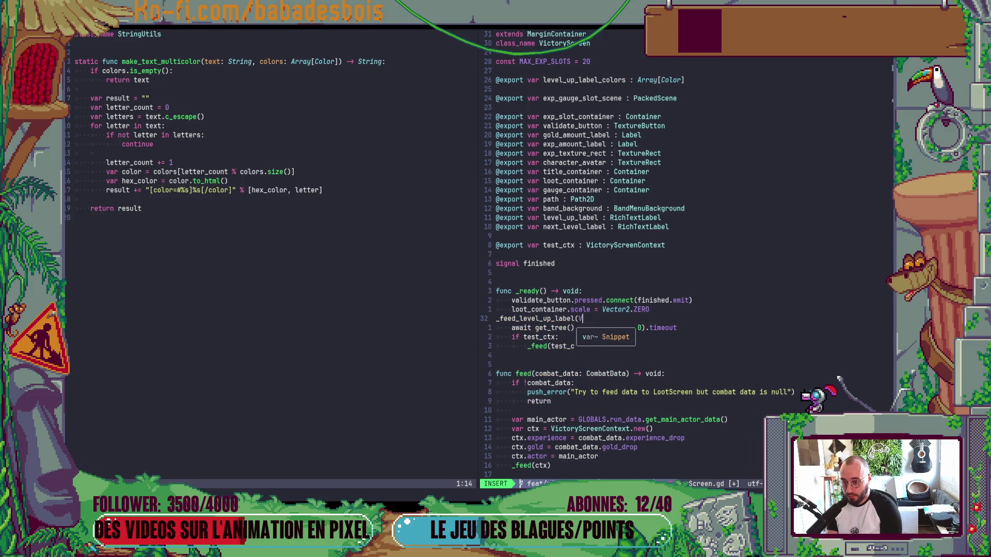
key(BackSpace)
text())
key(Escape)
key(>)
key(>)
text(:w)
key(Return)
Insert a blank line after the new call and save the file again.
key(o)
key(Escape)
text(:w)
key(Return)
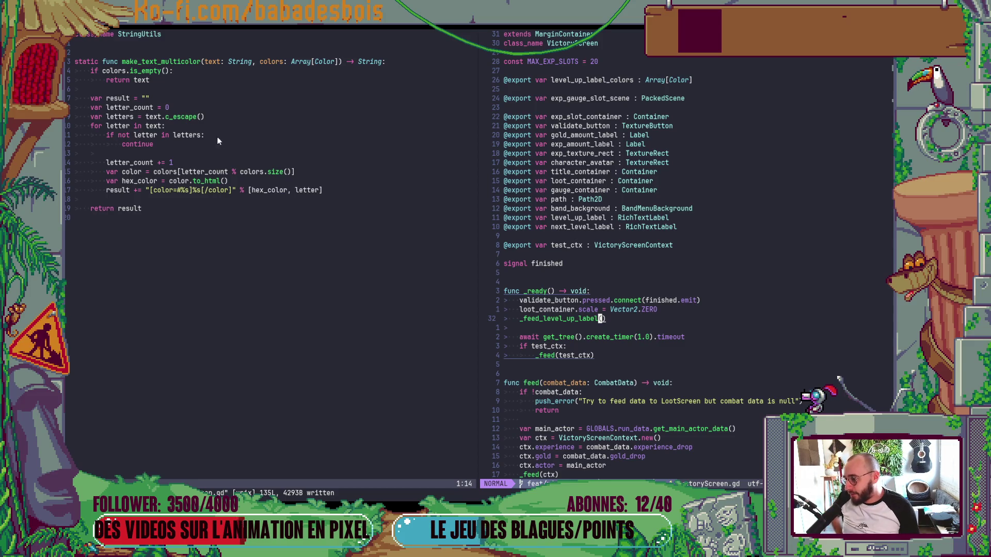
key(ctrl+w)
key(h)
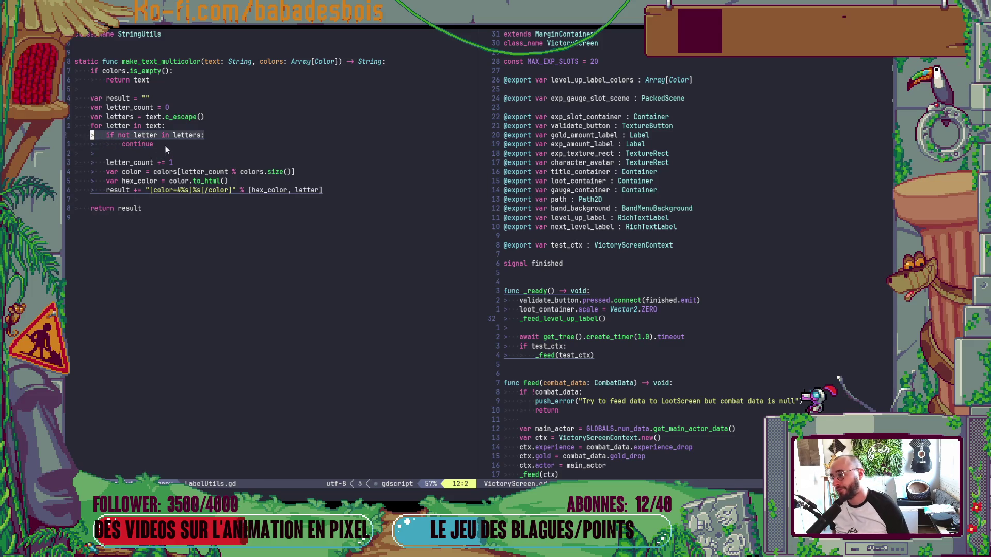
key(V)
key(j)
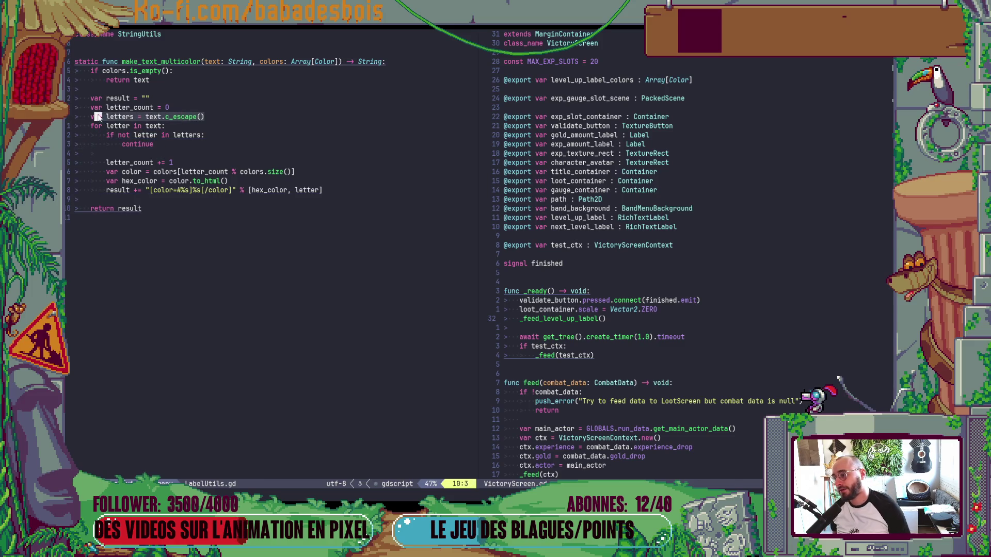
click(240, 157)
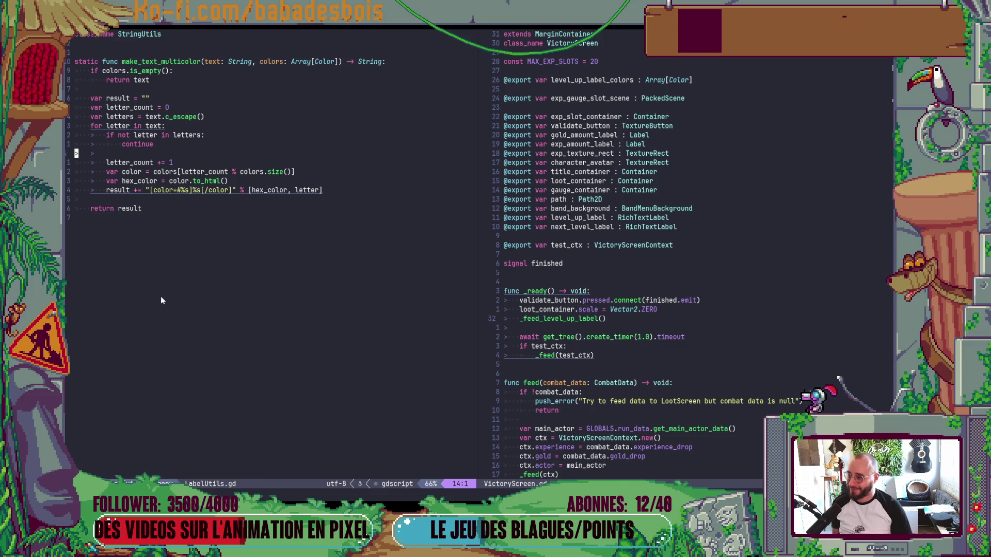
scroll(667, 365, down, 19)
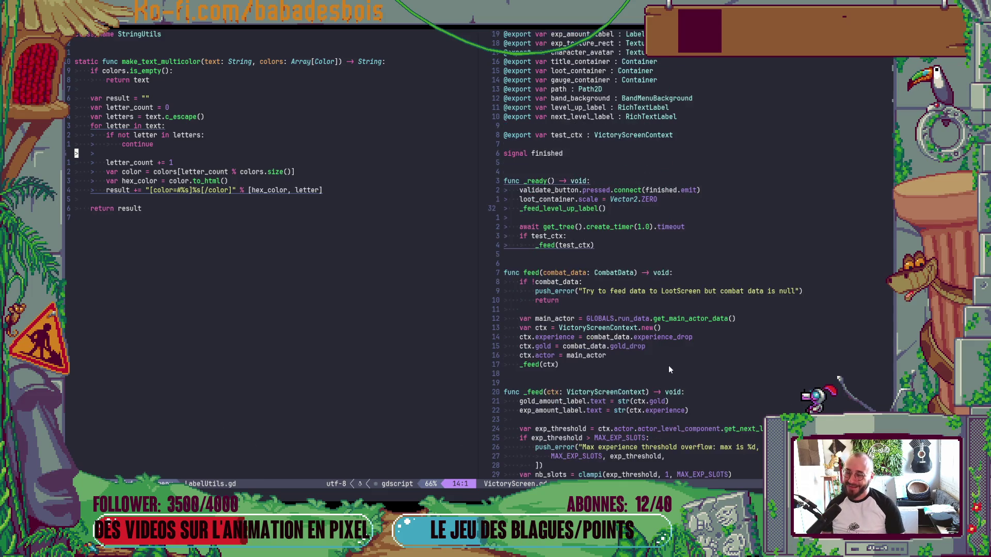
scroll(671, 341, down, 13)
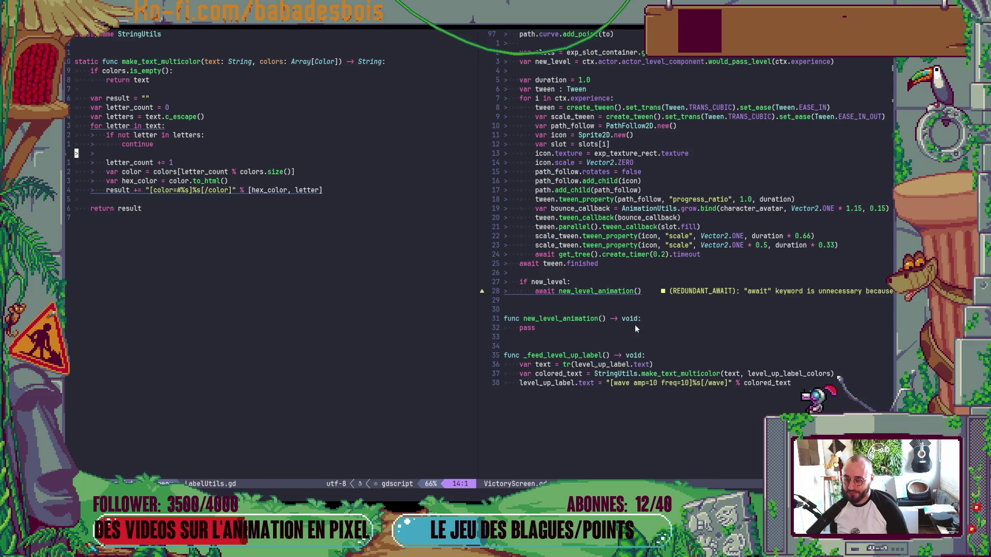
click(221, 224)
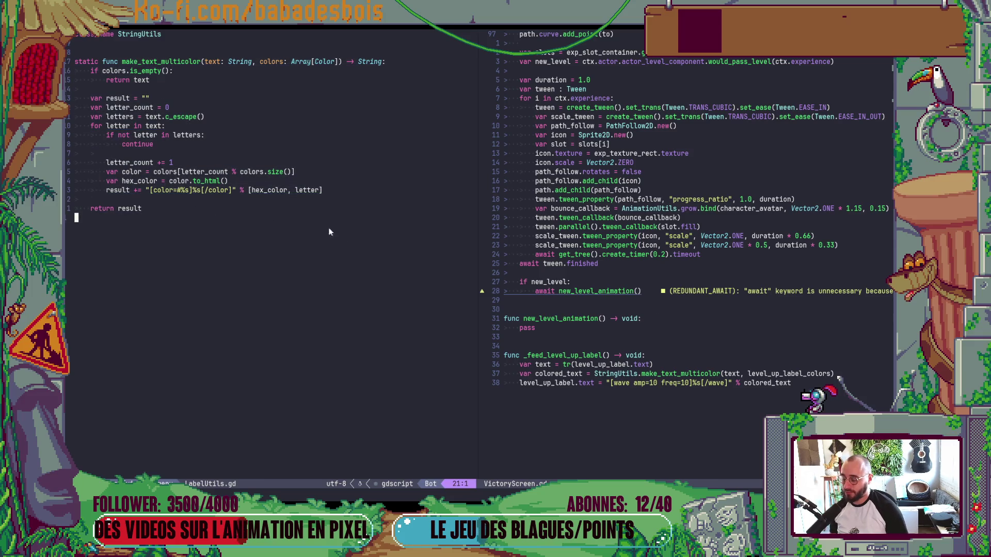
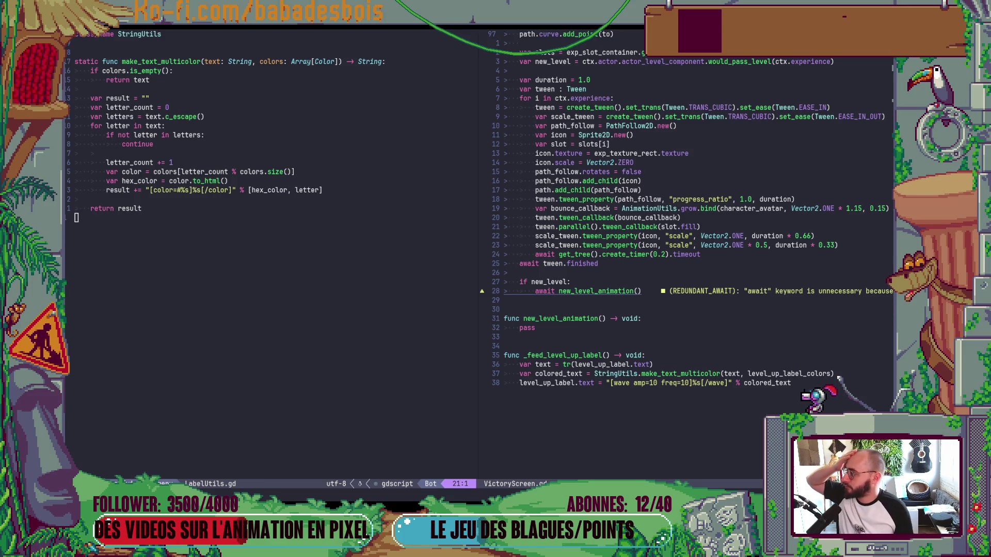
Rewrite the new_level_animation() body as a single pass line and save VictoryScreen.gd.
click(651, 310)
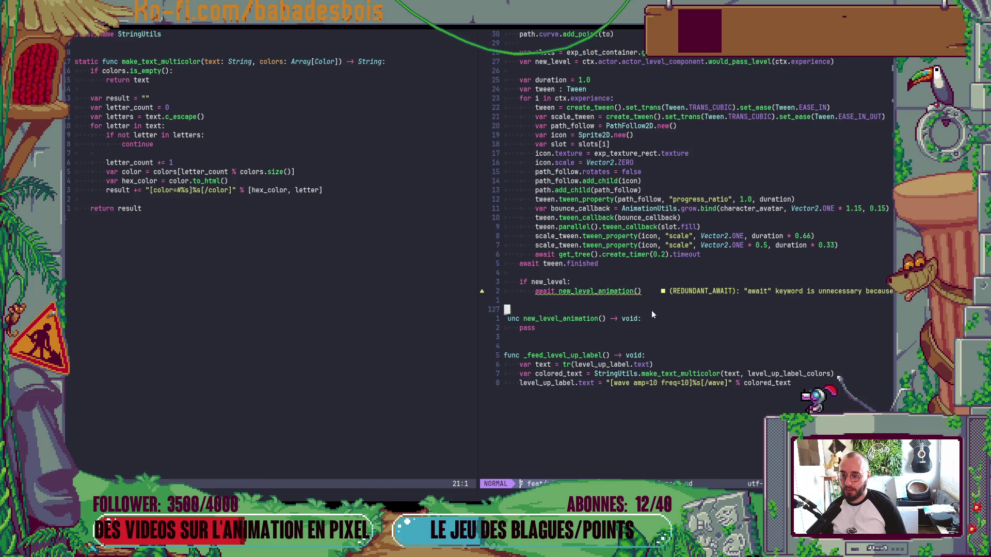
key(j)
key(j)
key(c)
key(c)
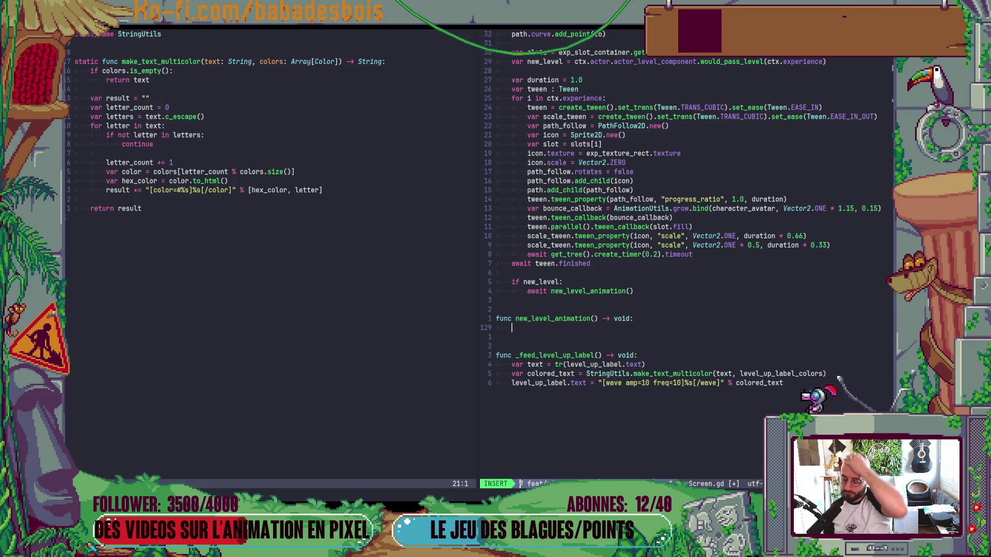
text(pass)
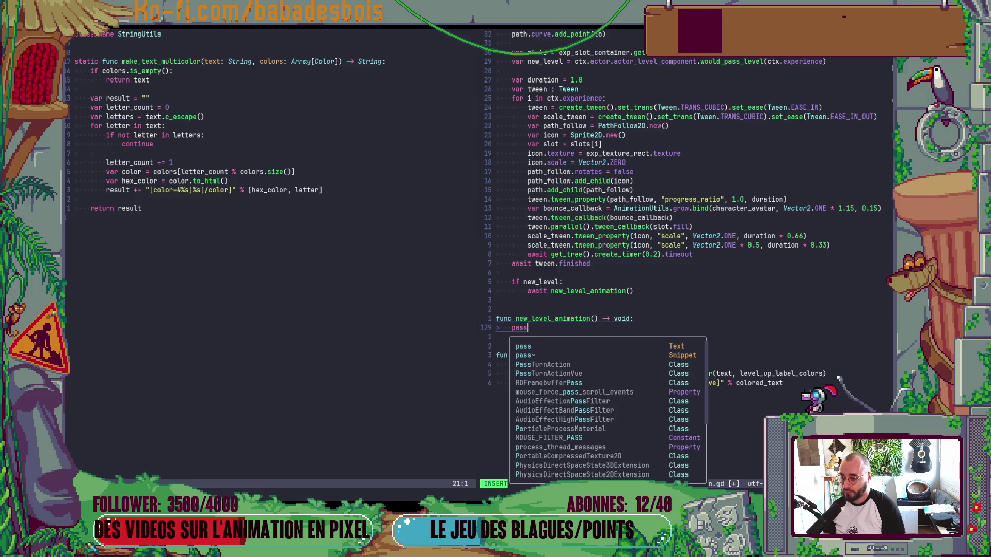
key(Escape)
text(:w)
key(Return)
key(alt+Tab)
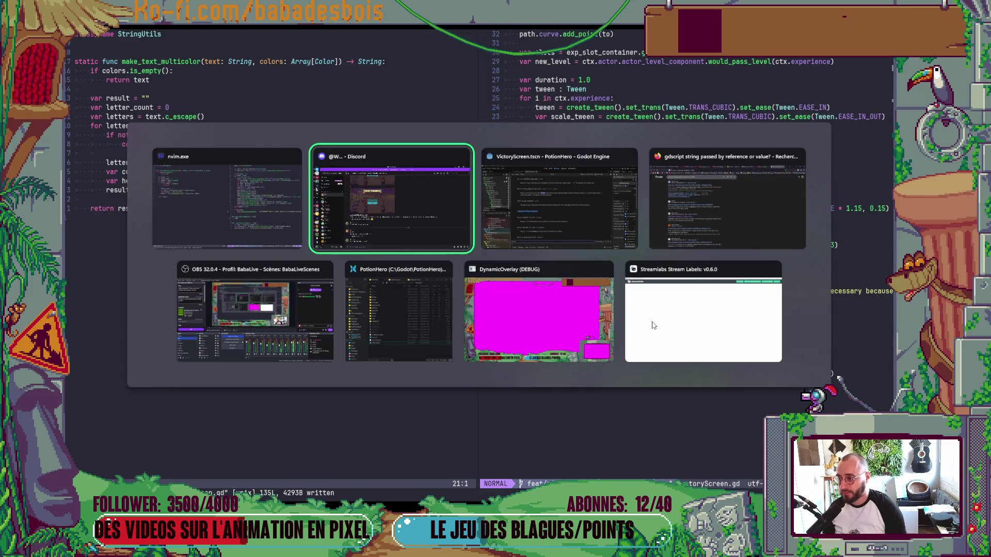
In the 2D view, delete LevelUpLabel's wave-tagged 'NIVEAU +' text in the Inspector, leaving it empty.
key(alt+Tab)
key(alt+Tab)
key(alt+Tab)
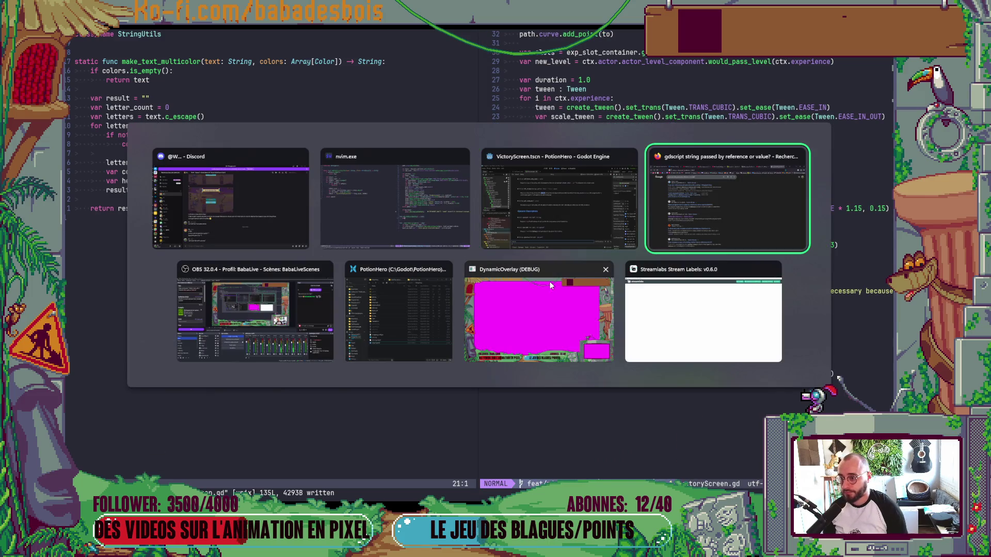
click(542, 202)
click(407, 48)
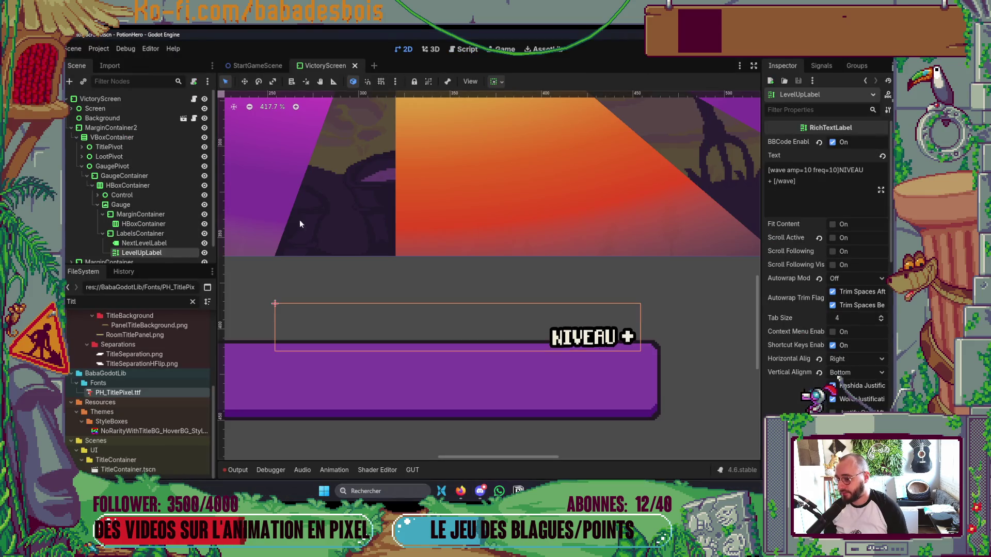
scroll(335, 244, down, 2)
scroll(333, 245, down, 2)
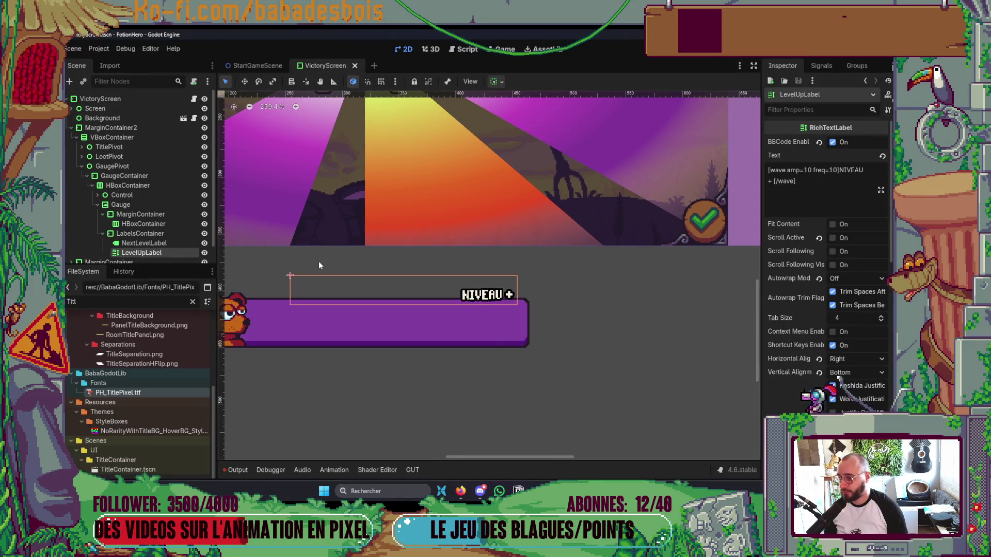
click(824, 192)
key(ctrl+a)
key(BackSpace)
click(617, 328)
click(148, 253)
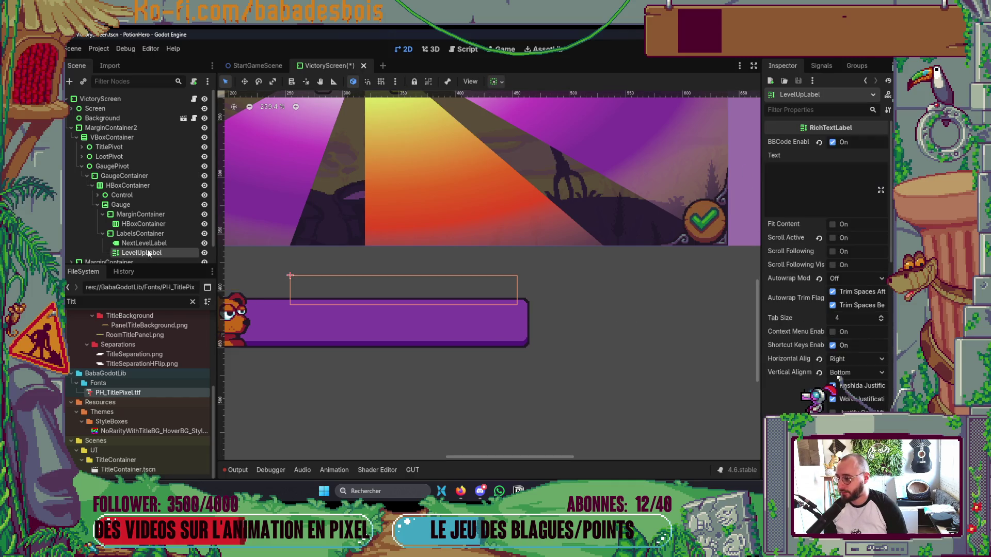
click(794, 173)
key(alt+Tab)
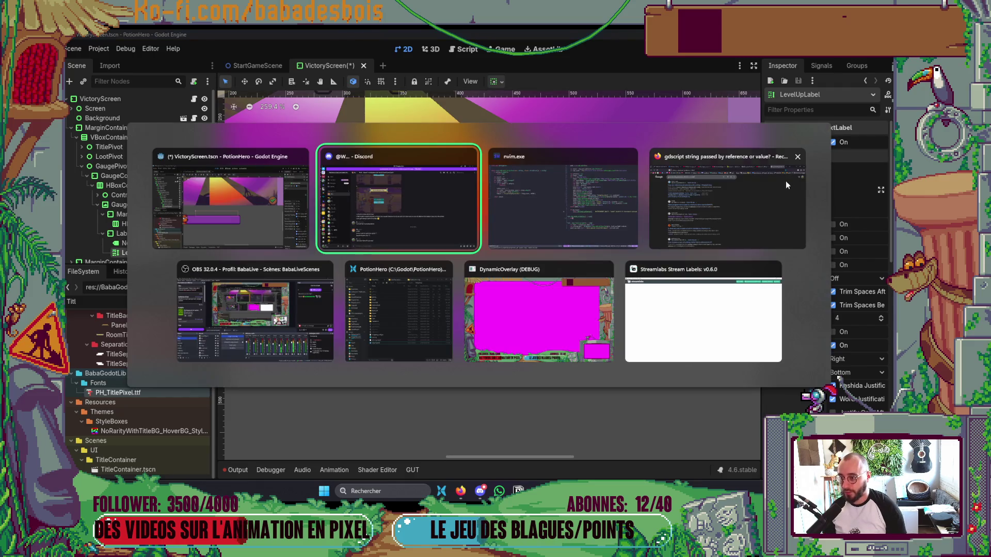
Open Translation.csv with Telescope find files, ignoring the swap file warning.
key(space)
key(f)
key(f)
text(tra)
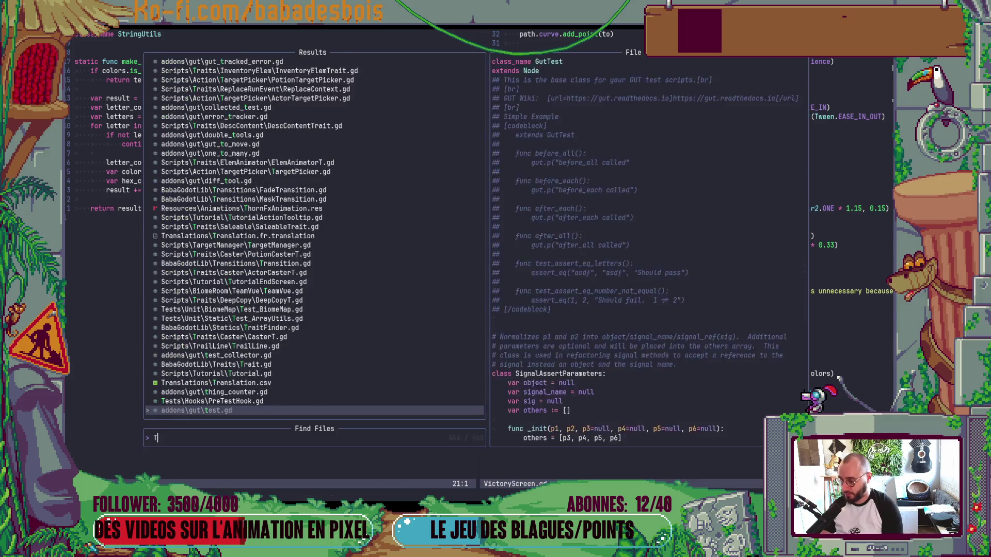
key(Return)
key(o)
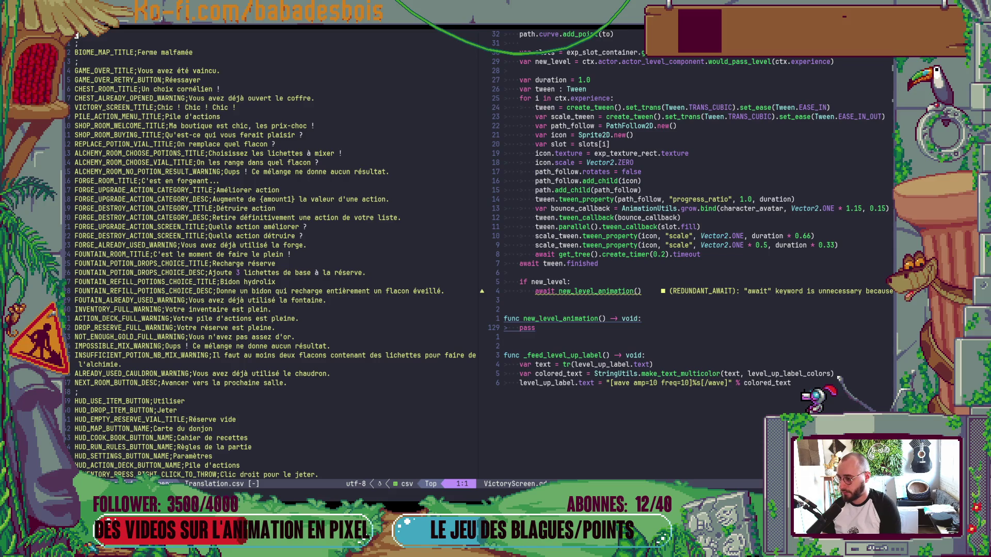
Jump to the end of Translation.csv and place the cursor on the LEVEL_UP_SCREEN_TITLE line.
key(G)
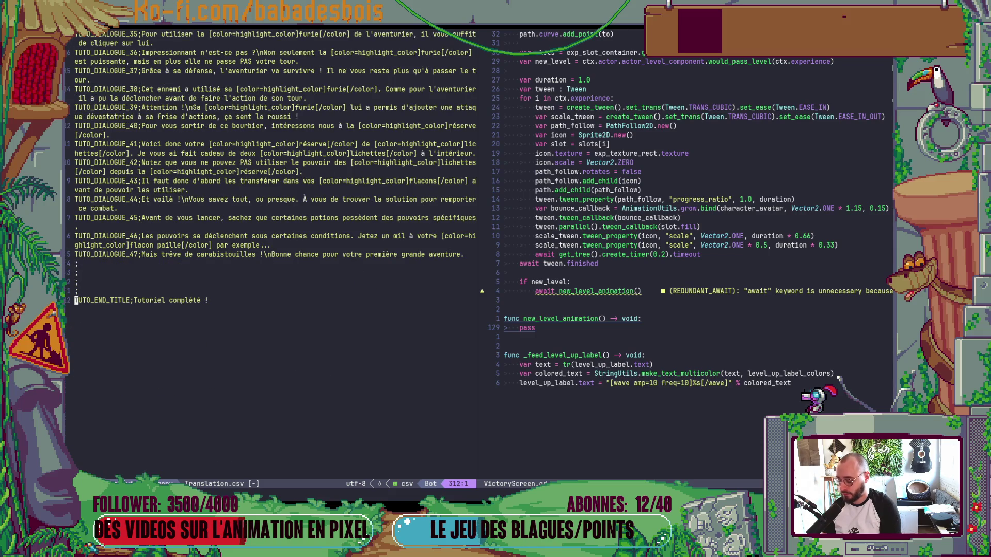
scroll(274, 253, up, 20)
scroll(273, 253, up, 20)
scroll(271, 258, down, 5)
scroll(271, 258, up, 5)
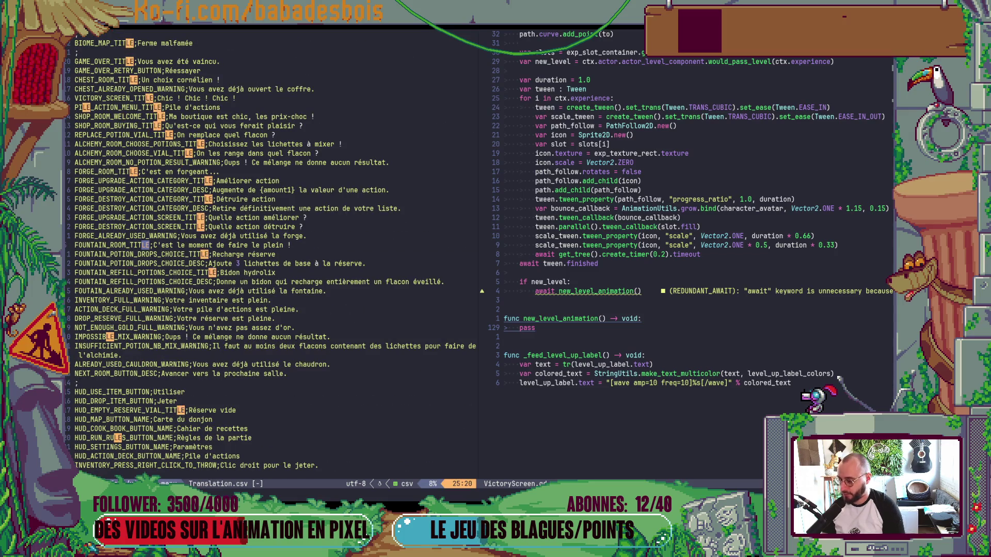
click(90, 473)
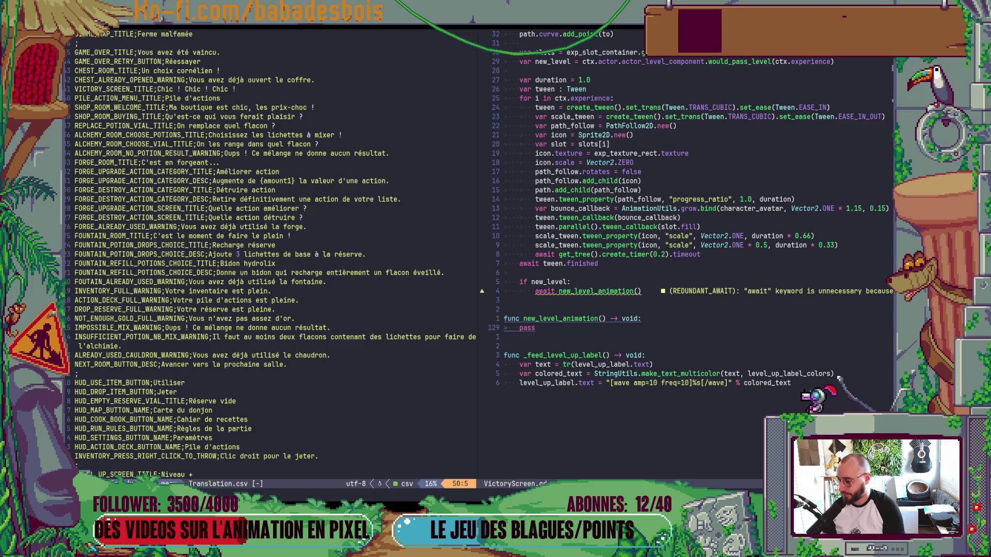
key(v)
key(0)
scroll(262, 311, down, 7)
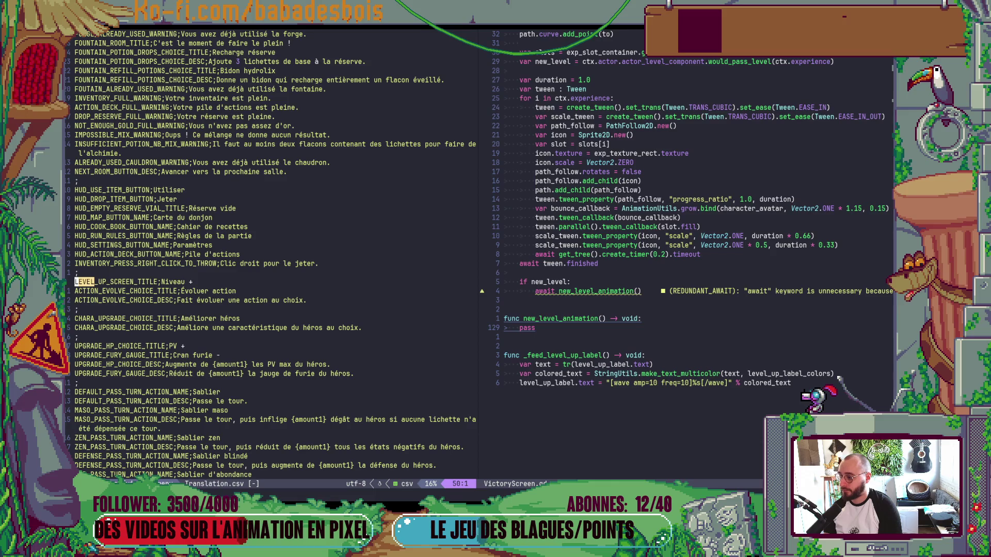
key(alt+Tab)
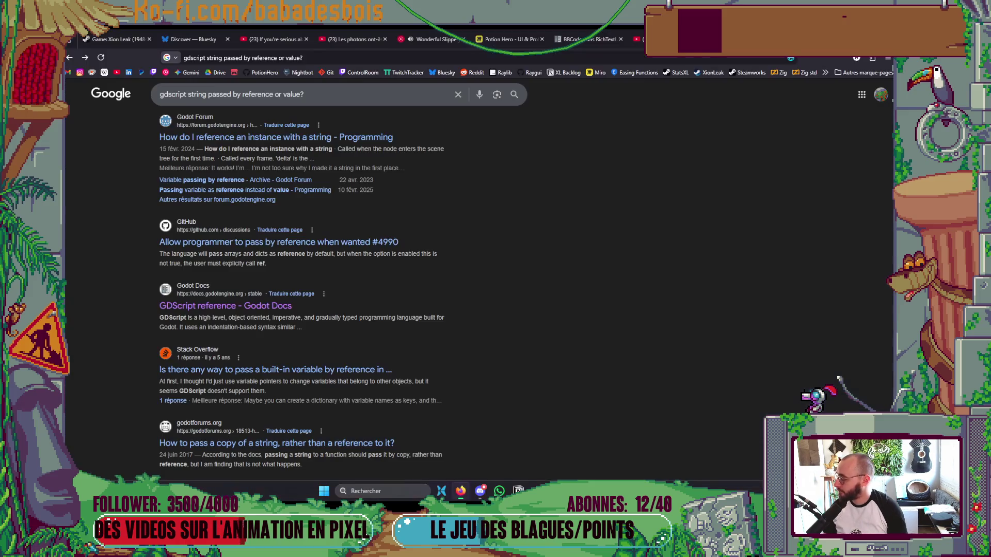
Pan and zoom the Potion Hero Miro board to the victory and level-up screen mockups.
click(511, 39)
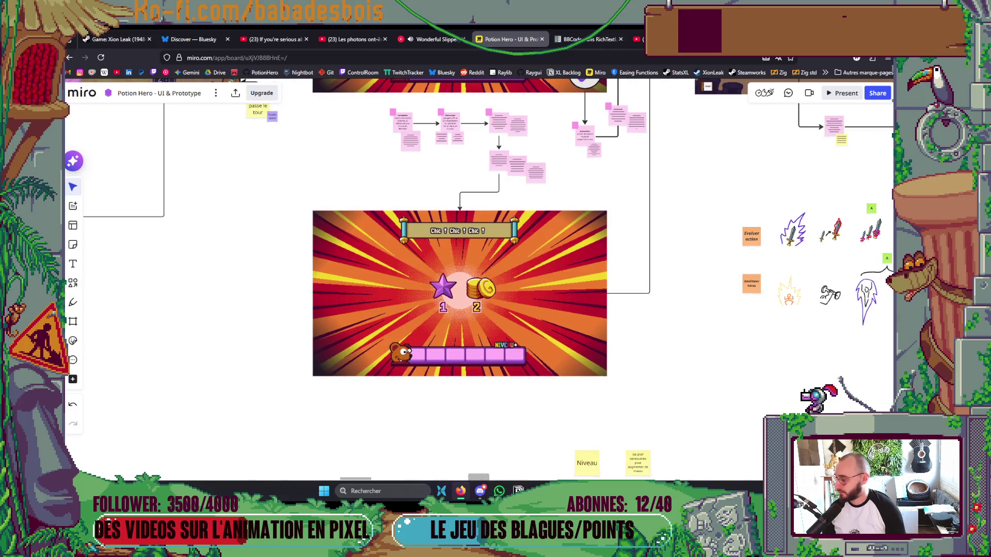
mouse_move(767, 347)
mouse_down()
mouse_move(590, 413)
mouse_move(529, 478)
mouse_up()
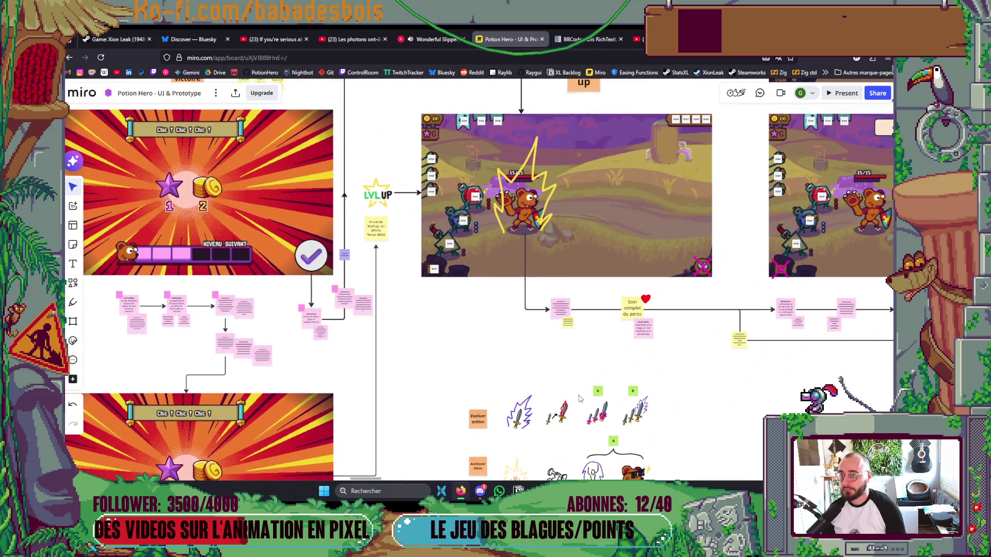
scroll(619, 365, down, 3)
mouse_move(619, 365)
mouse_down()
mouse_move(433, 376)
mouse_move(406, 407)
mouse_move(304, 462)
mouse_move(293, 444)
mouse_move(690, 377)
mouse_up()
scroll(293, 444, down, 2)
key(alt+Tab)
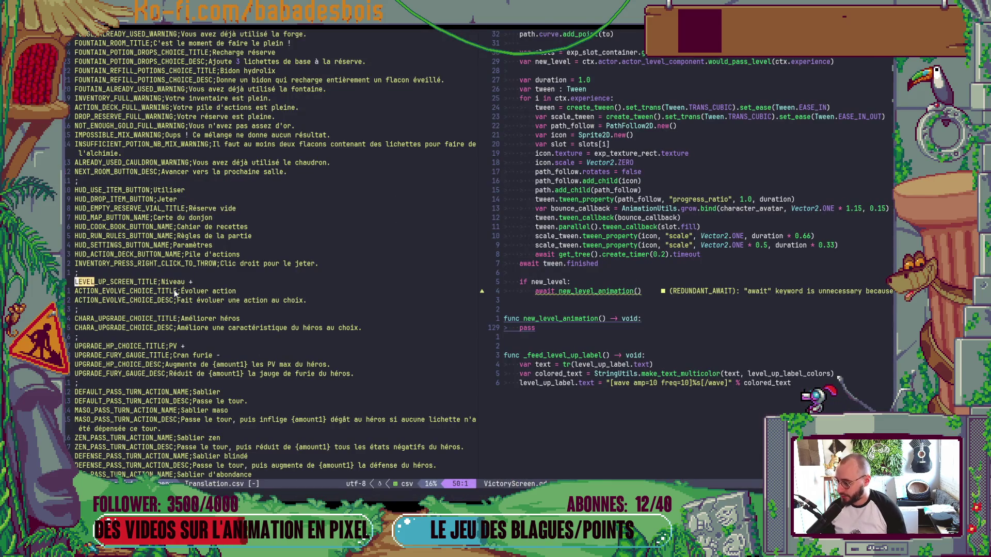
Shorten the LEVEL_UP_SCREEN_TITLE key to LEVEL_UP.
click(114, 282)
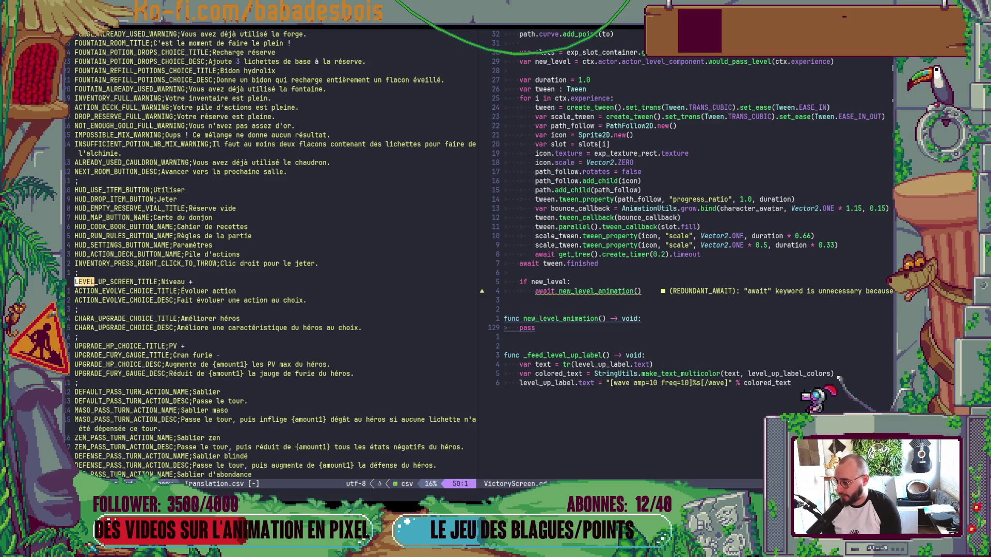
click(112, 283)
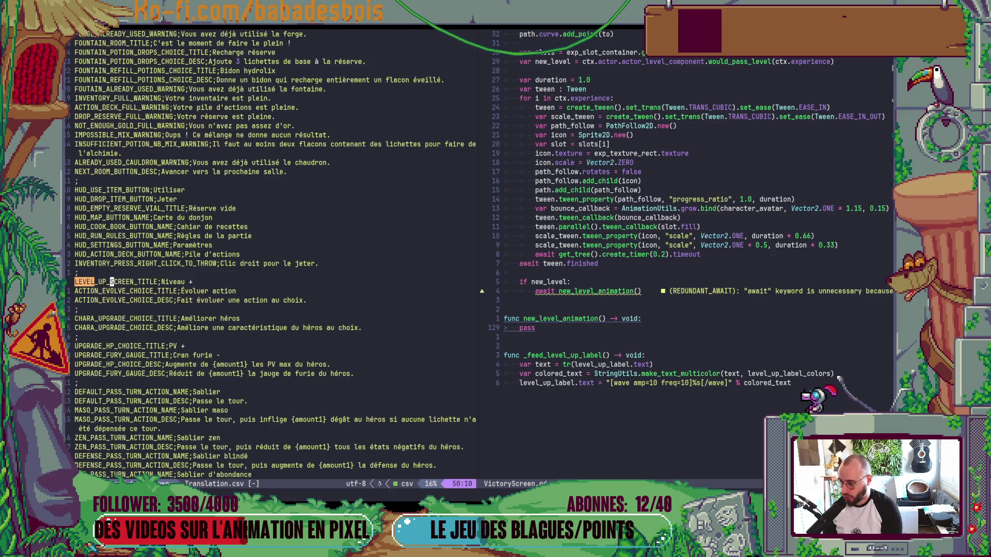
key(c)
key(w)
key(Escape)
key(a)
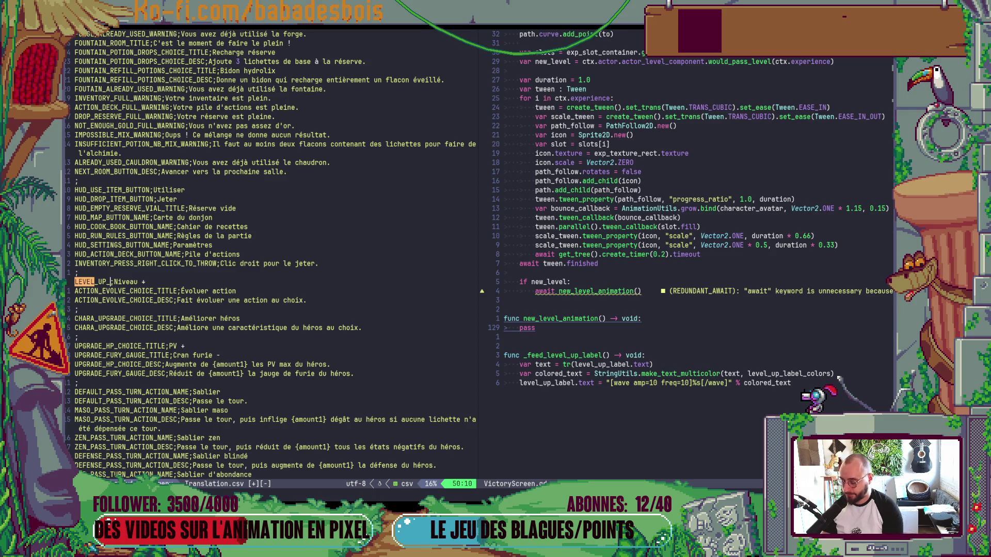
key(BackSpace)
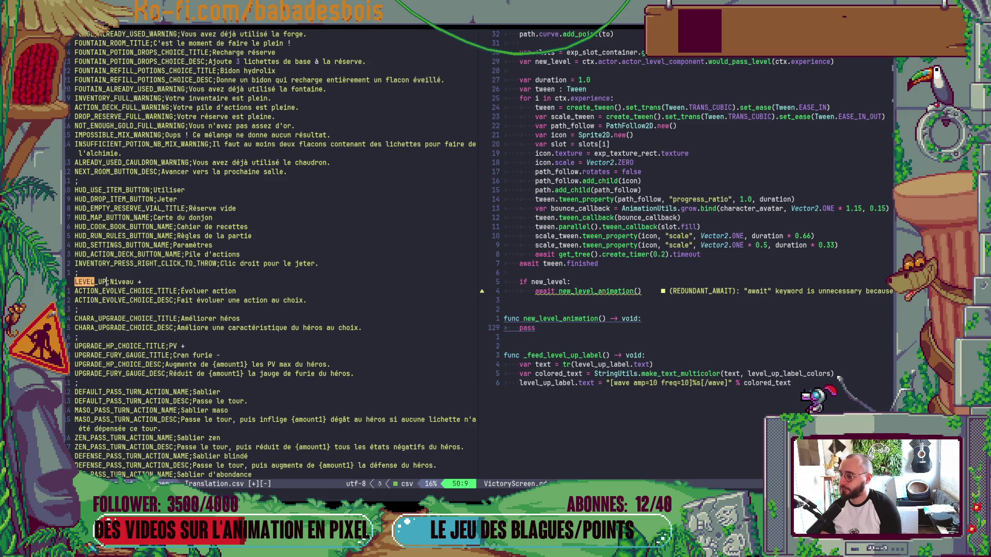
key(Escape)
Duplicate the line as a NEXT_LEVEL entry with the text 'NIVEAU SUIVANT', matching the Miro mockup.
key(y)
key(y)
key(P)
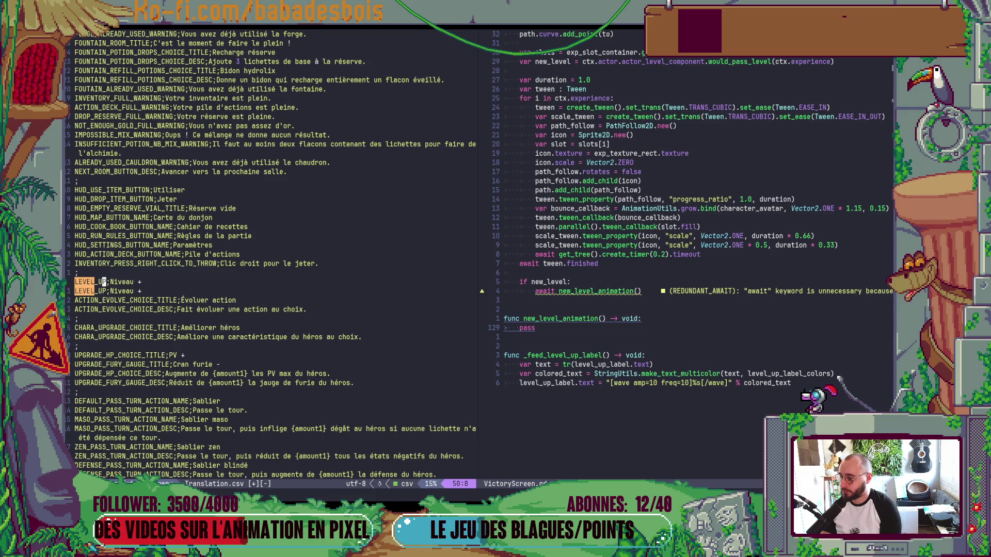
text(ciw)
text(NEXT)
text(_LEVEL)
key(Right)
key(shift+c)
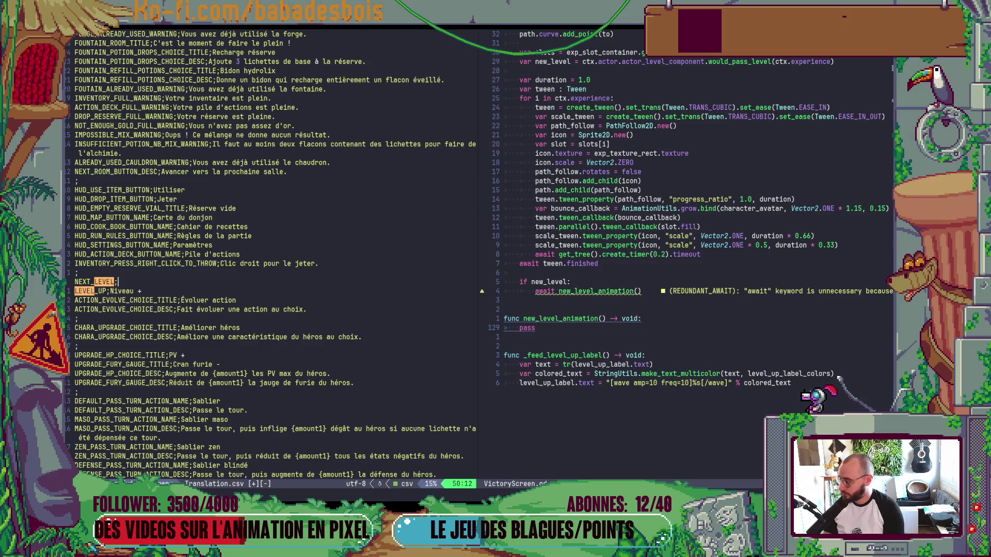
key(alt+Tab)
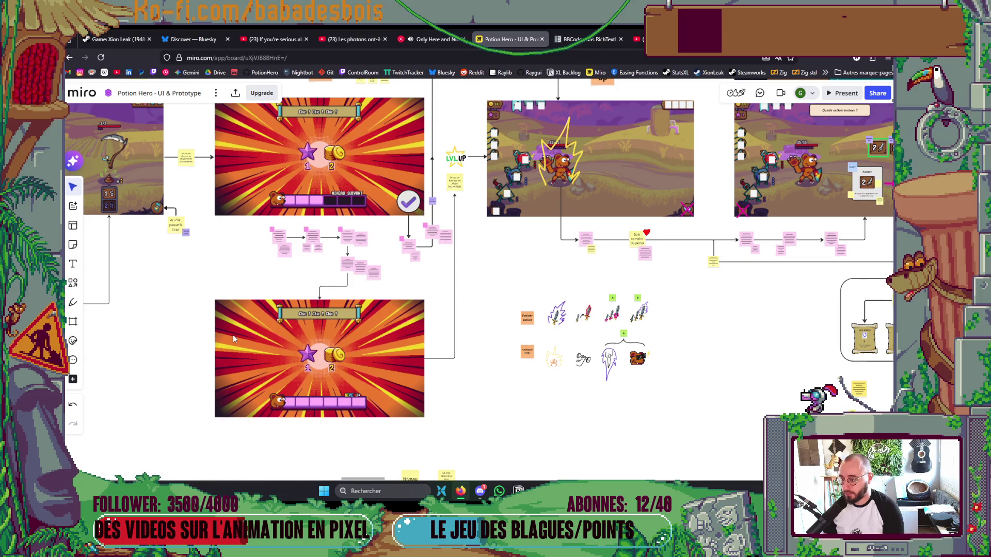
key(alt+Tab)
text(N)
text(iveau Sui)
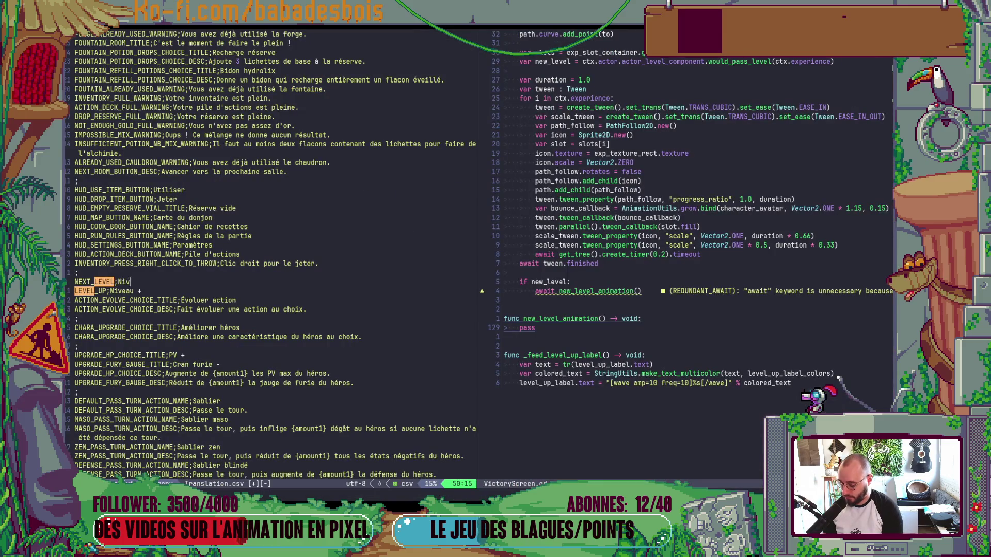
key(alt+Tab)
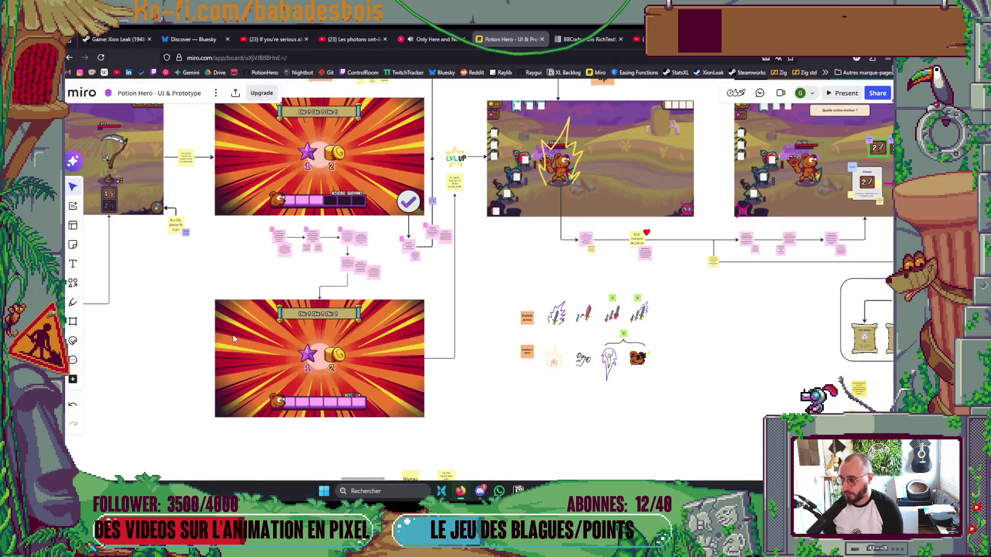
key(alt+Tab)
key(BackSpace)
key(BackSpace)
key(BackSpace)
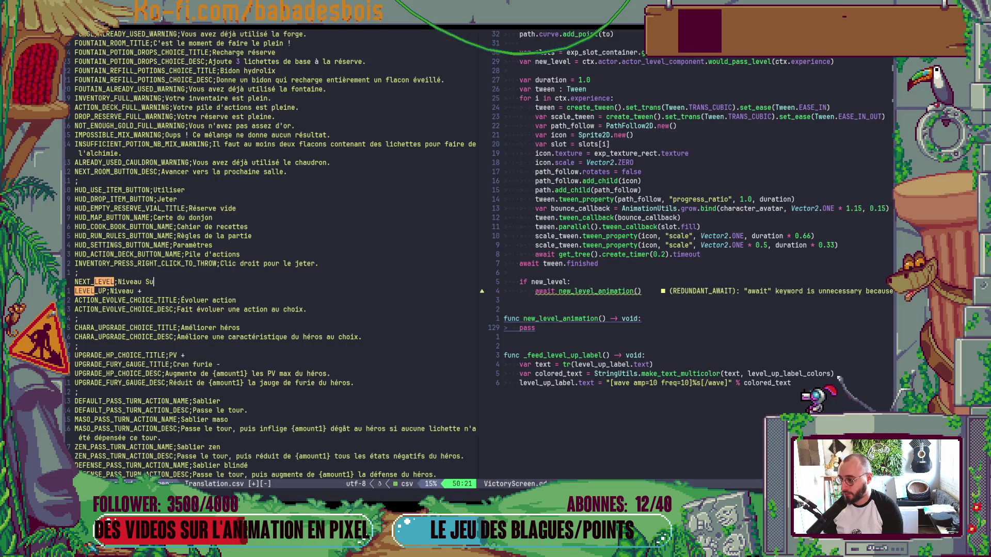
text(IVEAU)
text( SUIVANT)
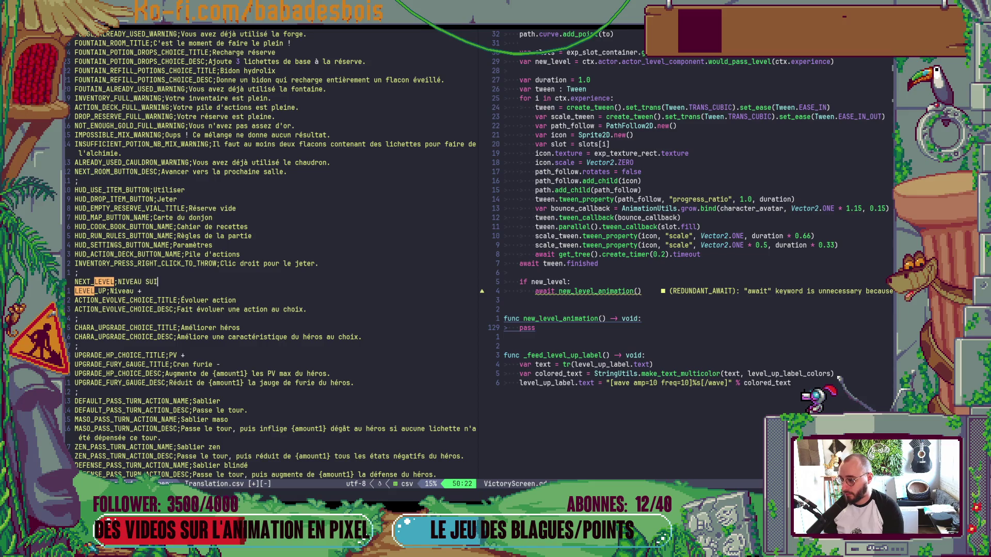
key(Escape)
Uppercase 'Niveau' to 'NIVEAU' in the LEVEL_UP text on line 51.
key(j)
key(0)
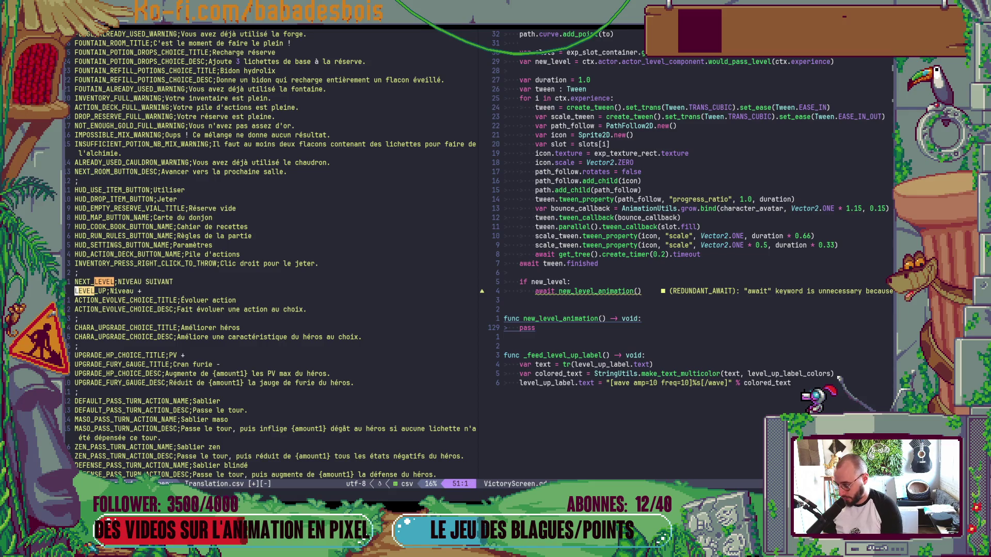
key(w)
key(w)
key(e)
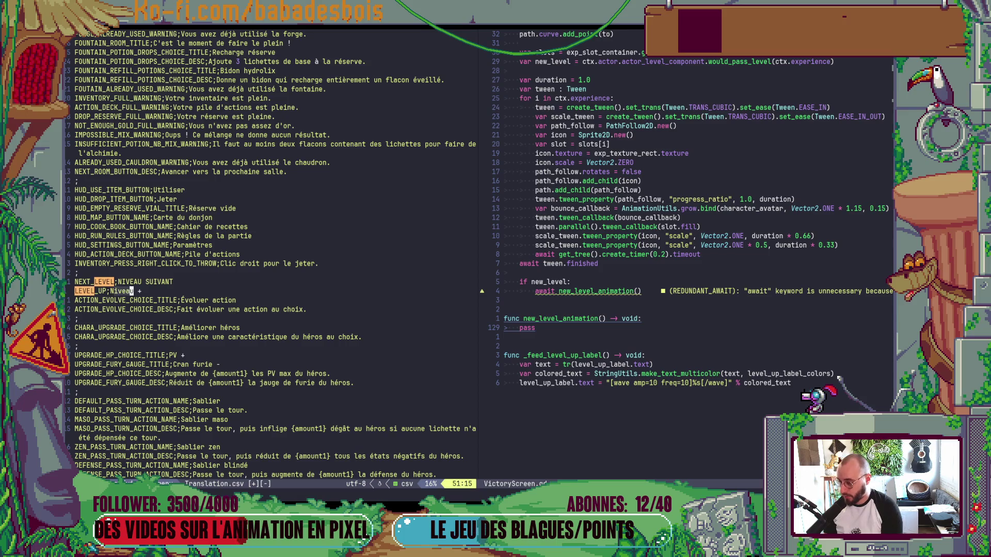
key(g)
key(U)
key(i)
key(w)
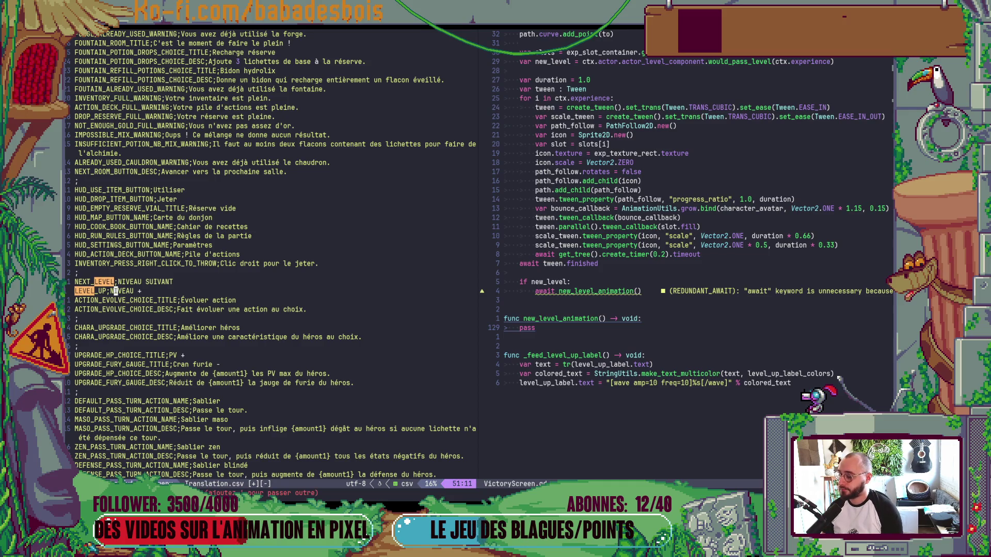
Save Translation.csv with :w and return to the Godot editor.
click(147, 310)
key(:)
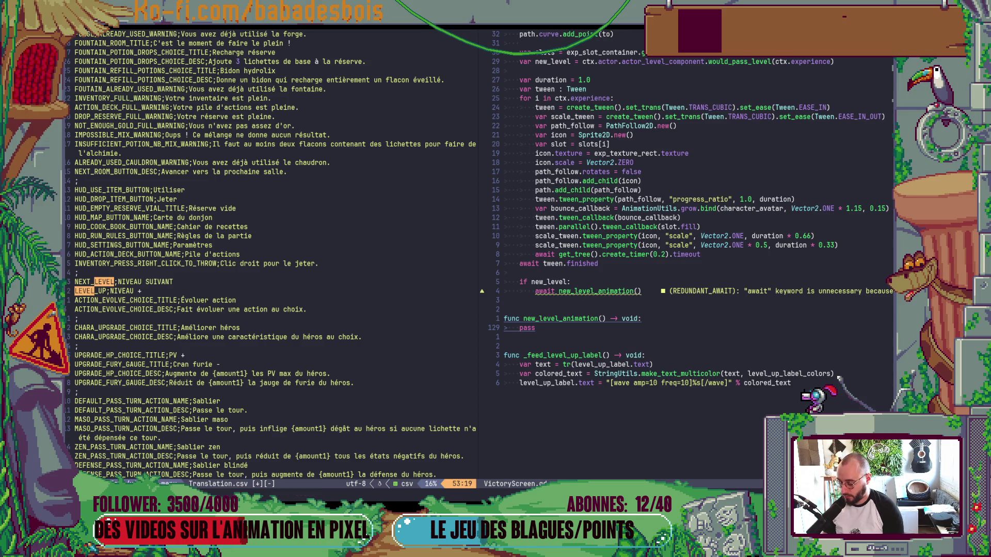
text(w)
key(Return)
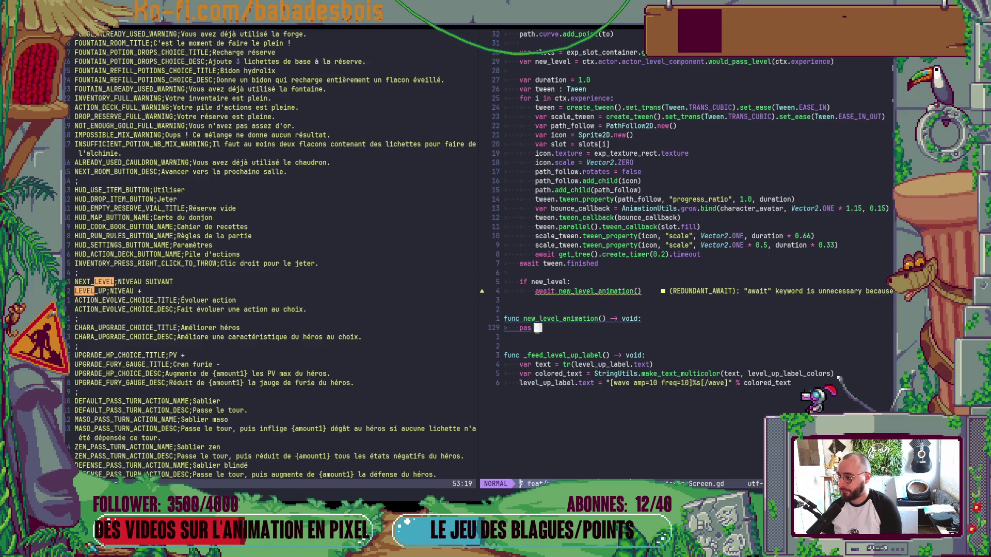
key(alt+Tab)
key(alt+Tab)
key(Tab)
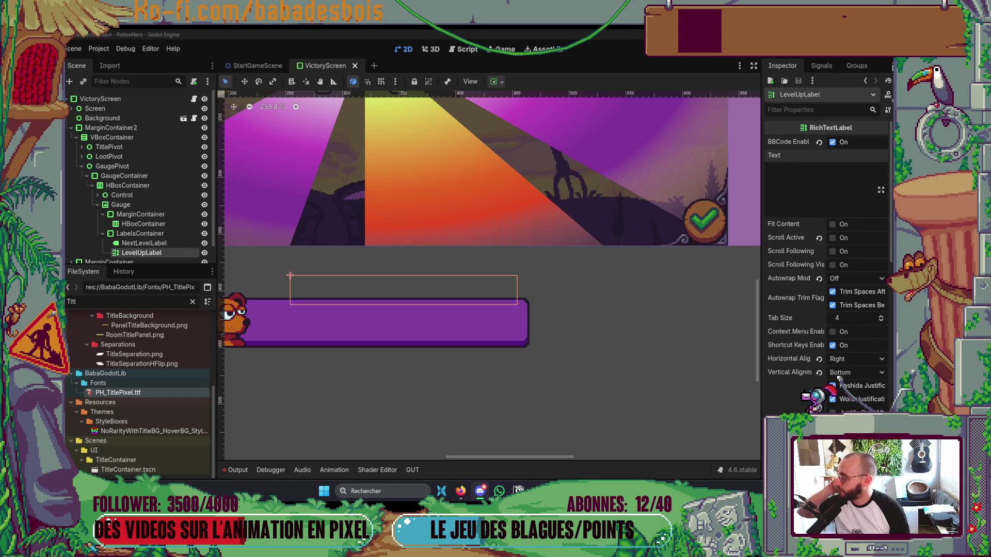
Frame the victory screen and duplicate LevelUpLabel as LevelUpLabel2.
scroll(527, 392, down, 5)
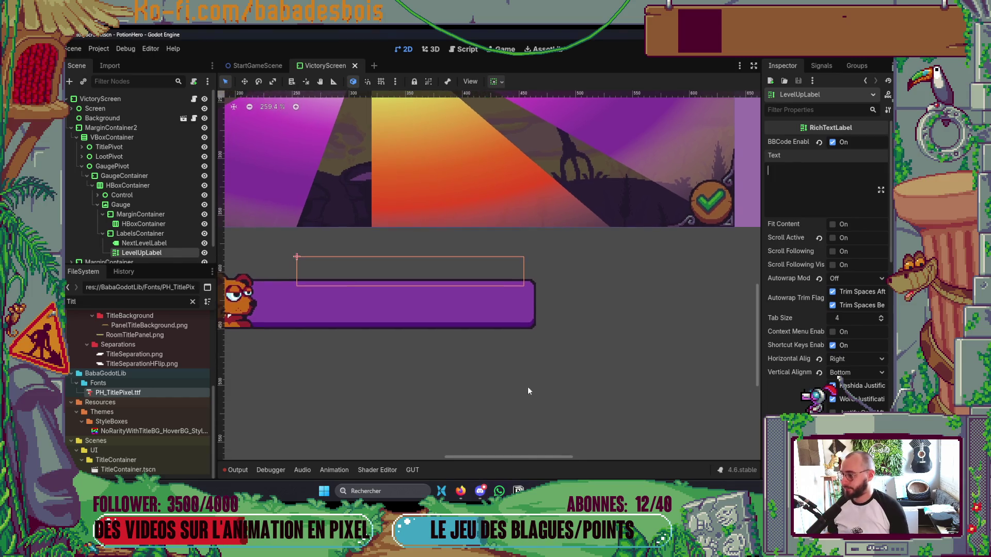
scroll(527, 371, up, 2)
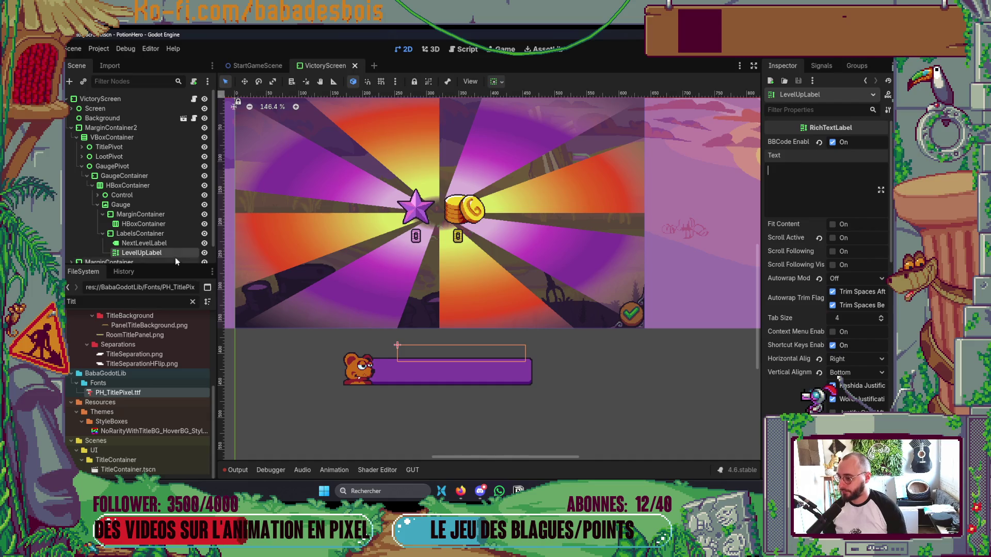
drag(343, 265, 363, 221)
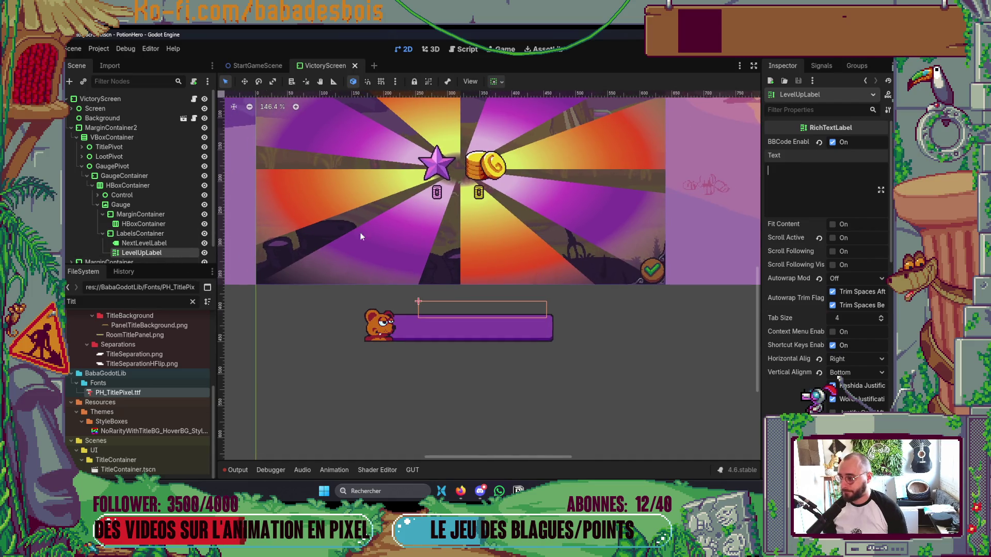
click(168, 243)
click(163, 251)
key(ctrl+d)
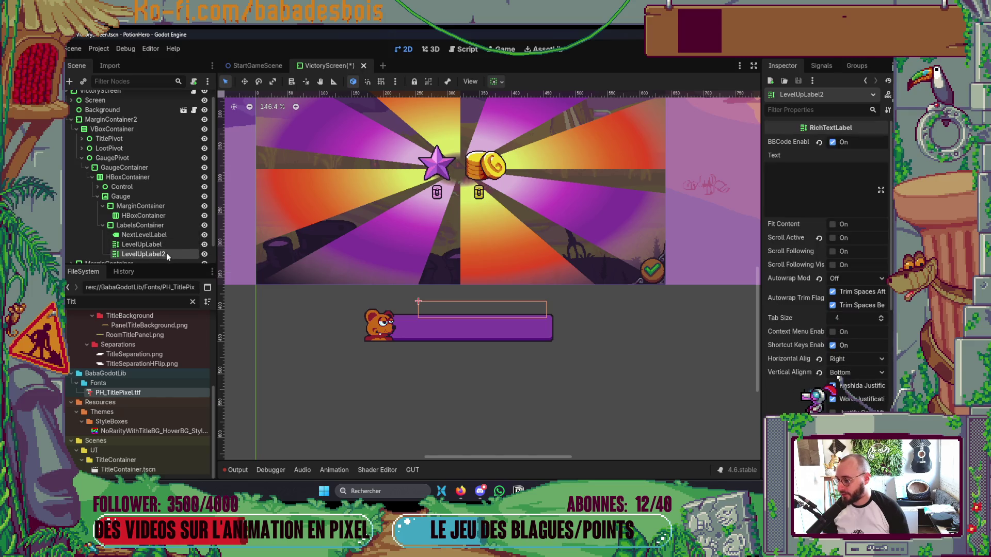
Delete the old NextLevelLabel node and rename LevelUpLabel2 to NextLevelLabel.
click(169, 243)
click(181, 235)
key(Delete)
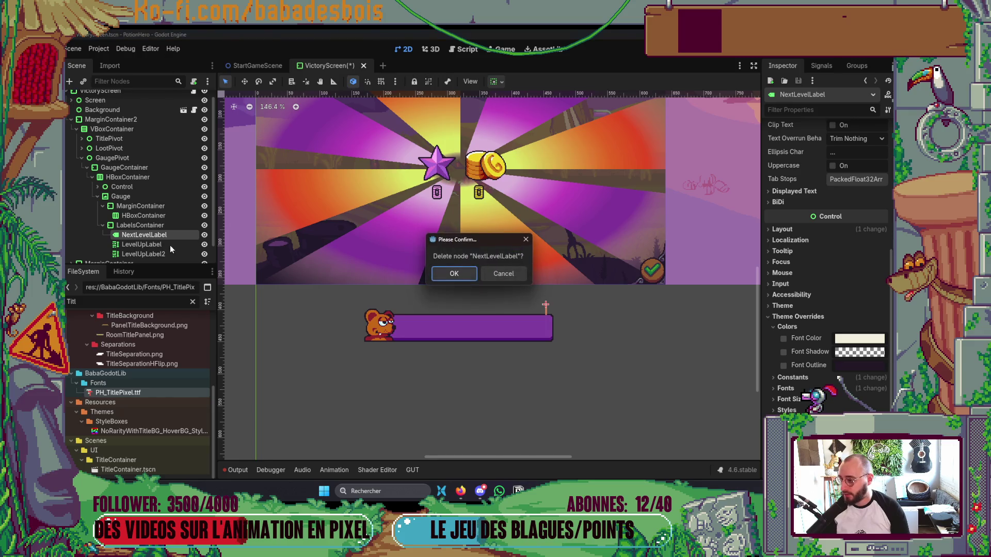
key(Return)
double_click(180, 244)
text(Next)
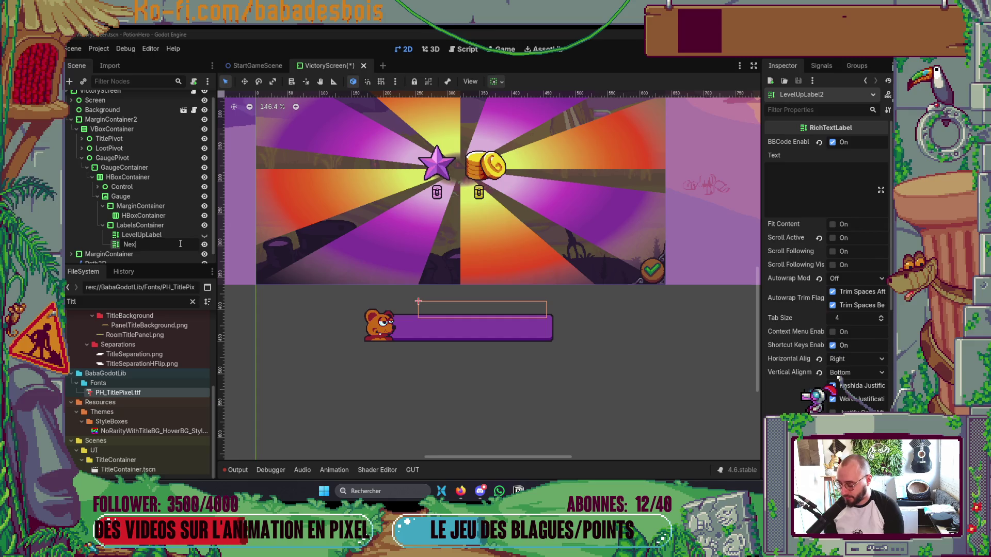
text(Lev)
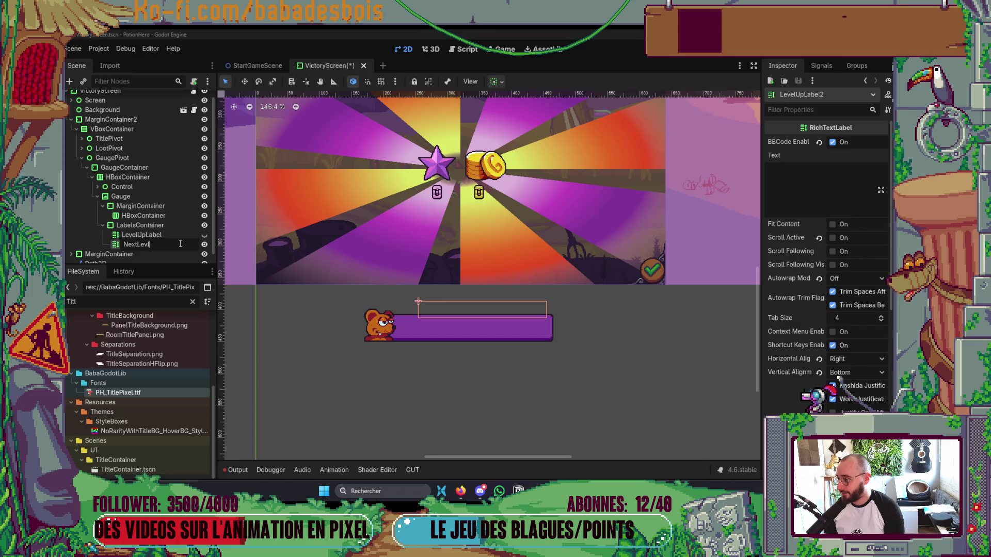
text(elLabel)
key(Return)
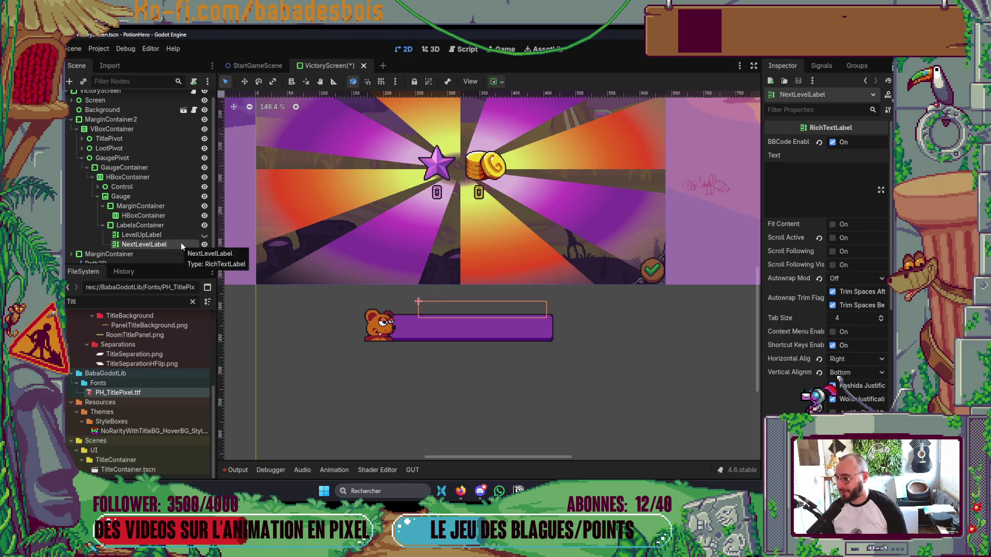
click(860, 176)
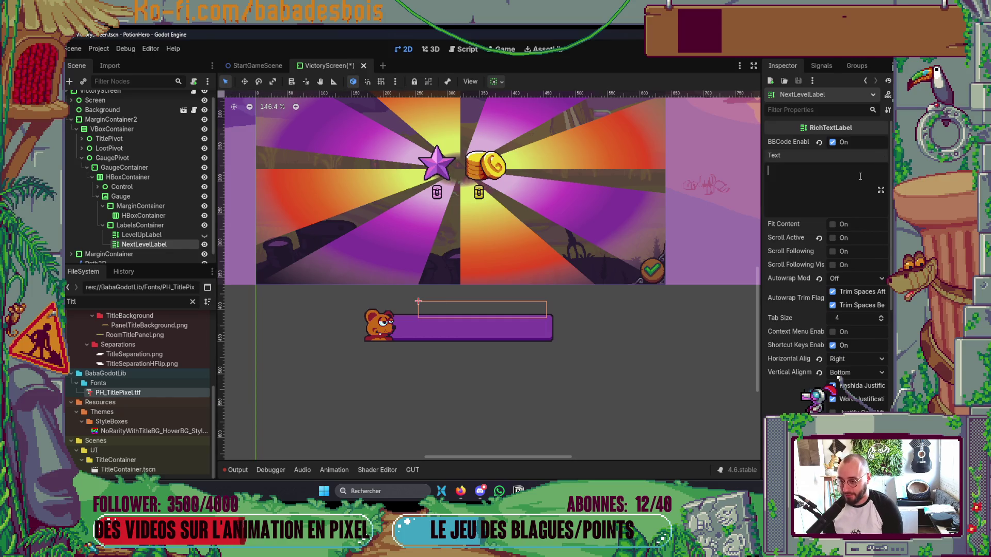
Type 'NEXT LEVEL' as NextLevelLabel's text and zoom in on the XP gauge to check it.
text(Next)
key(BackSpace)
key(BackSpace)
key(BackSpace)
text(EXT LEV)
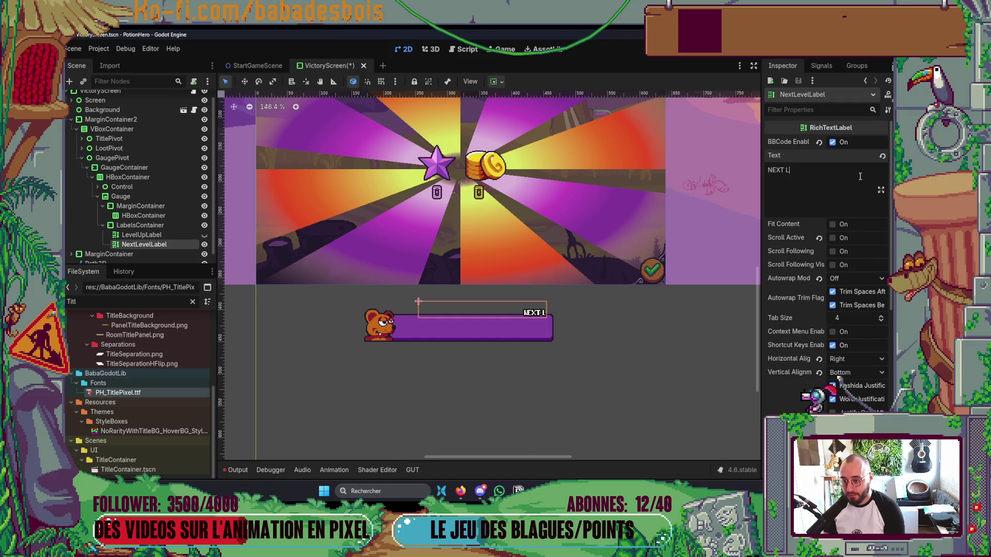
text(EL)
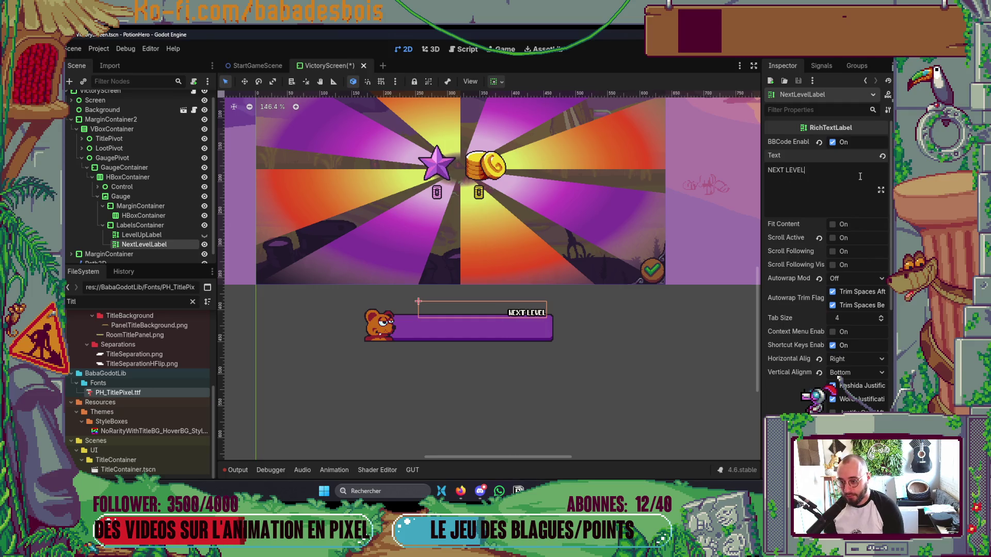
click(618, 330)
scroll(531, 334, up, 5)
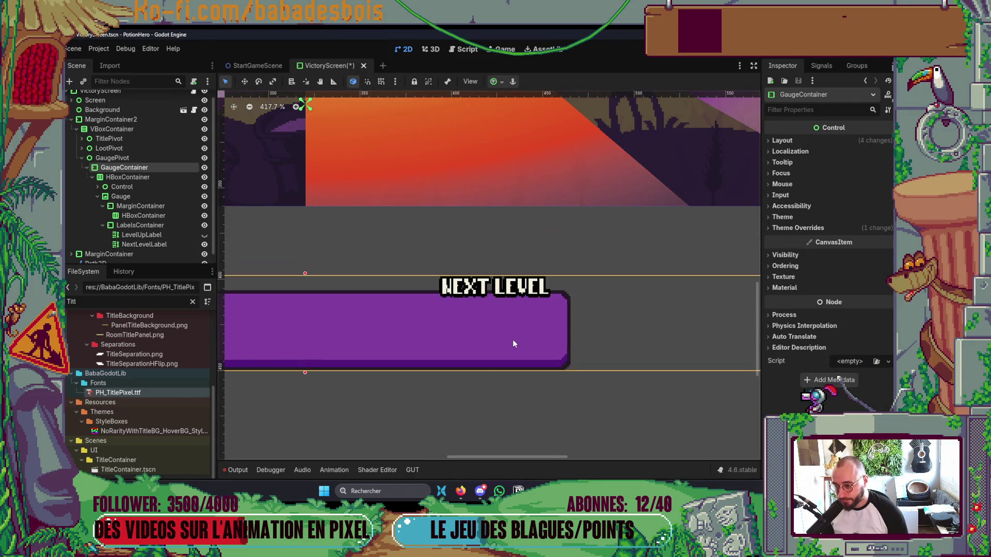
scroll(512, 337, up, 2)
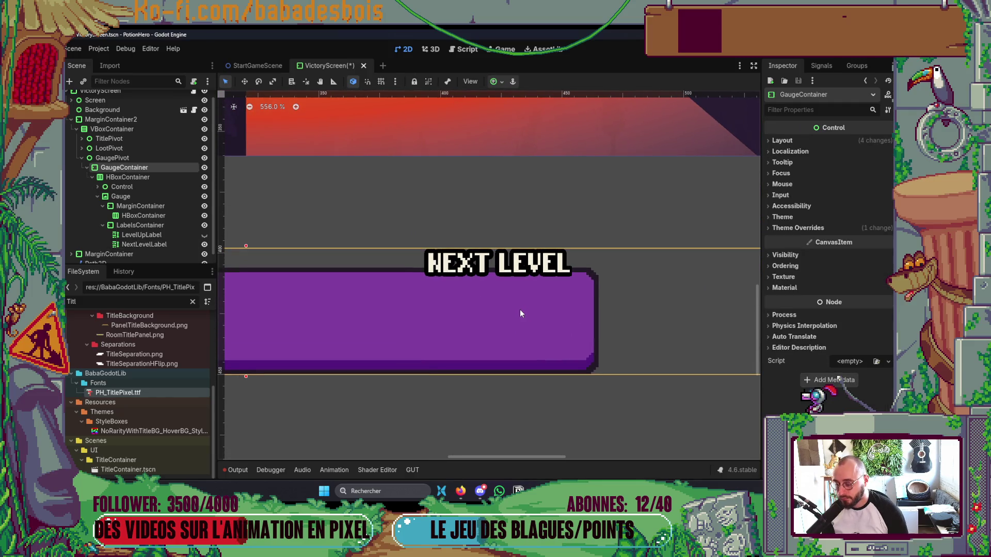
key(alt+Tab)
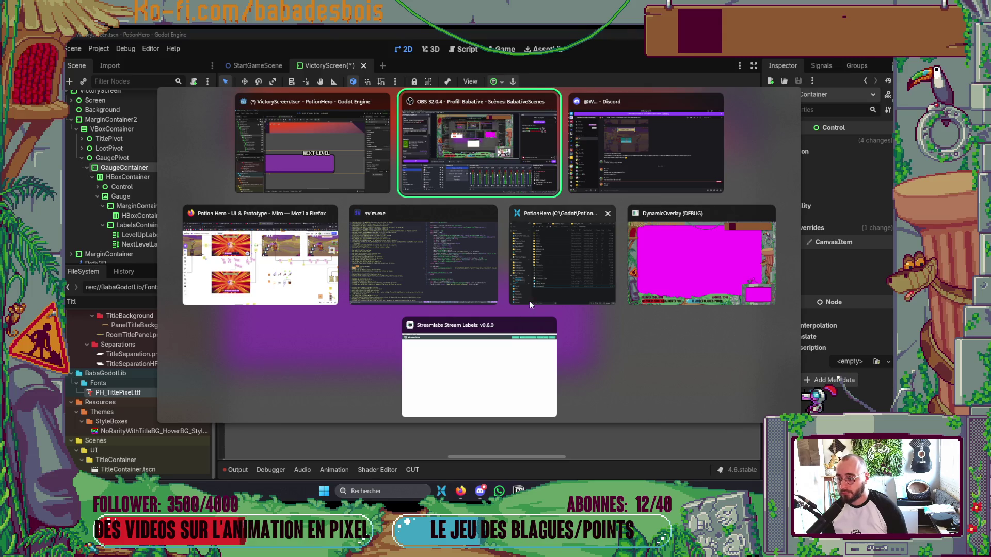
click(435, 256)
Append _VICTORY_SCREEN to the NEXT_LEVEL and LEVEL_UP keys in Translation.csv.
click(115, 283)
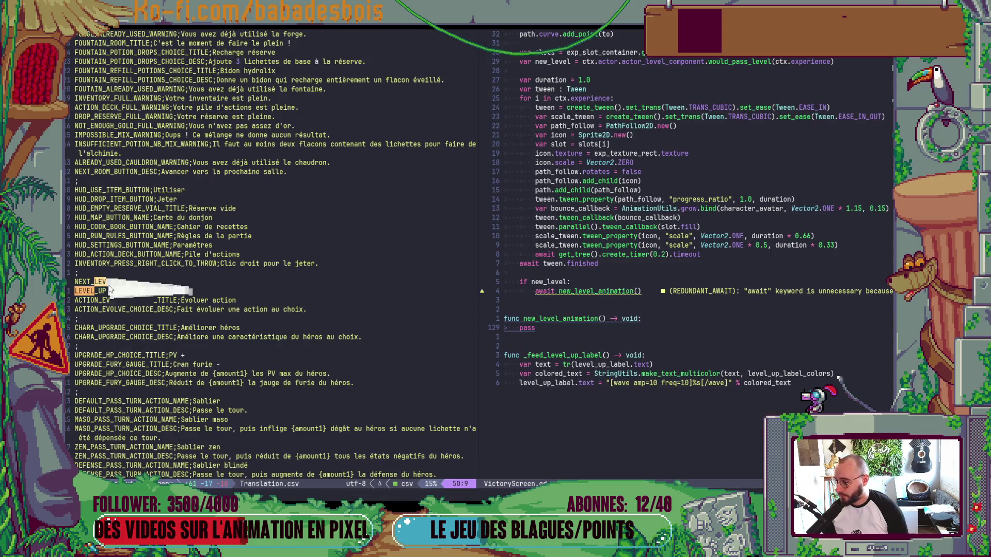
text(i_VICTORY)
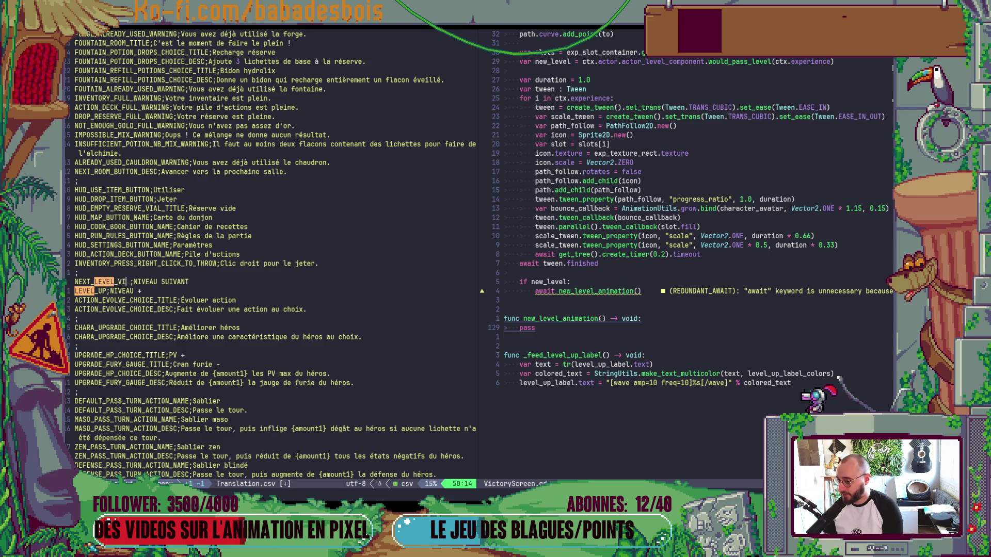
text(_SCE)
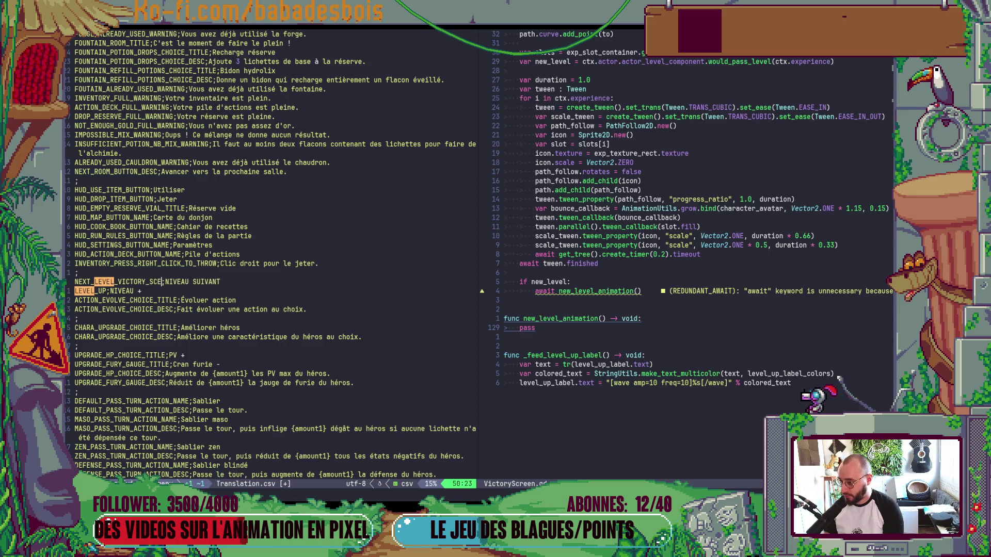
text(EEN)
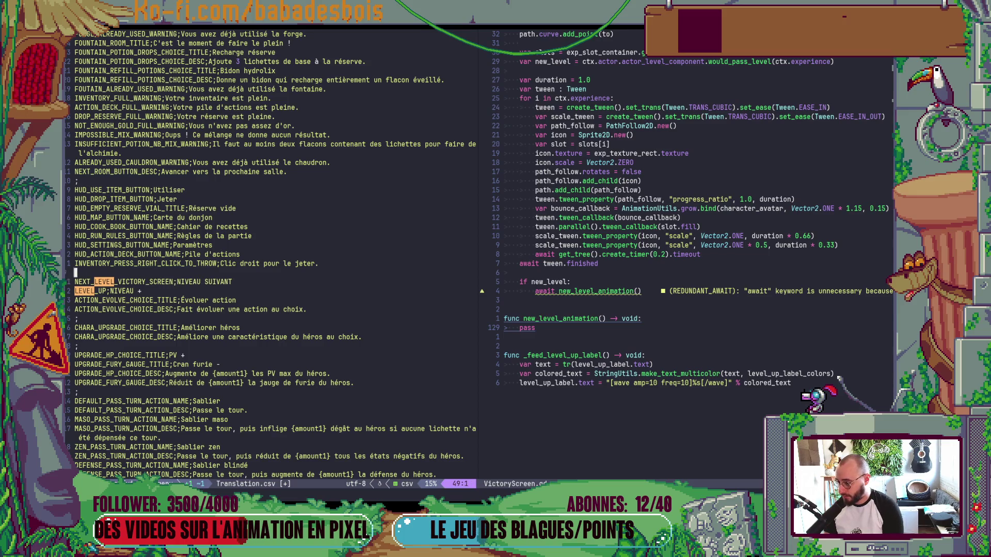
key(Down)
key(Home)
key(Right)
key(Right)
key(Right)
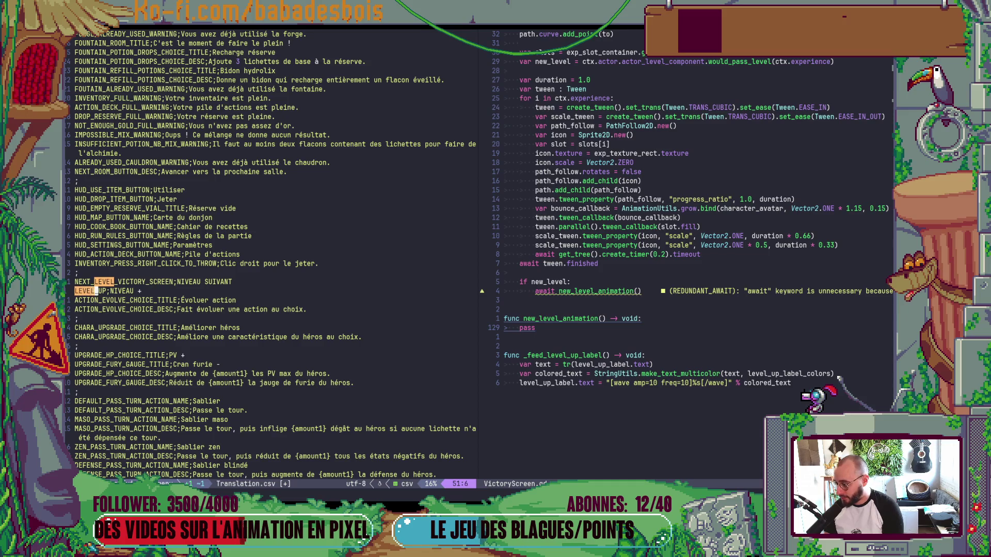
text(_VI)
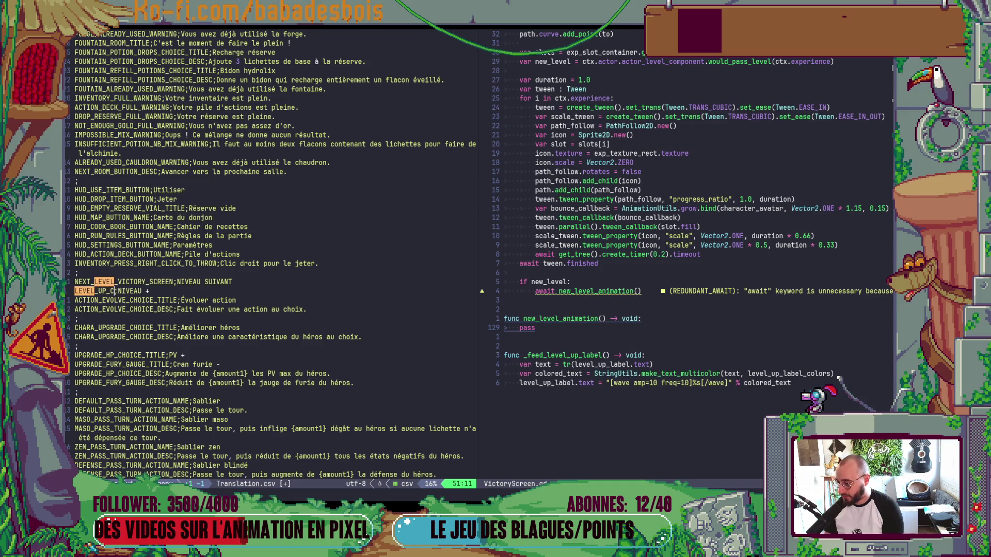
text(CTORY_SCREEN)
key(Escape)
Recase the NEXT_LEVEL text from 'NIVEAU SUIVANT' to 'Niveau suivant'.
key(k)
key(l)
key(l)
key(dollar)
key(v)
key(b)
key(b)
key(u)
key(asciitilde)
Recase the LEVEL_UP text to 'Niveau +' and save Translation.csv.
key(j)
key(h)
key(h)
key(v)
key(e)
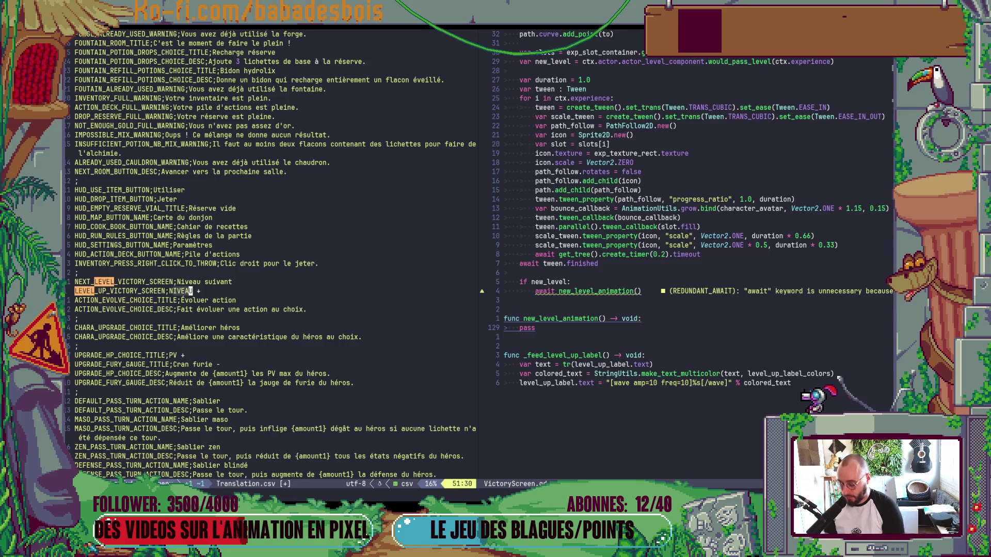
text(u)
text(:w)
key(Return)
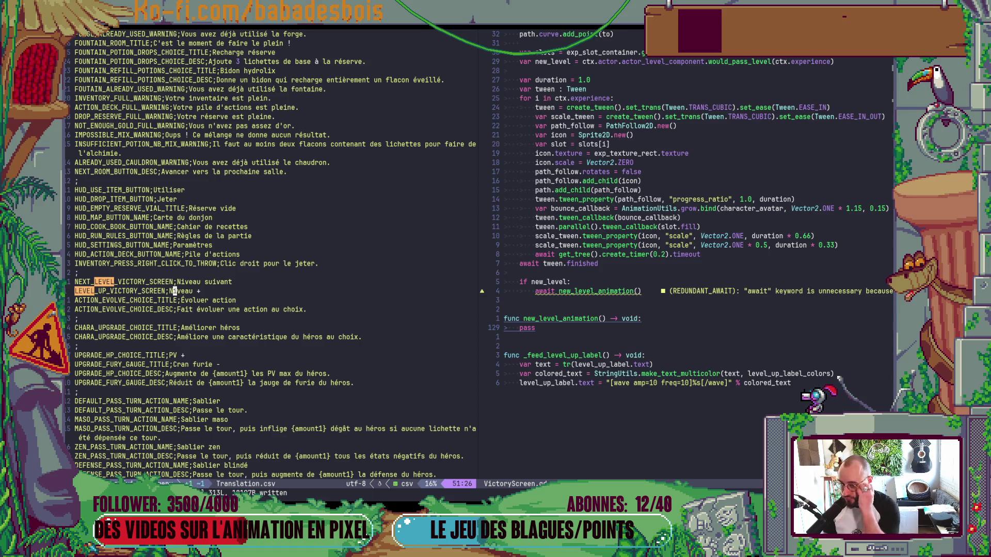
key(ctrl+w)
key(l)
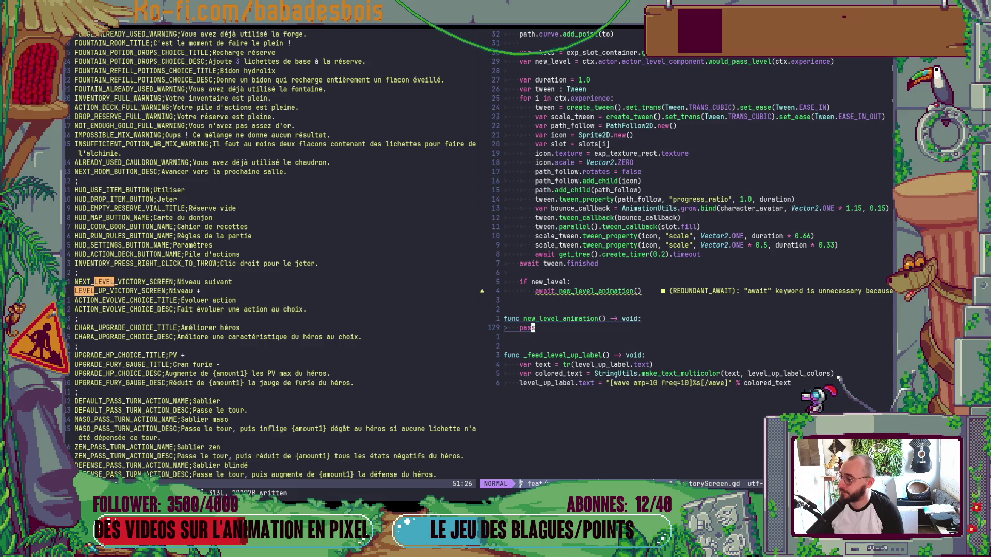
Rename the label-feeding function from level_up to _feed_exp_bar_labels and save the script.
key(j)
key(j)
key(j)
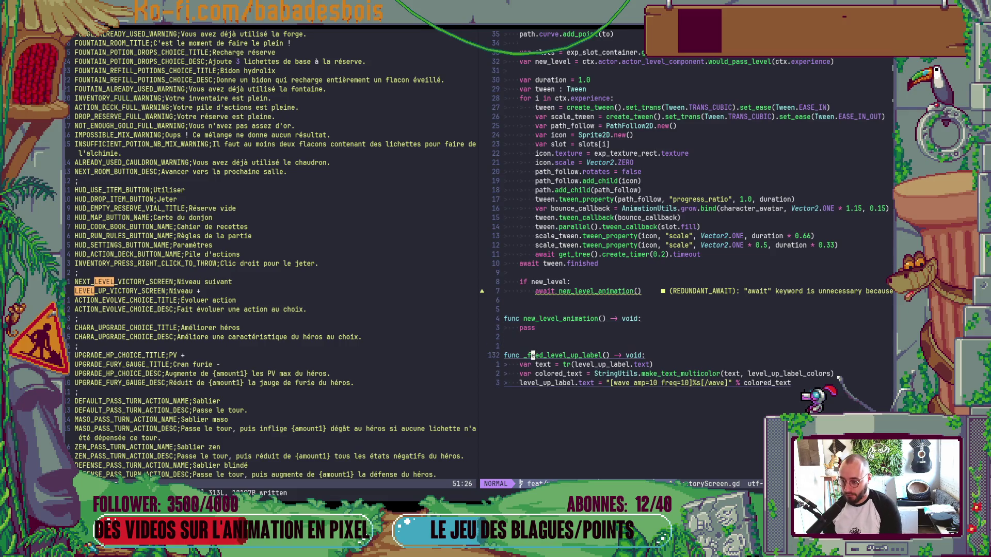
key(l)
key(l)
key(l)
key(h)
key(h)
key(h)
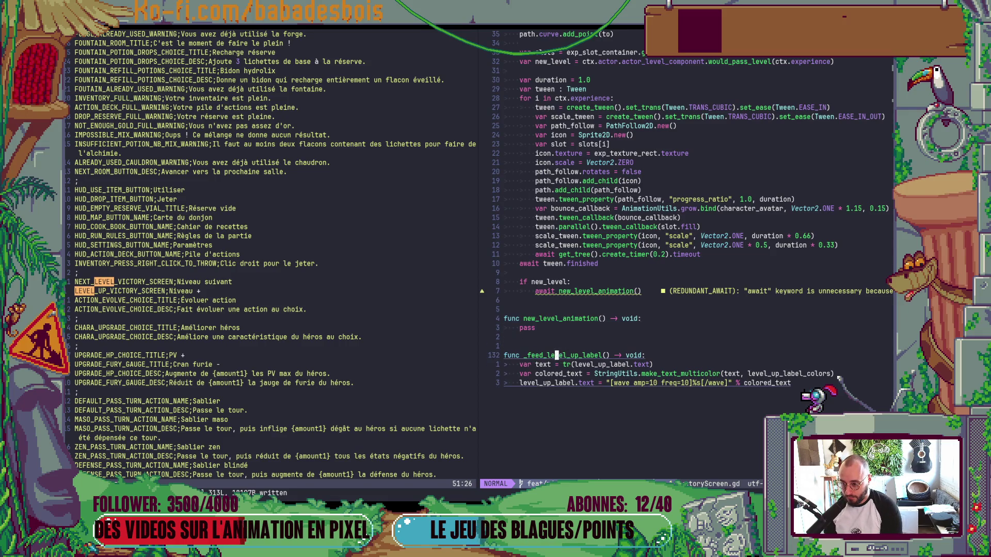
key(l)
key(l)
key(l)
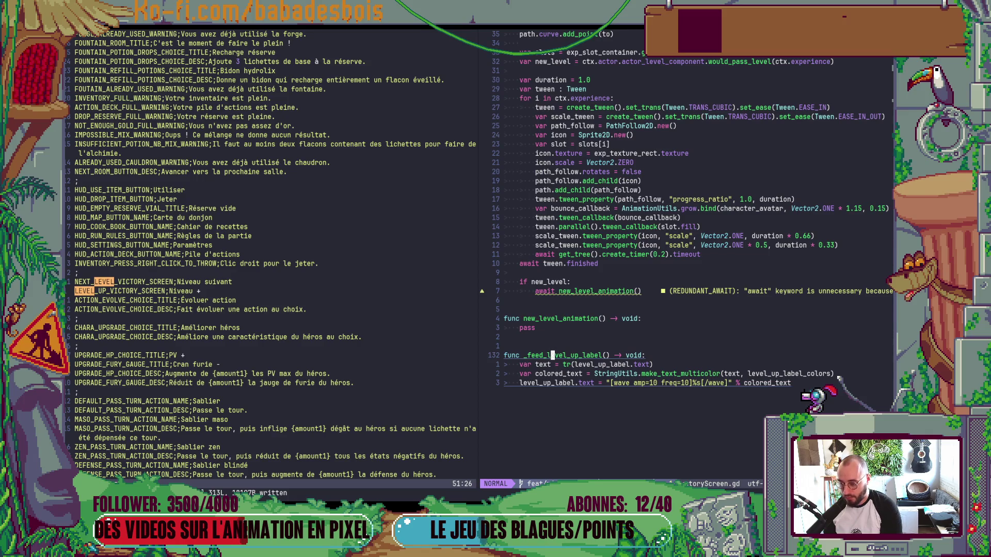
key(h)
key(h)
key(h)
key(v)
key(l)
key(l)
key(l)
key(l)
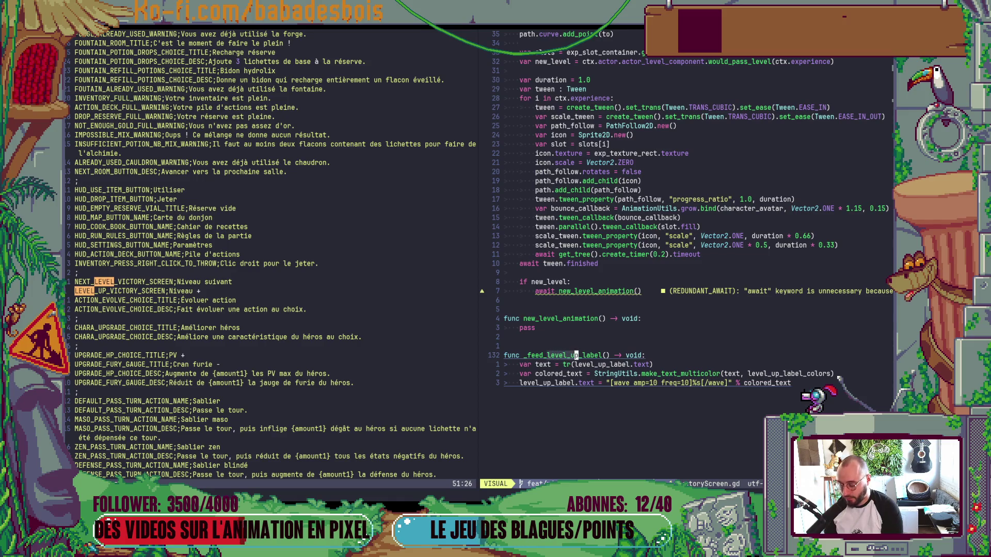
key(c)
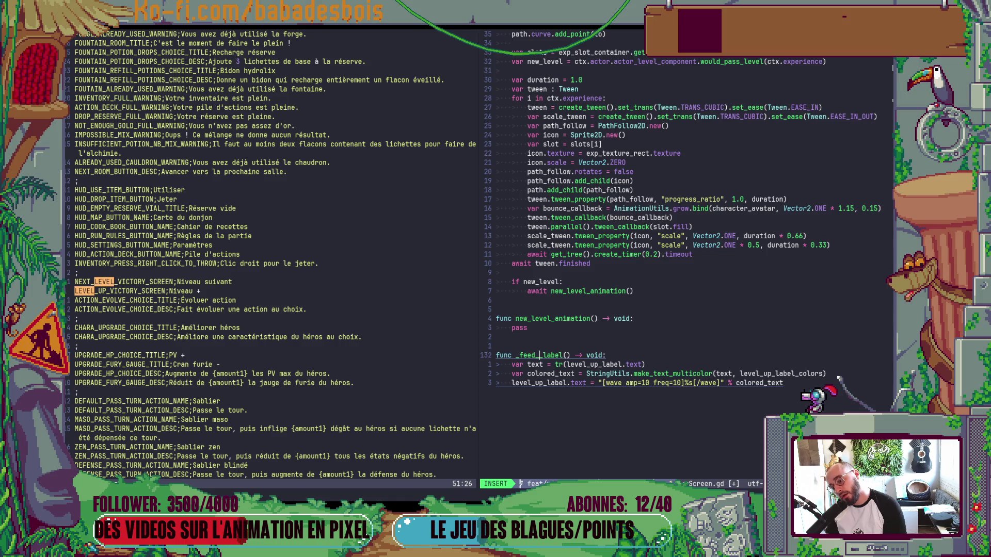
text(exp_bar)
key(Escape)
key(l)
key(l)
text(eas)
key(Escape)
text(:w)
key(Return)
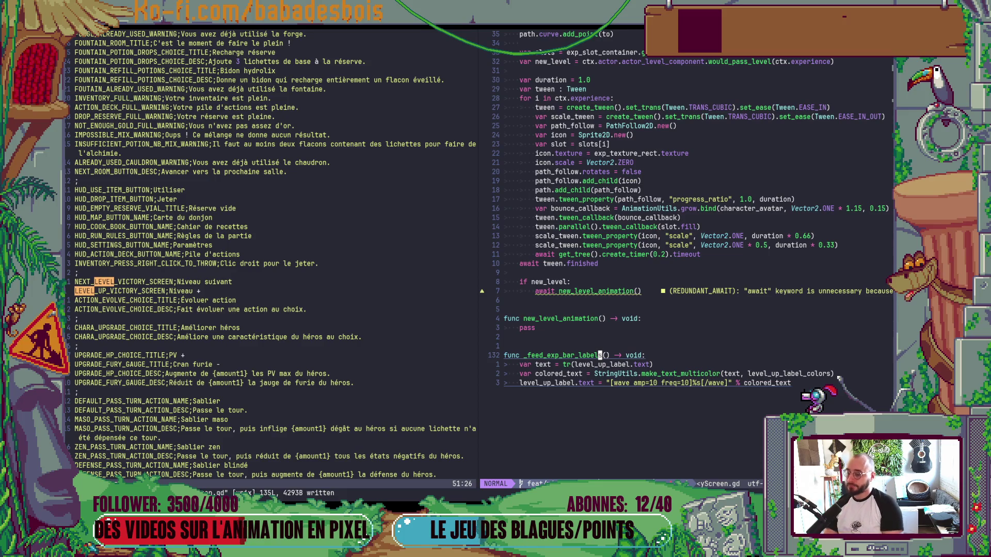
Append .to_upper() to the level-up text line, save, and switch to the Miro board.
key(j)
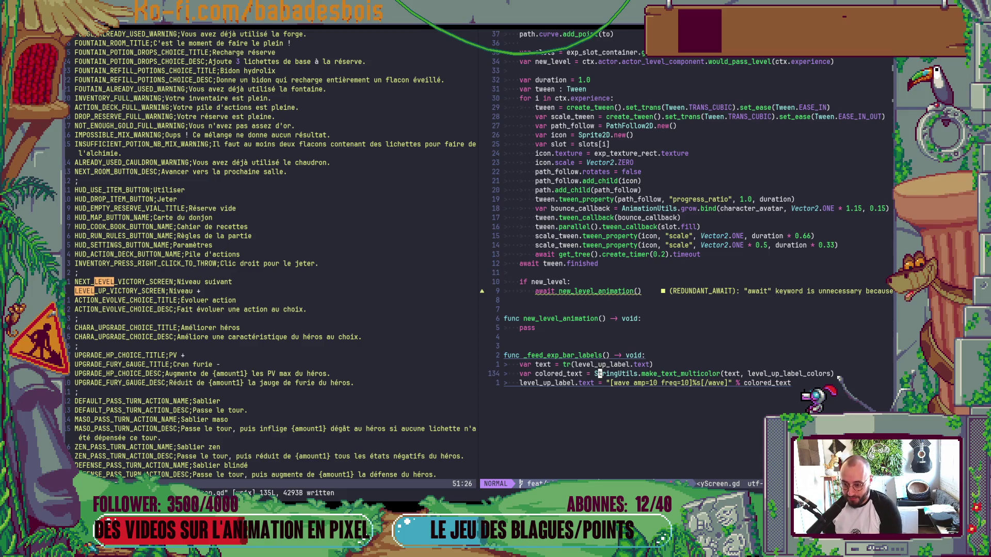
text(A)
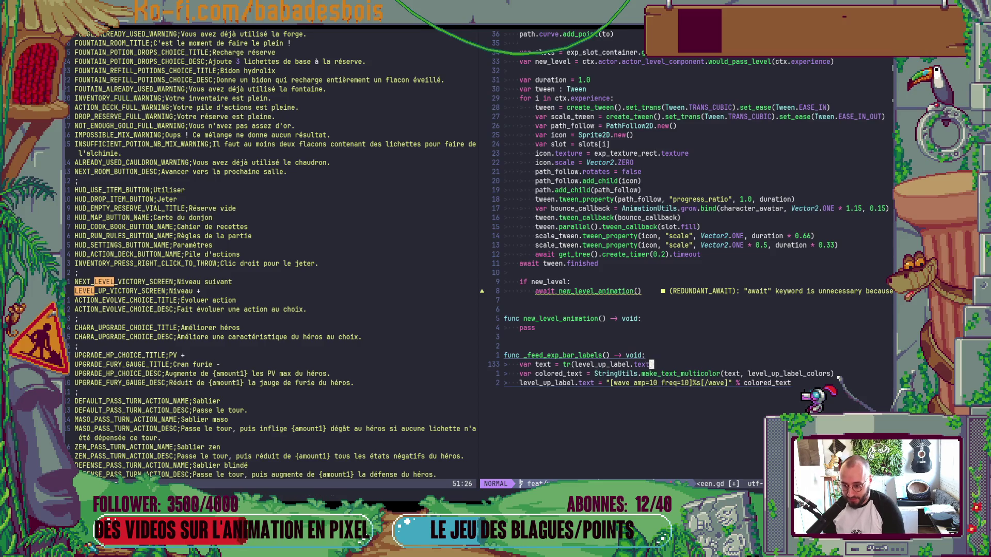
text(.to_upper())
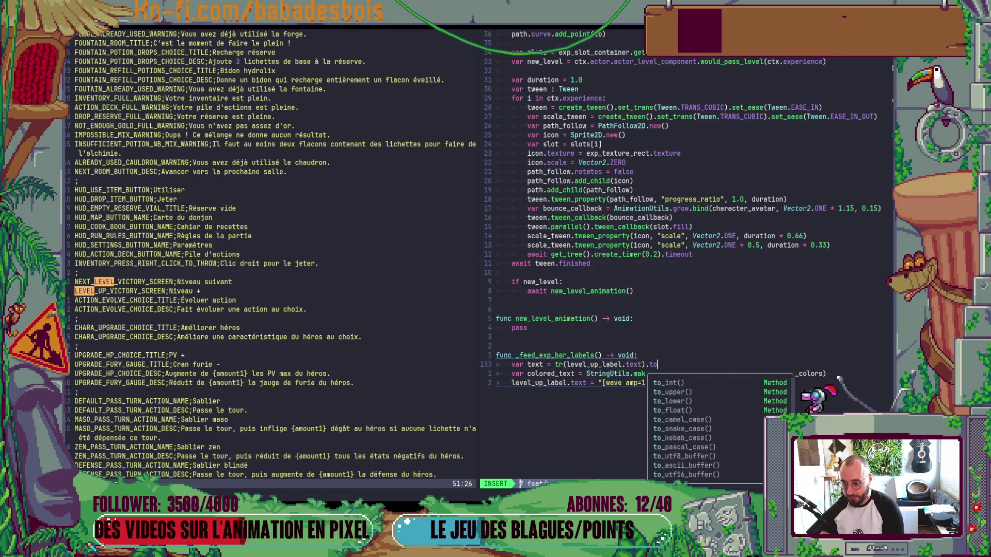
key(Escape)
text(w)
key(Return)
key(j)
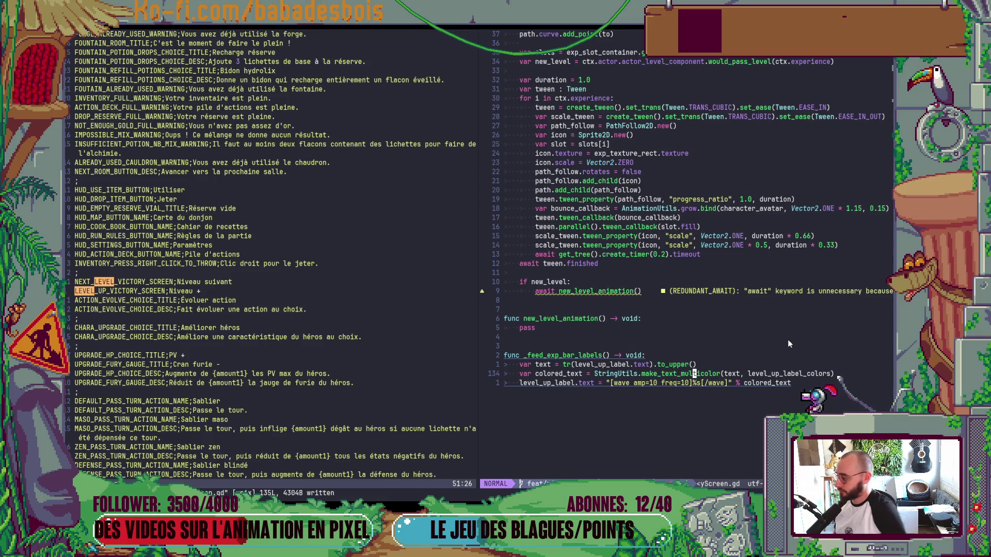
key(alt+Tab)
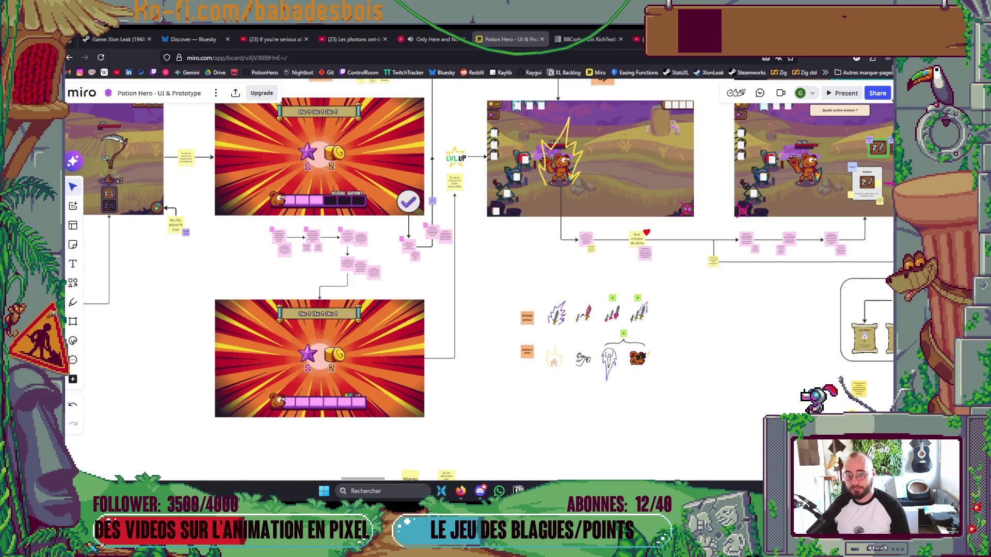
Leave the Miro victory screen mockups and return to the Neovim script.
key(alt+Tab)
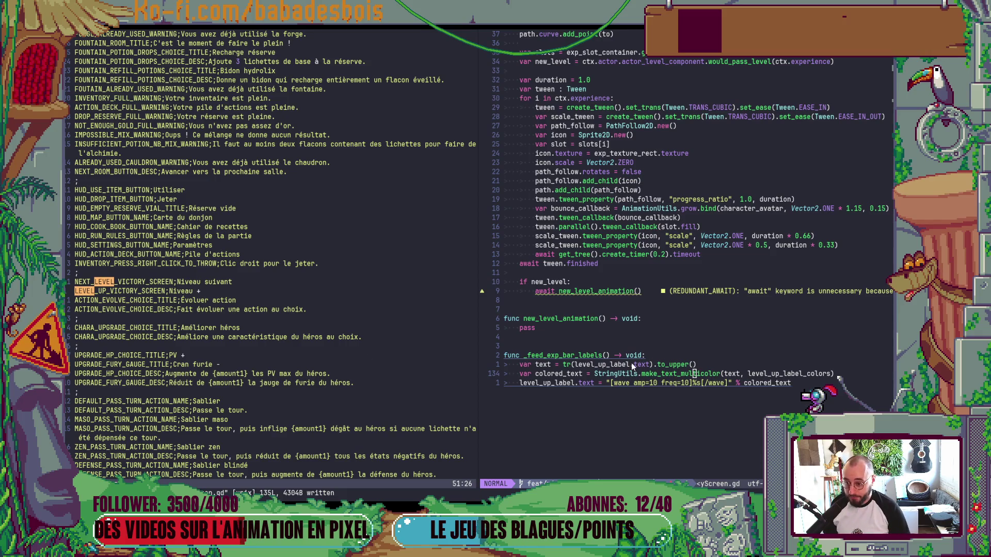
Open blank lines below the label assignment and rename the text variable to level_up_text.
click(602, 365)
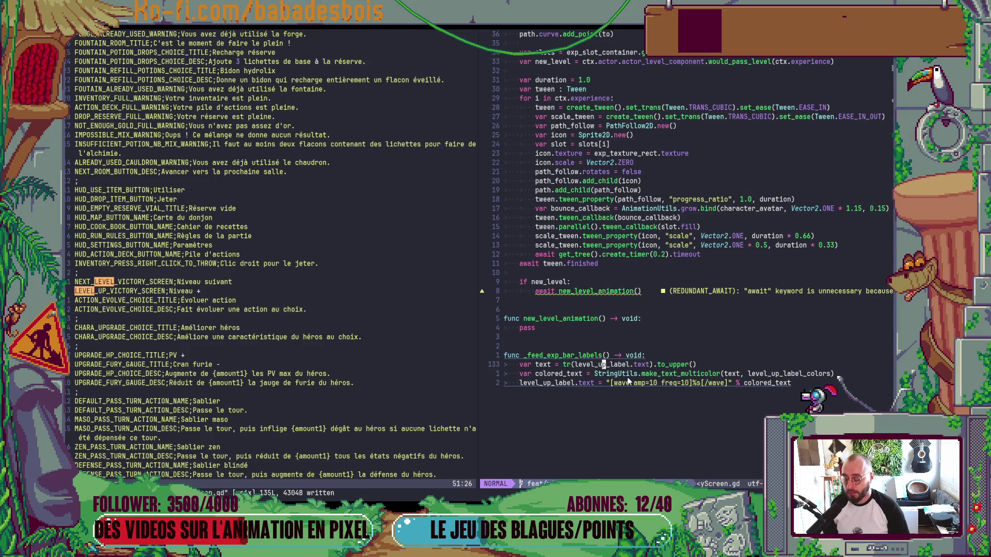
key(k)
key(0)
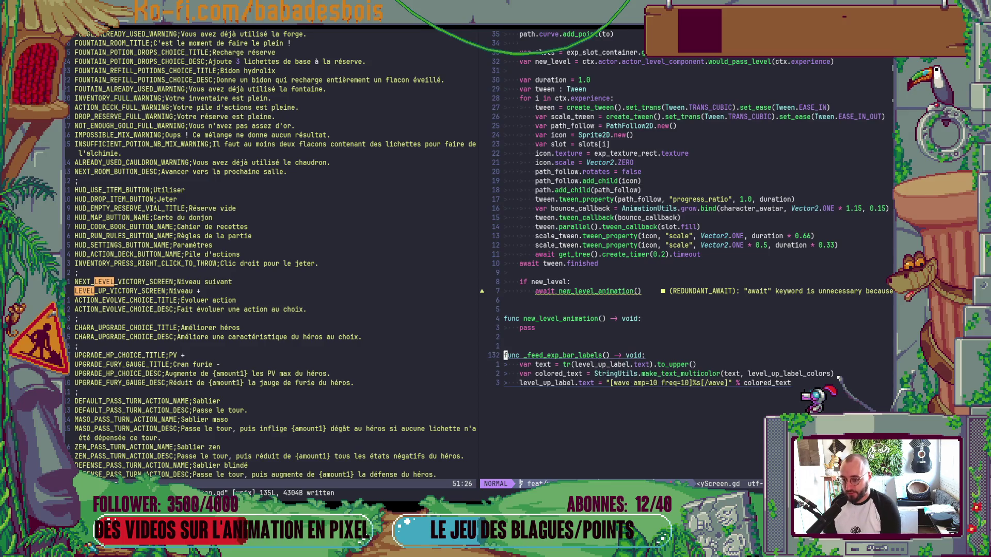
key(j)
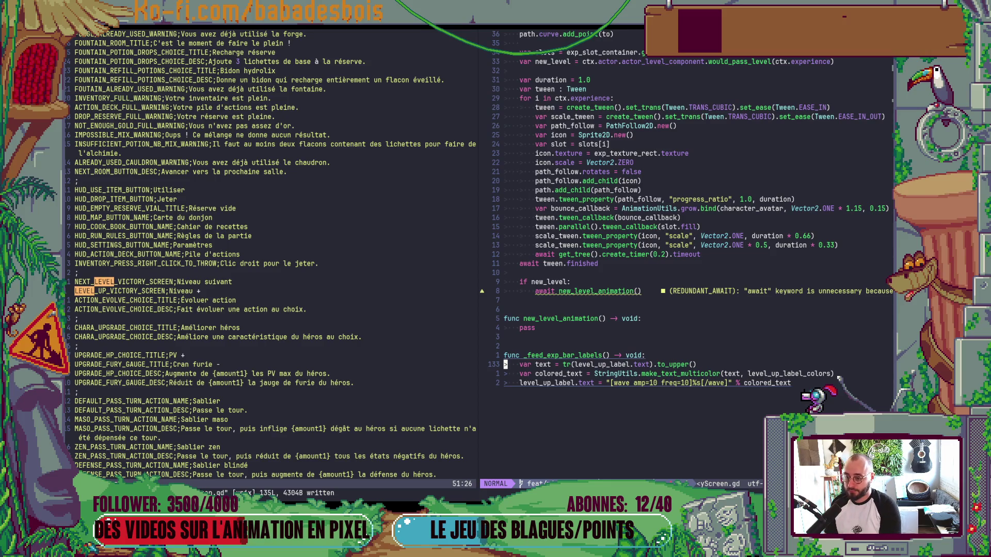
click(618, 383)
key(o)
key(Return)
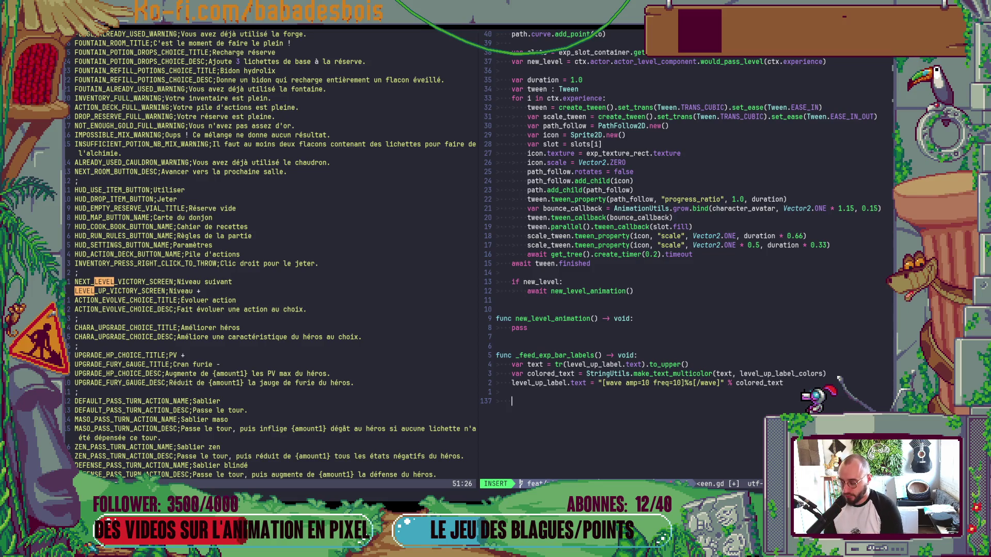
key(Escape)
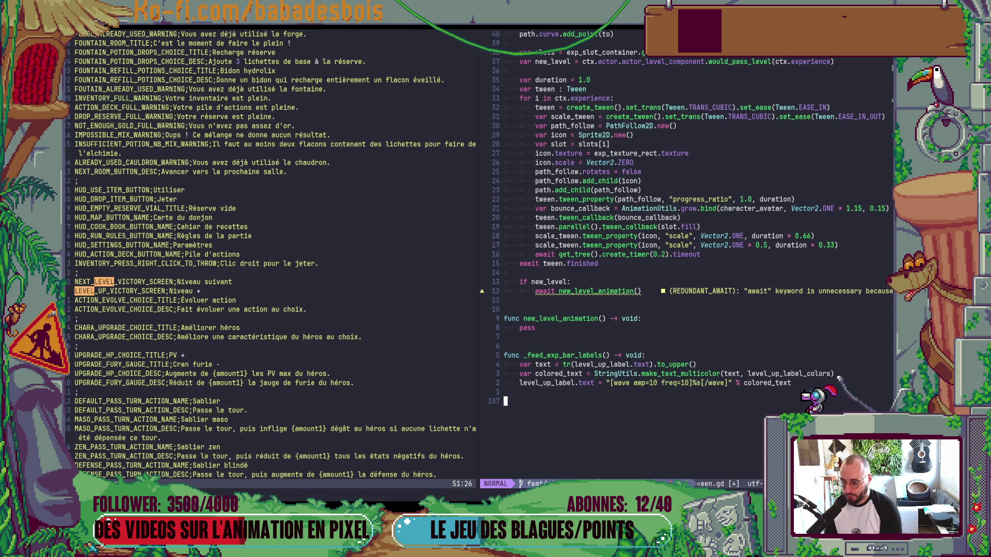
key(S)
key(Escape)
key(k)
key(k)
key(k)
key(l)
key(l)
key(l)
key(l)
key(l)
text(ilevel)
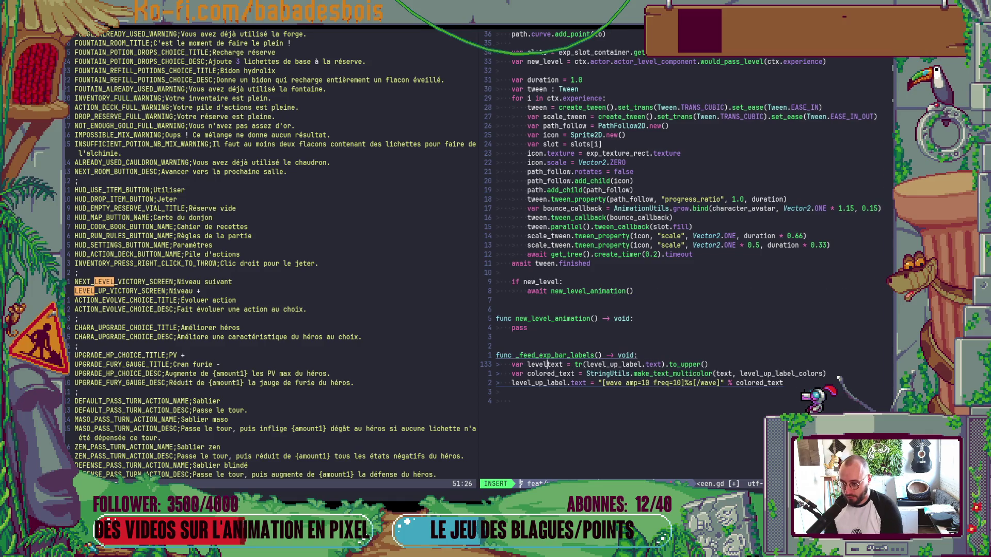
text(_up_)
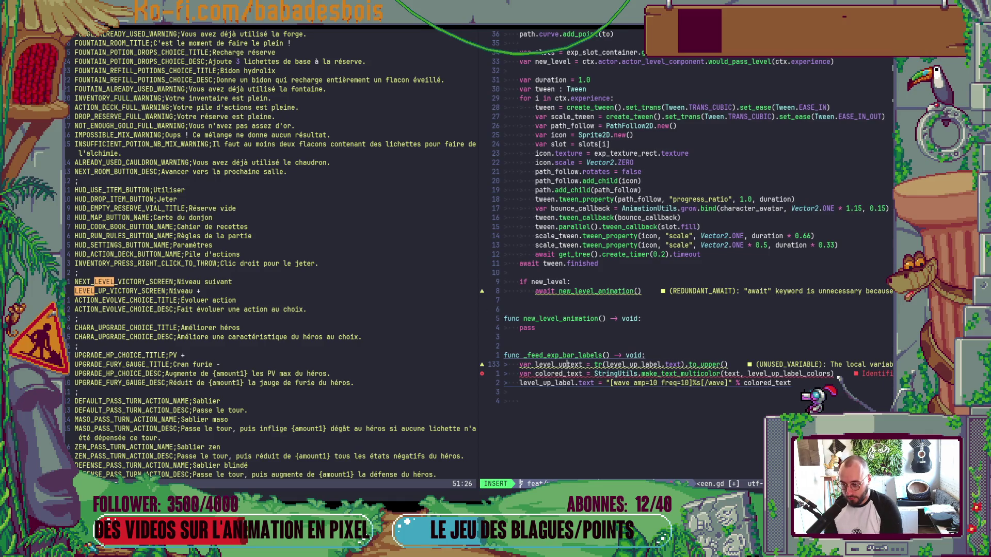
key(Escape)
Pass level_up_text as the argument on the colored_text line.
key(j)
key(W)
key(W)
key(W)
key(b)
key(b)
text(cw)
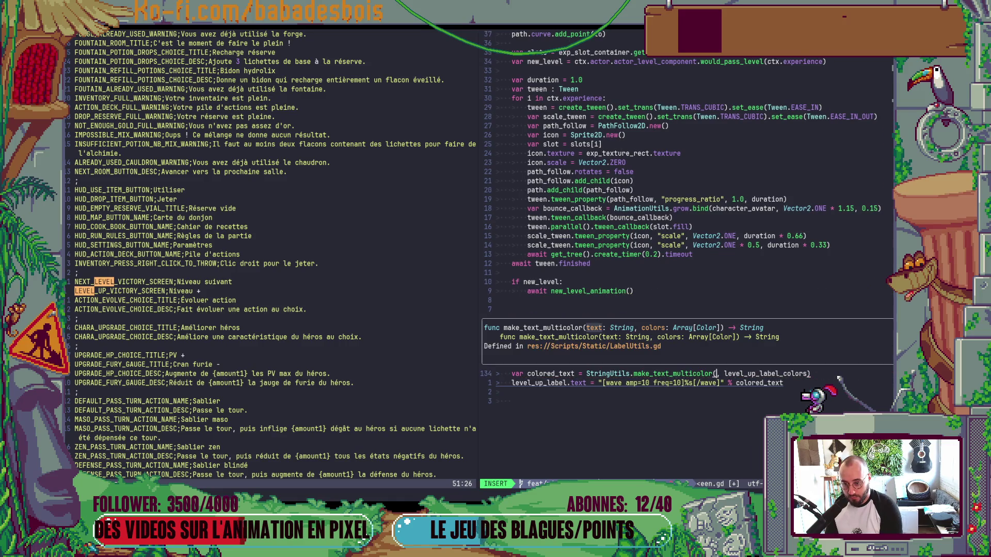
text(le)
key(ctrl+n)
key(ctrl+n)
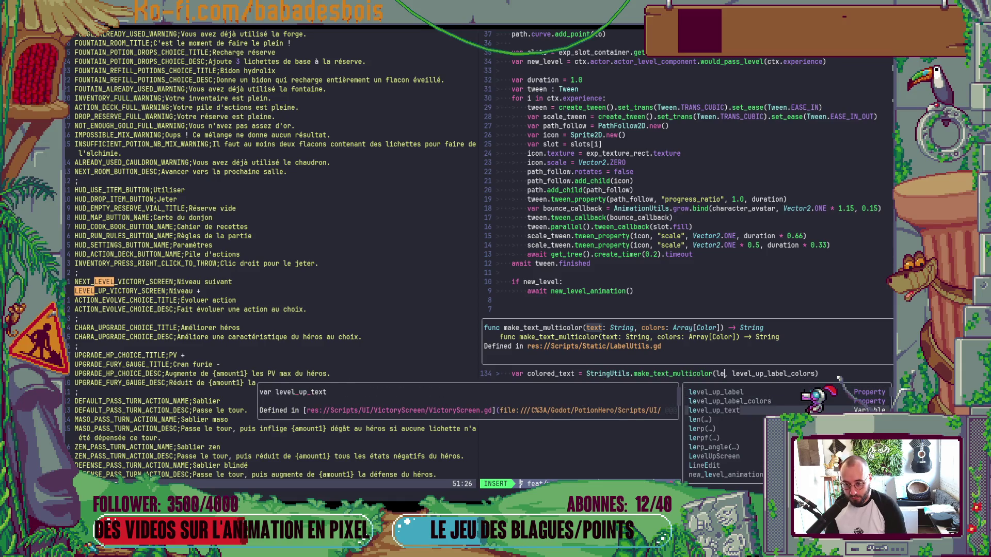
key(Escape)
Write tr(next_level_label.text).to_upper() on a new line at the function's end.
key(G)
key(S)
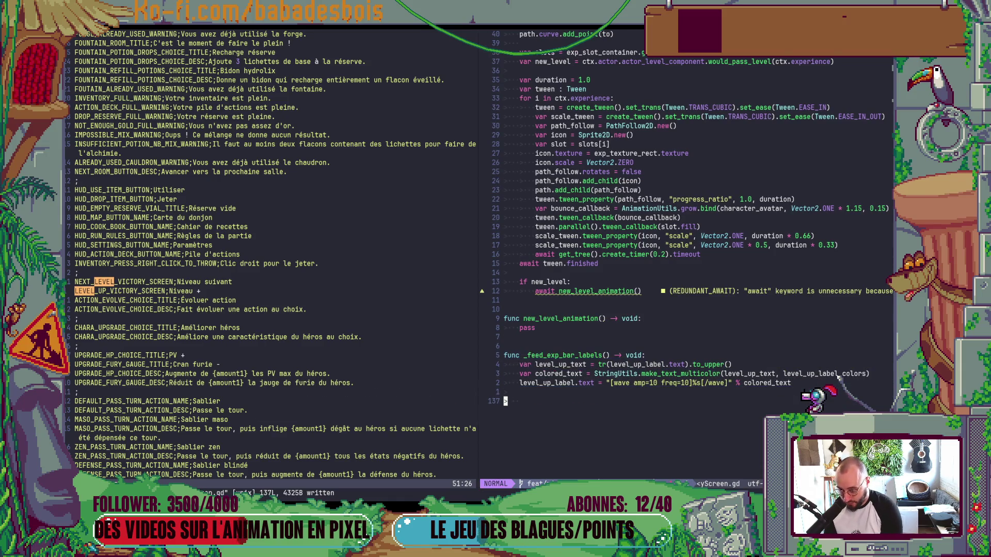
key(BackSpace)
key(BackSpace)
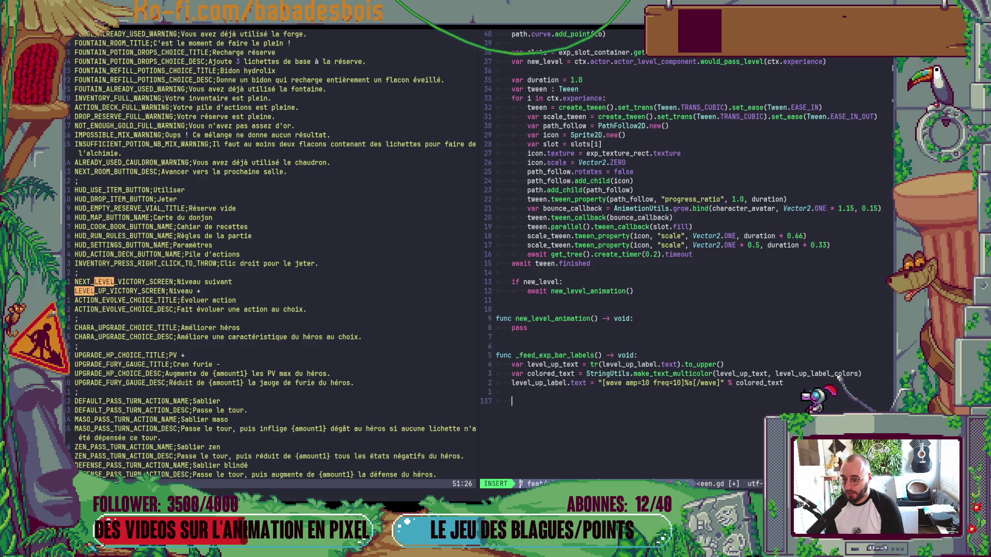
text(tr())
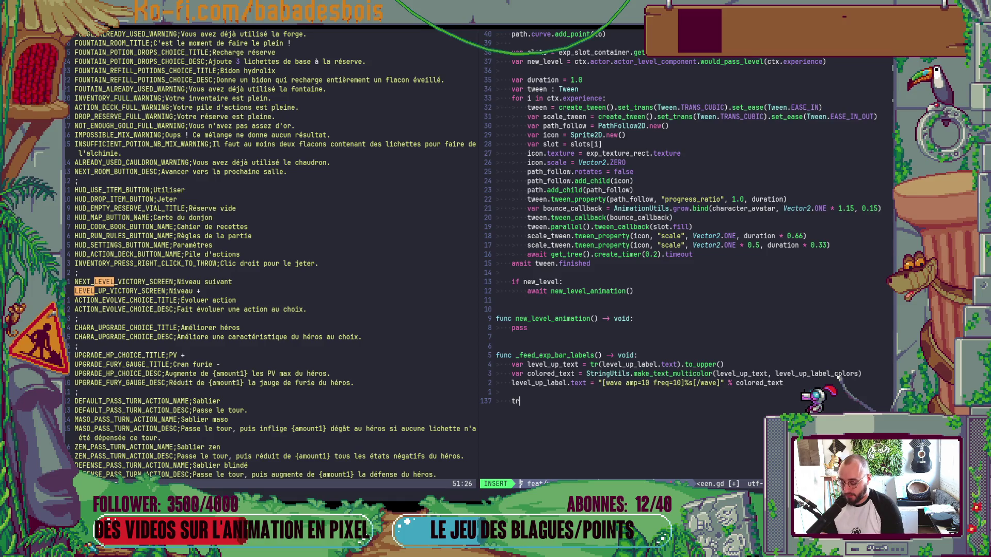
key(Left)
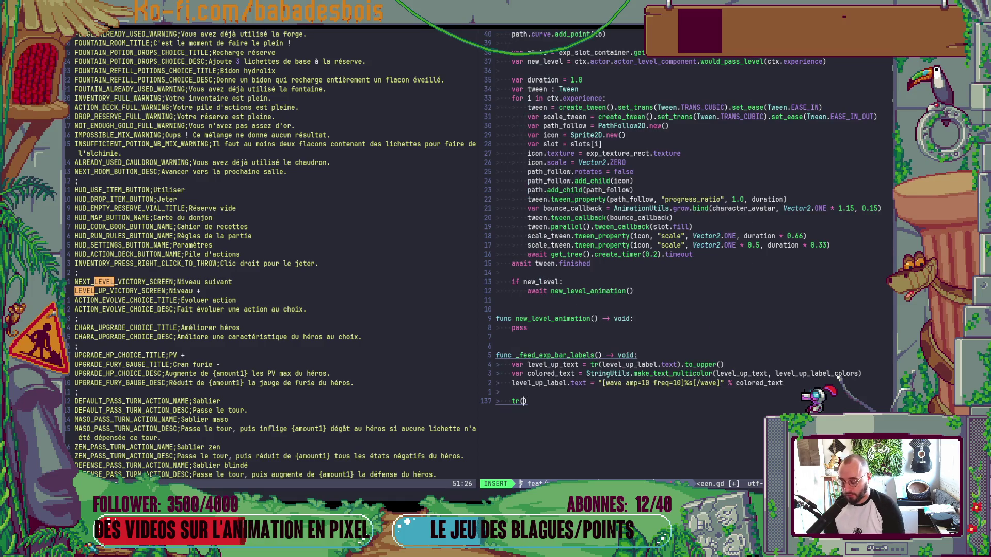
text(ne)
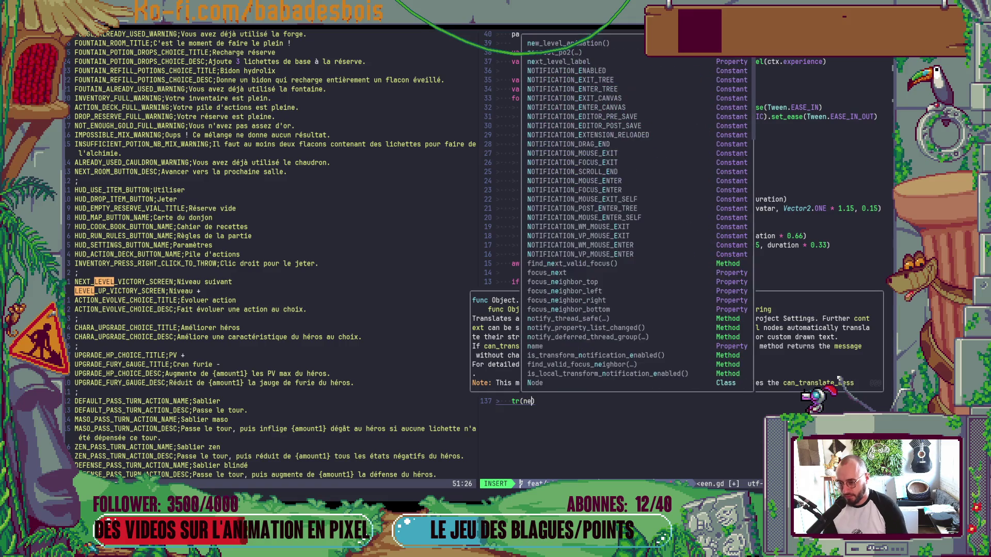
key(Tab)
key(Tab)
text(.)
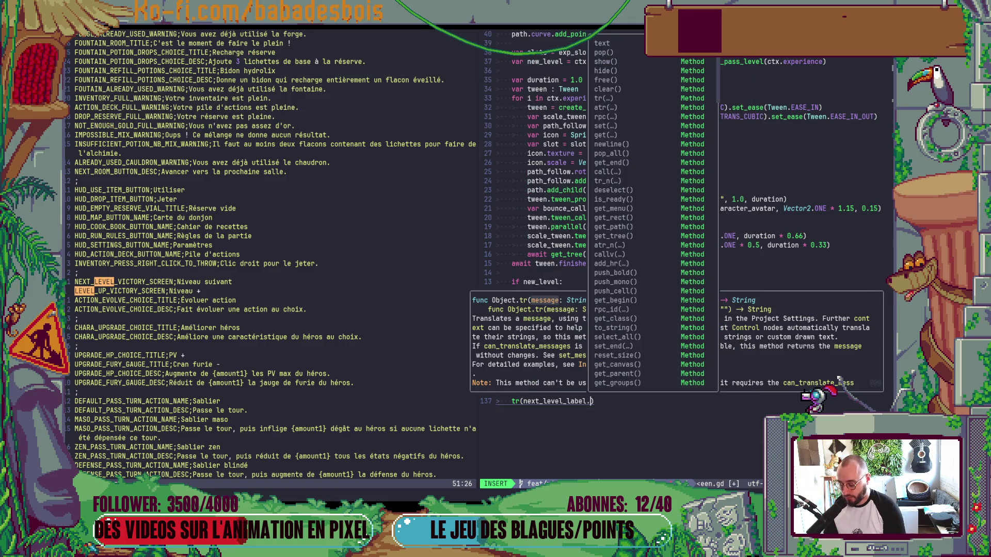
text(text))
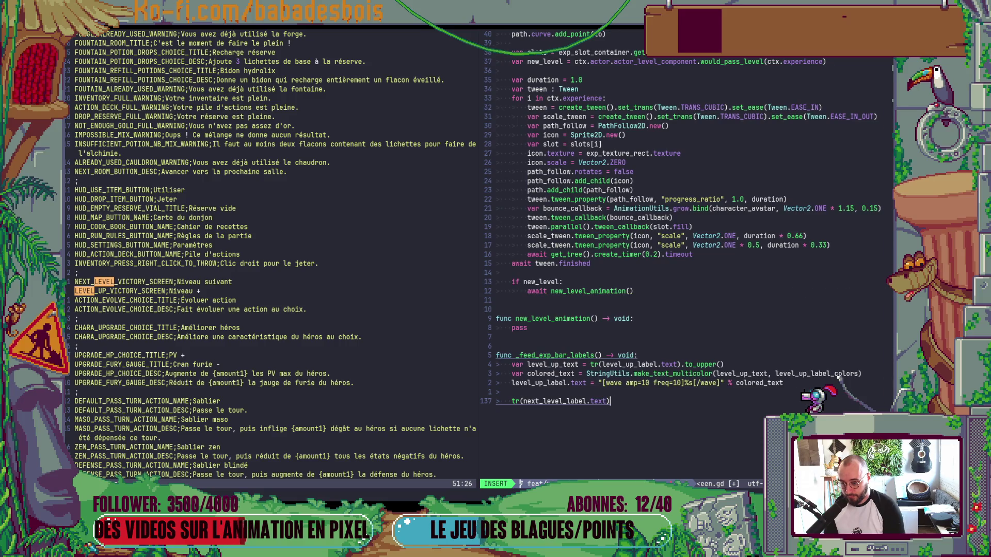
text(.to_u)
key(Tab)
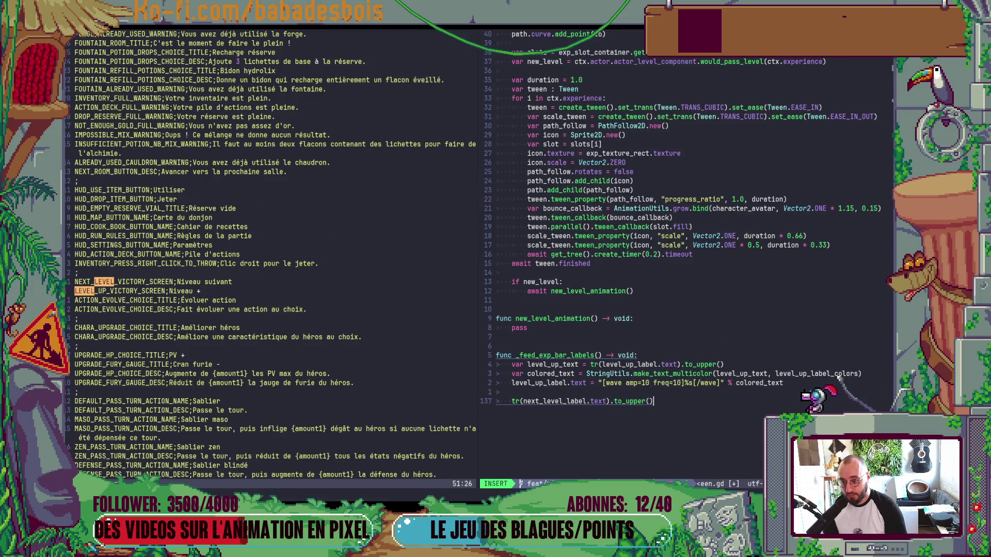
key(Escape)
Complete it as next_level_label.text = tr(next_level_label.text).to_upper() and save.
key(O)
key(Escape)
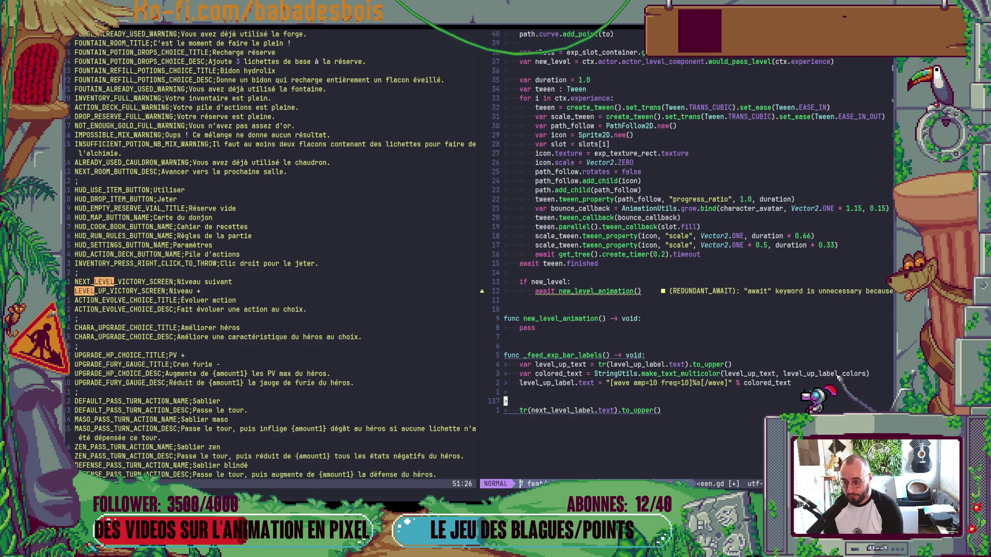
key(d)
key(d)
text(ine)
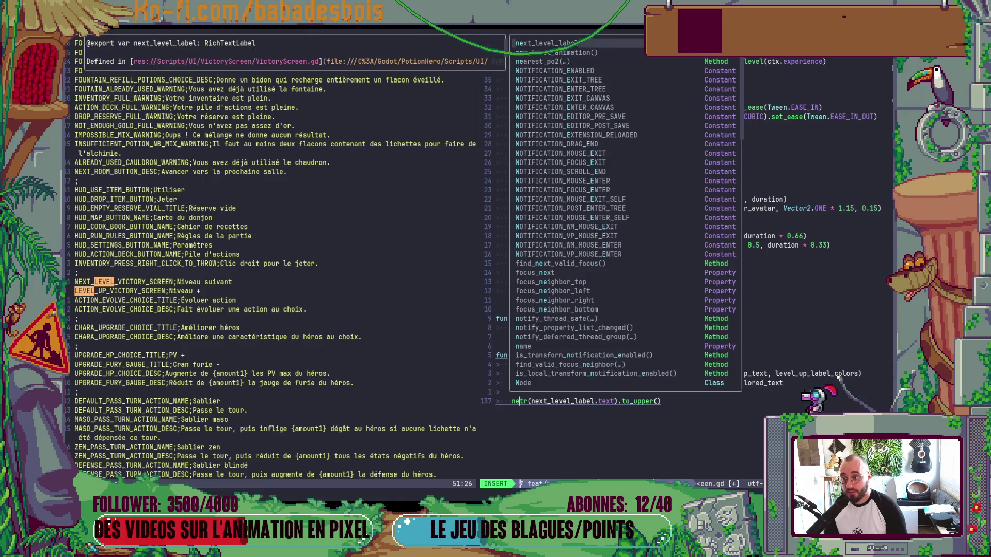
key(Tab)
text(=)
key(Left)
key(Left)
key(Left)
text(.text)
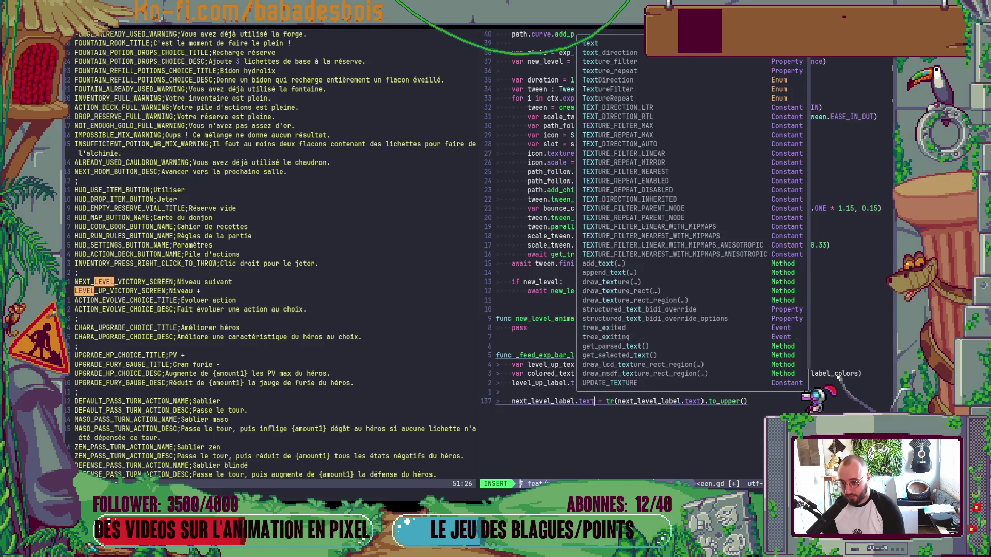
key(Escape)
text(:w)
key(Return)
Change the erroring call in _ready to _feed_exp_bar_labels() and save VictoryScreen.gd.
key(k)
key(k)
key(k)
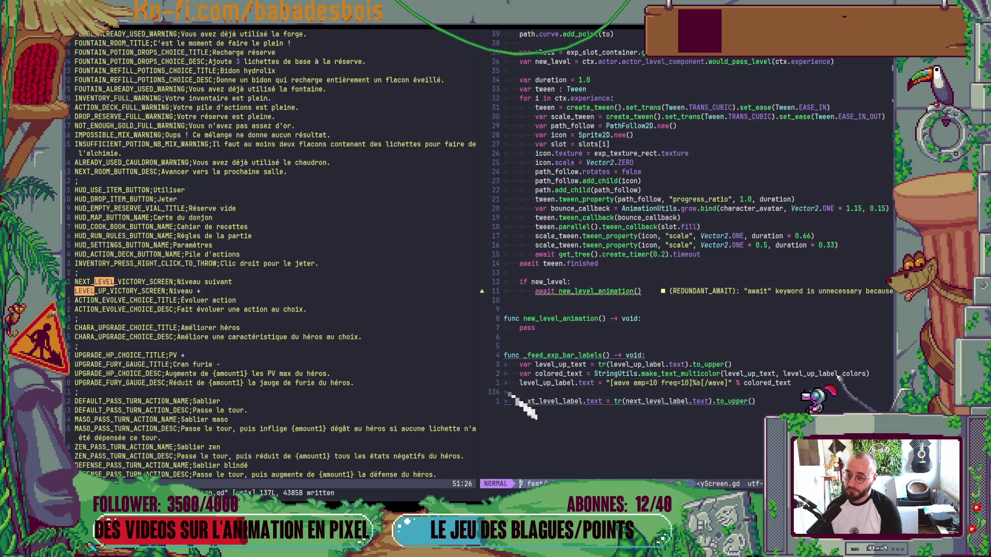
key(b)
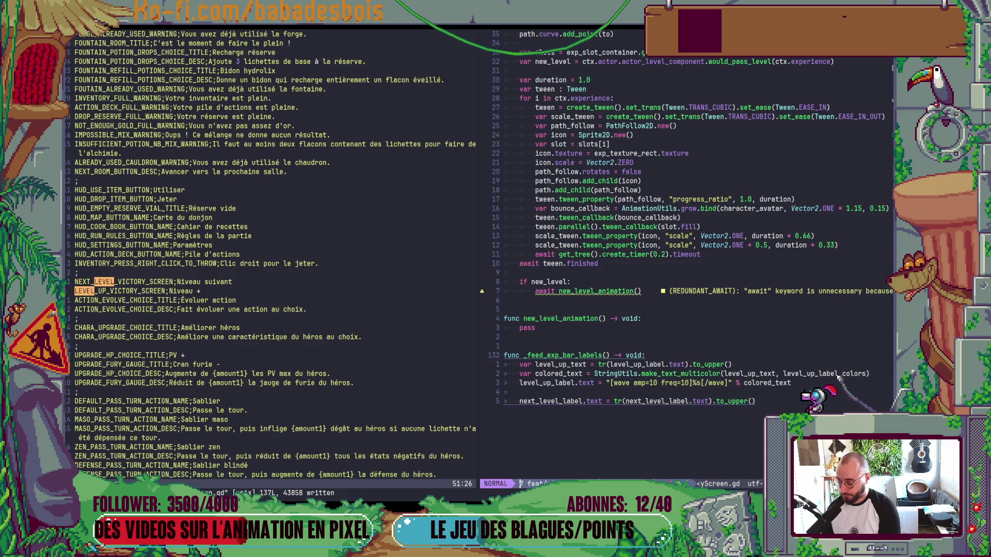
key(bracketleft)
key(d)
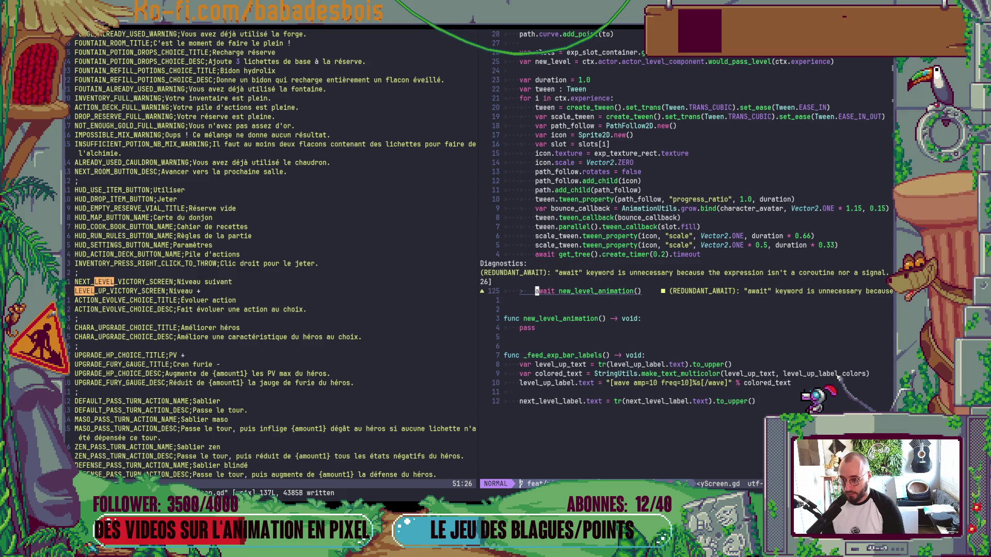
key(bracketleft)
key(d)
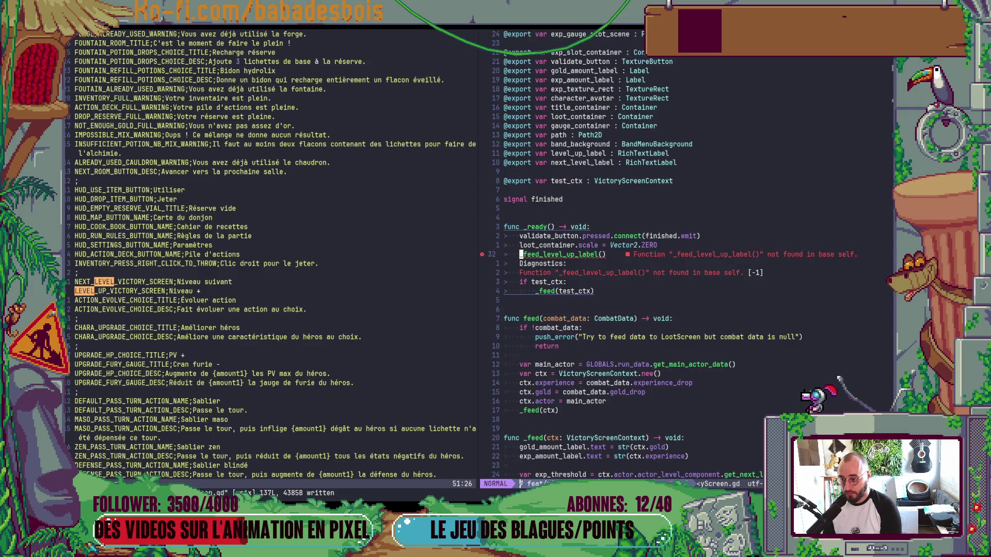
text(C)
text(_feed_exp_bar_labels)
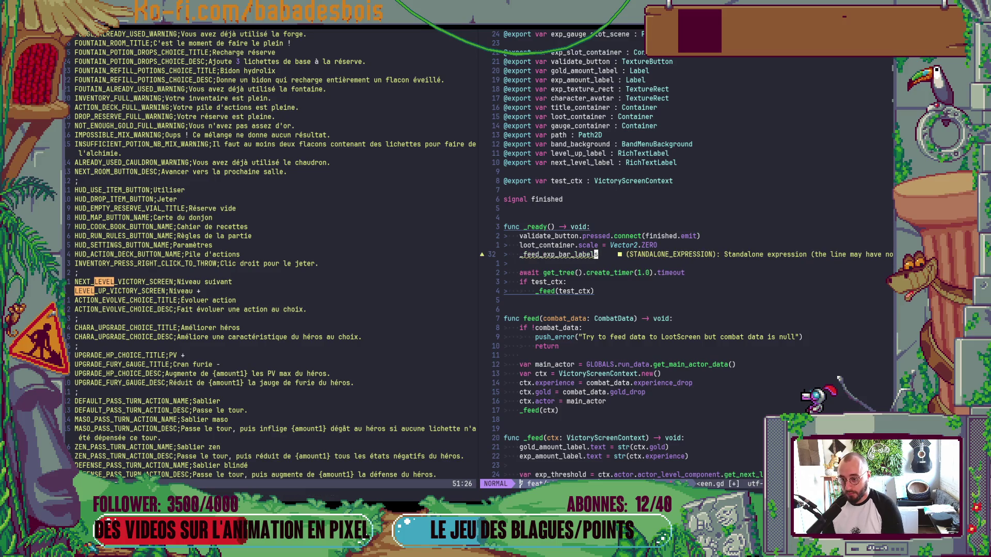
text(())
key(Escape)
text(:w)
key(Return)
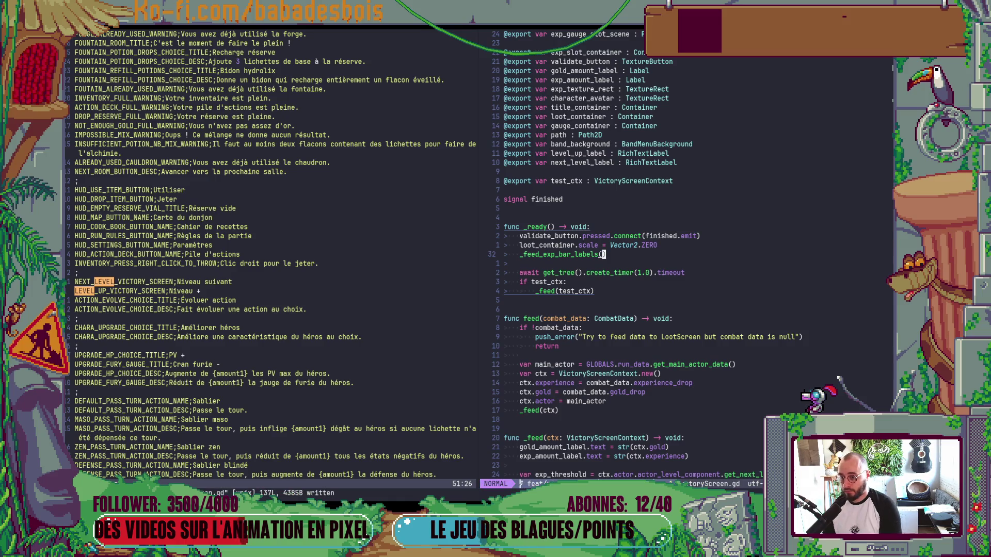
Find the NEXT_LEVEL_VICTORY_SCREEN translation key, then bring Godot to the front.
key(alt+Tab)
key(alt+Tab)
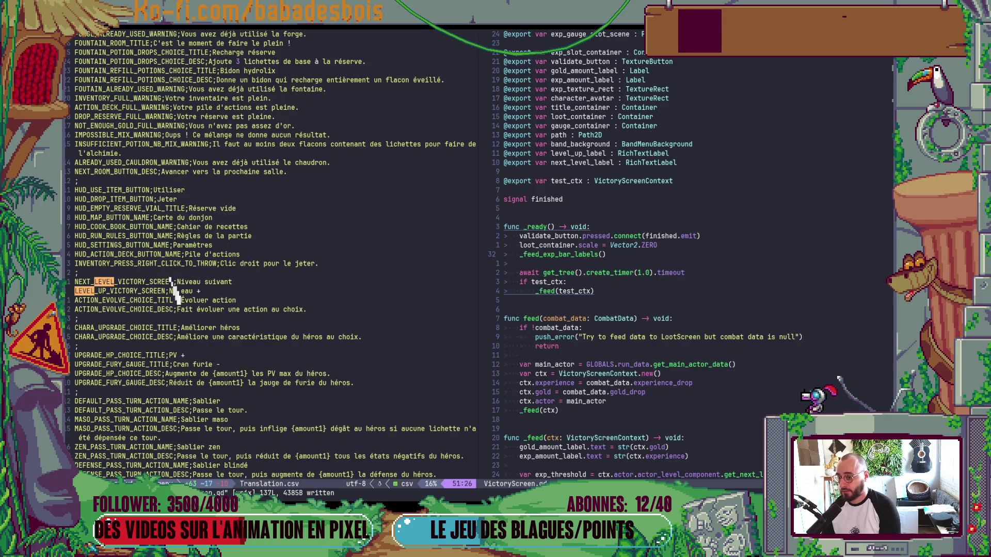
key(h)
key(h)
key(h)
key(k)
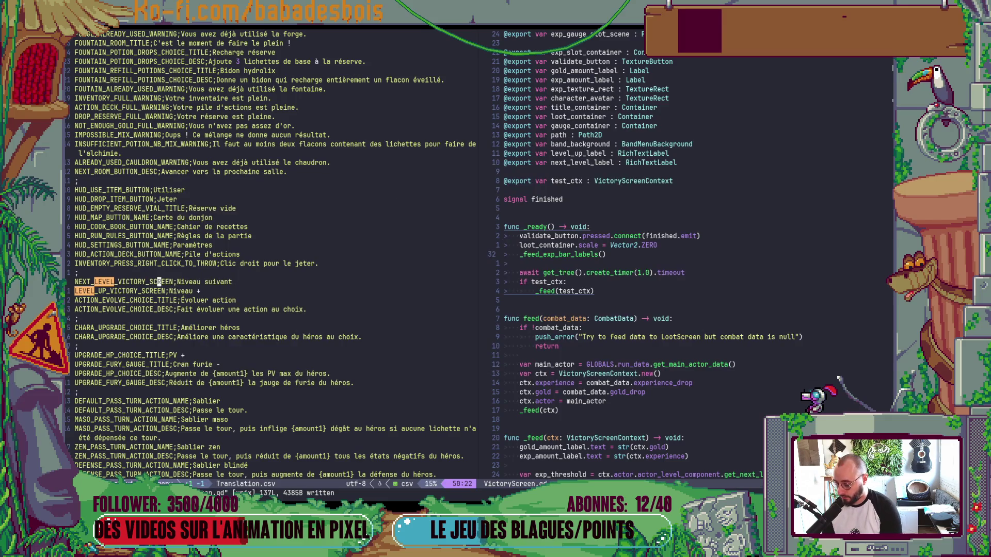
key(0)
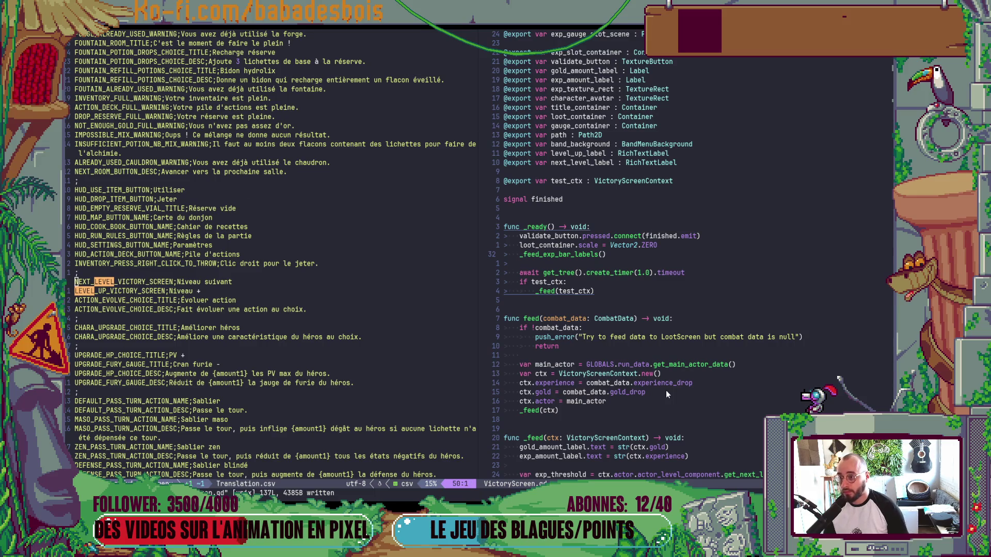
key(alt+Tab)
click(348, 301)
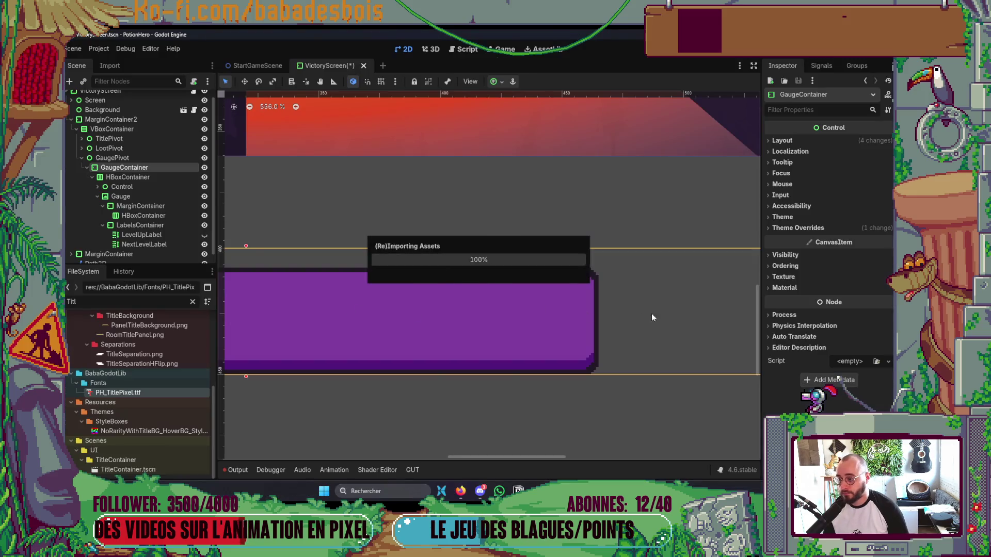
Save the victory screen scene and paste the translation key into LevelUpLabel's Text.
key(ctrl+s)
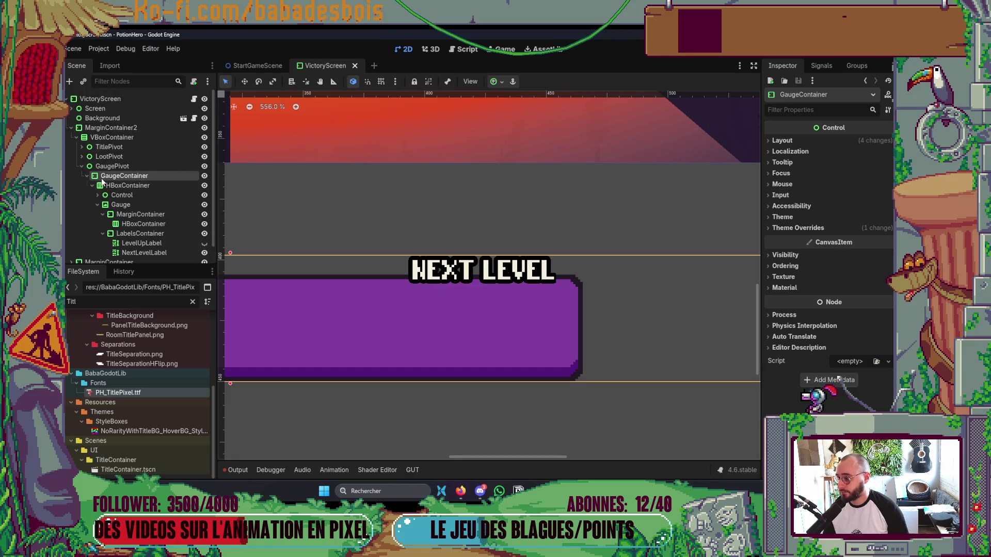
scroll(142, 226, down, 1)
click(142, 225)
click(847, 192)
text(NEXT_LEVEL_VICTORY_SCREEN)
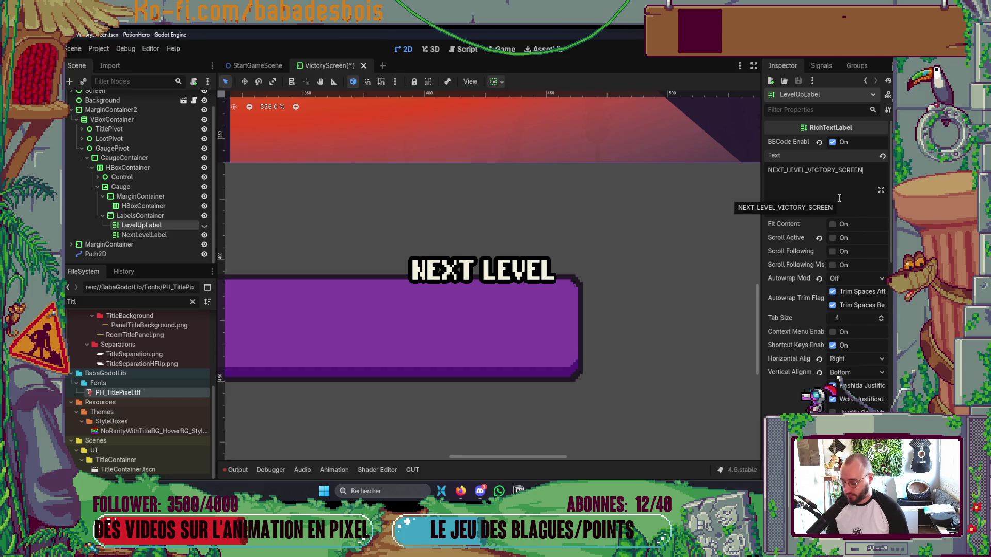
Set NextLevelLabel's text to NEXT_LEVEL_VICTORY_SCREEN, then return to Neovim.
click(144, 234)
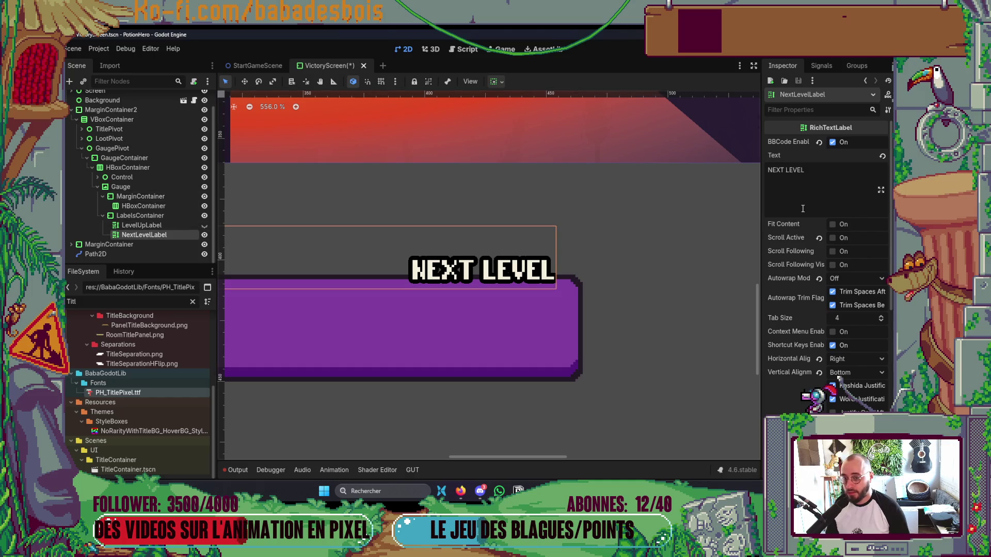
text(NEXT_LEVEL_VICTORY_SCREEN)
scroll(552, 215, down, 5)
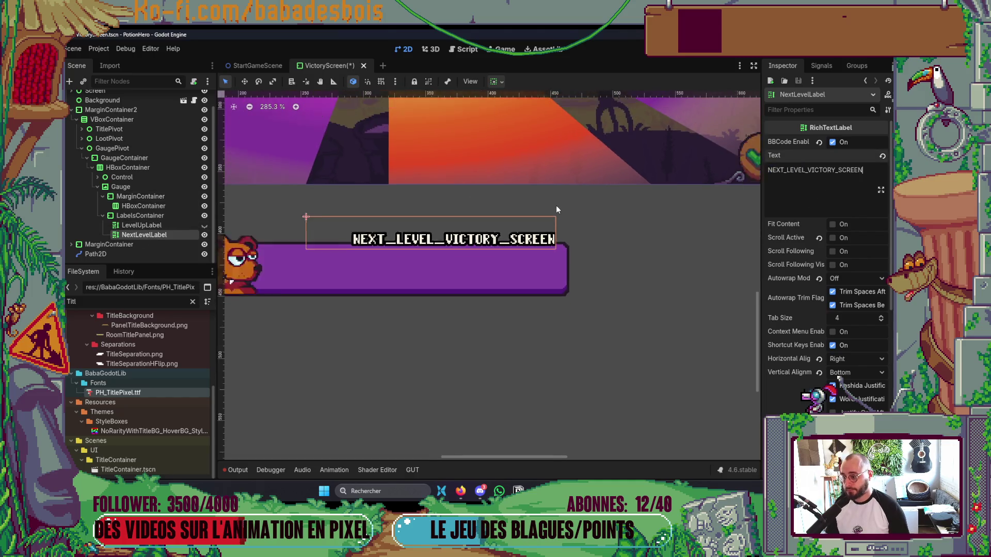
click(569, 400)
scroll(529, 235, up, 4)
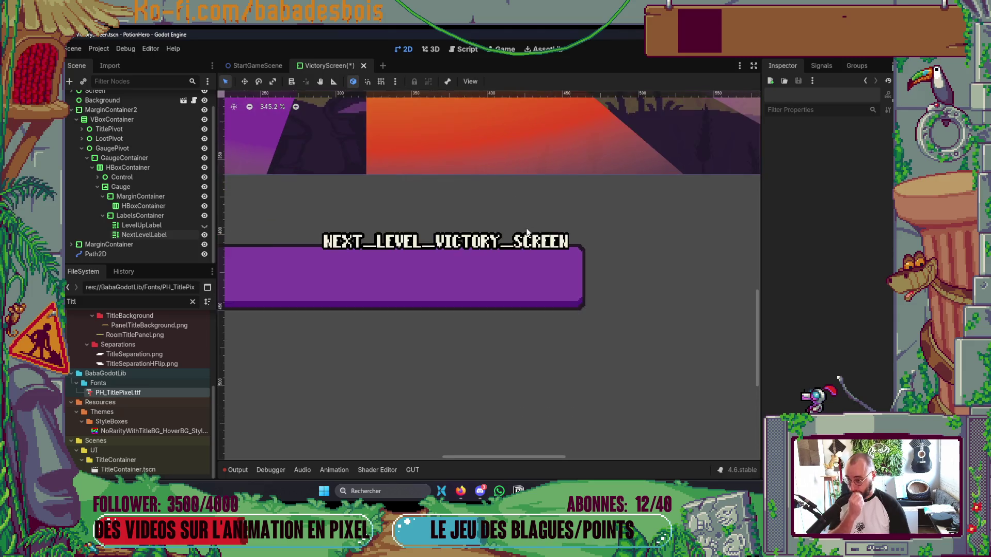
key(alt+Tab)
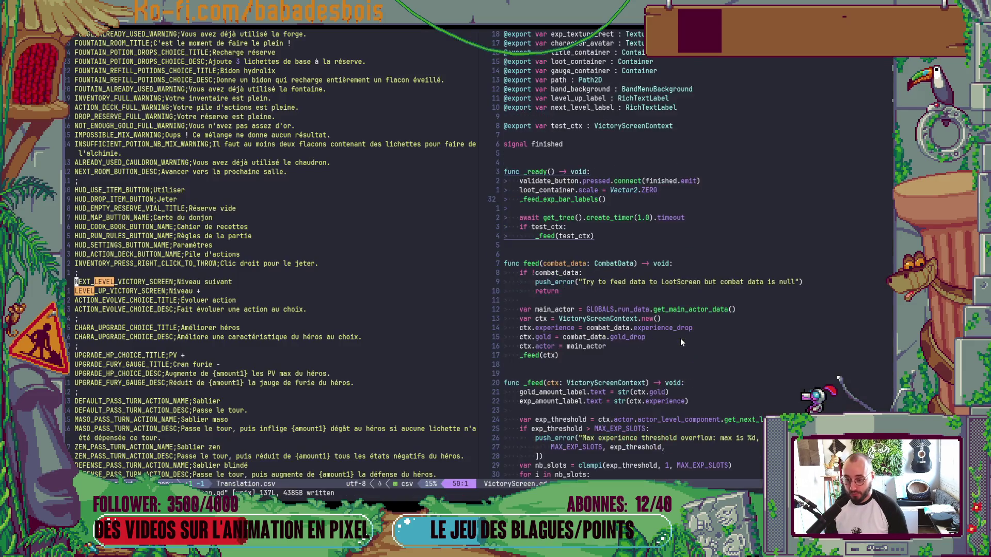
Append + " " after to_upper() and put a space before [/wave], then save.
scroll(676, 342, down, 20)
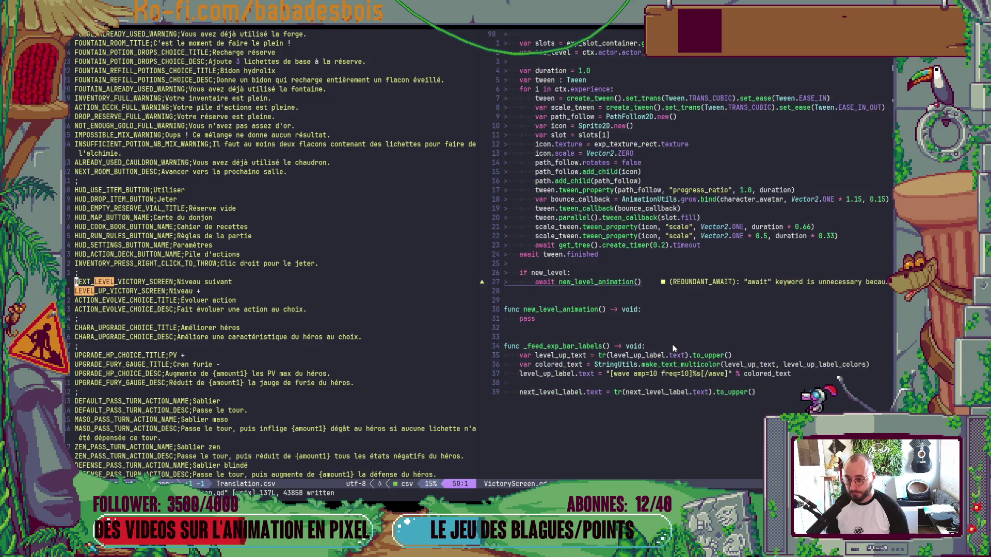
click(753, 392)
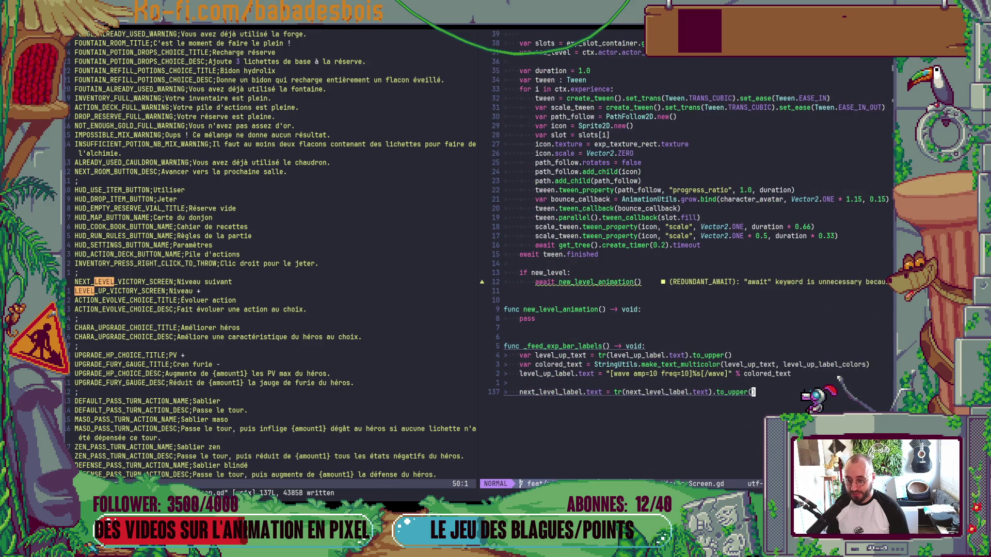
key(A)
text(+ )
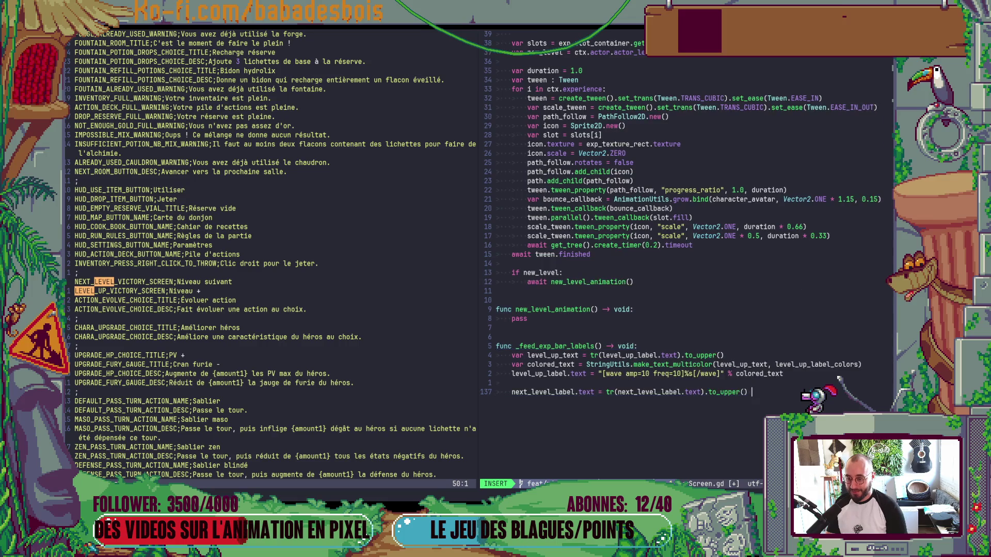
text("")
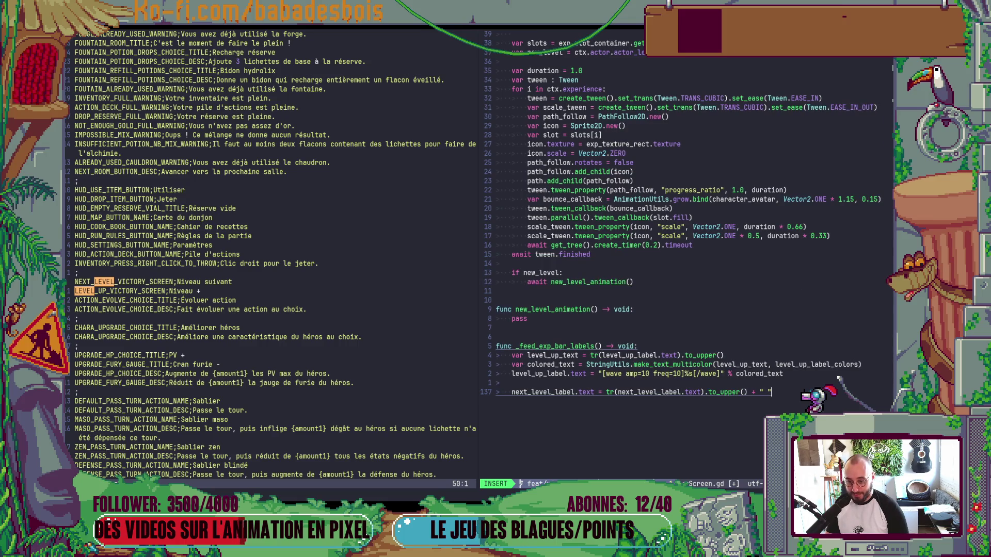
key(Up)
key(Up)
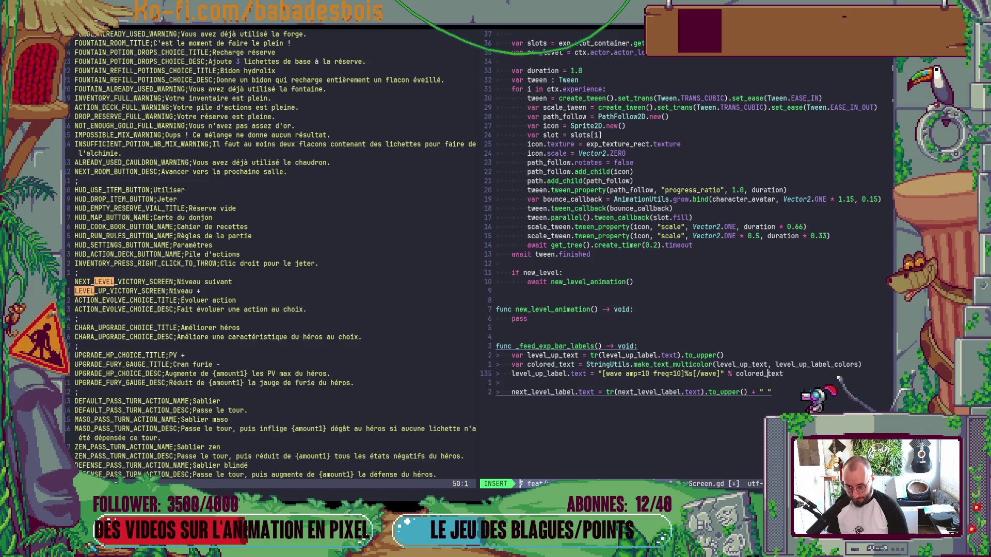
key(Down)
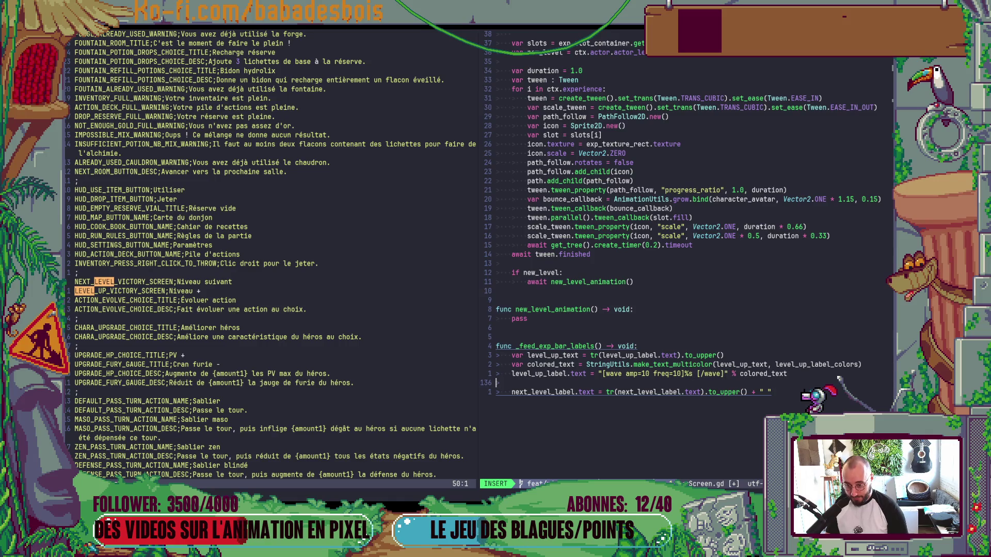
key(Escape)
text(:w)
key(Return)
key(alt+Tab)
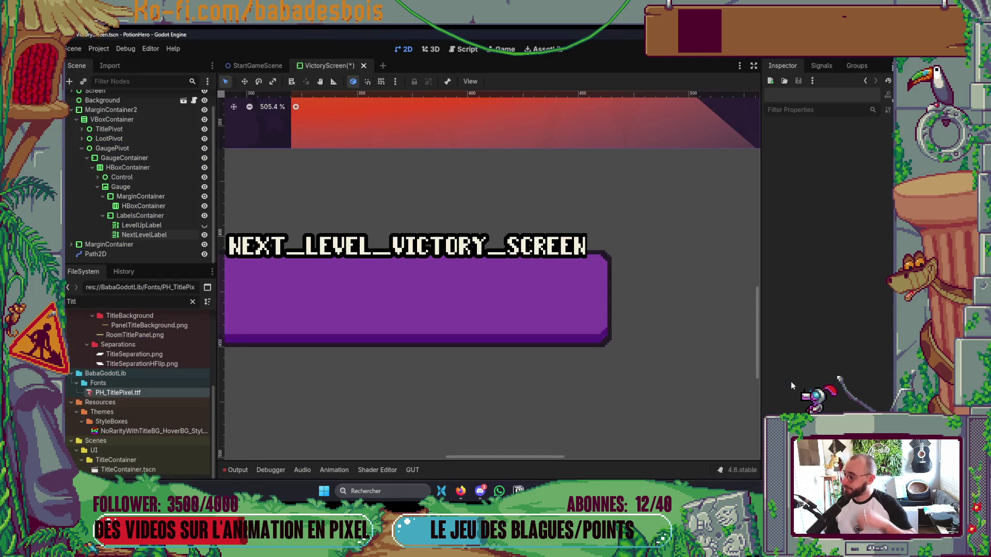
Check LevelUpLabel and NextLevelLabel in the Inspector, then save the VictoryScreen scene.
click(133, 226)
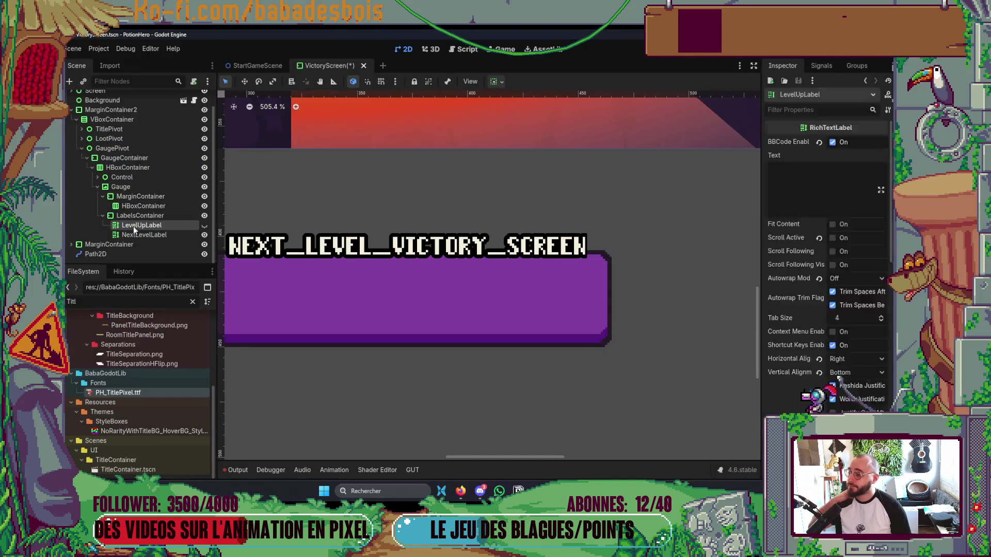
click(141, 236)
scroll(491, 258, up, 5)
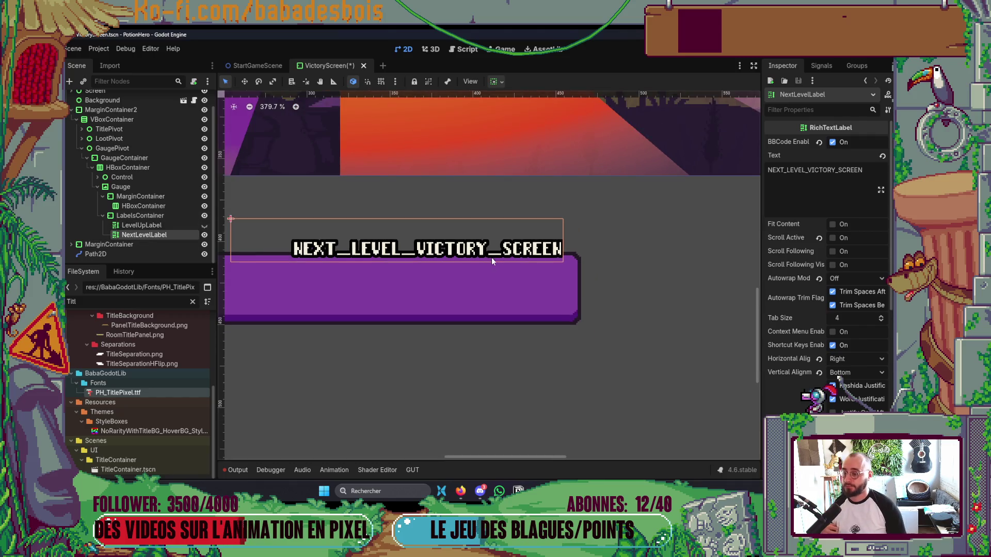
scroll(558, 260, up, 6)
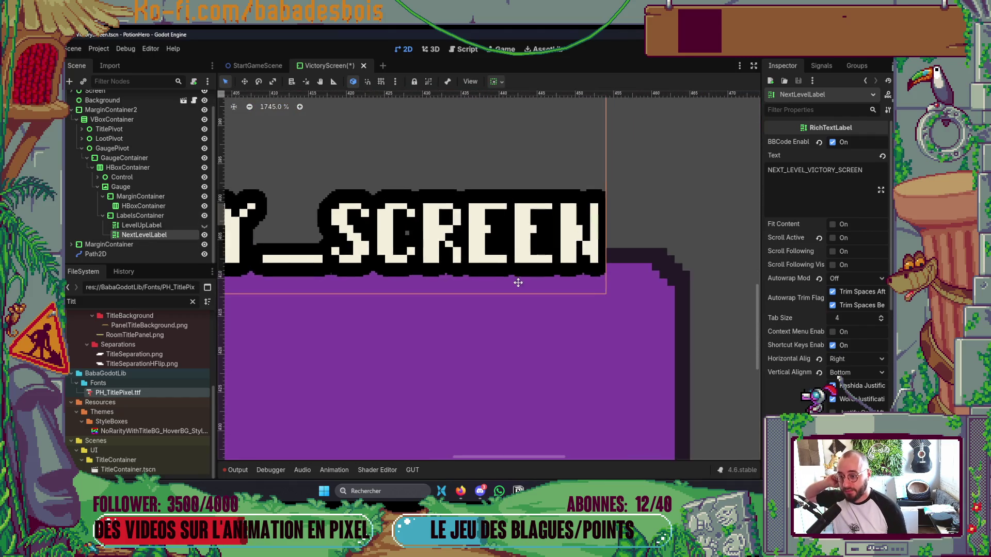
scroll(581, 277, down, 8)
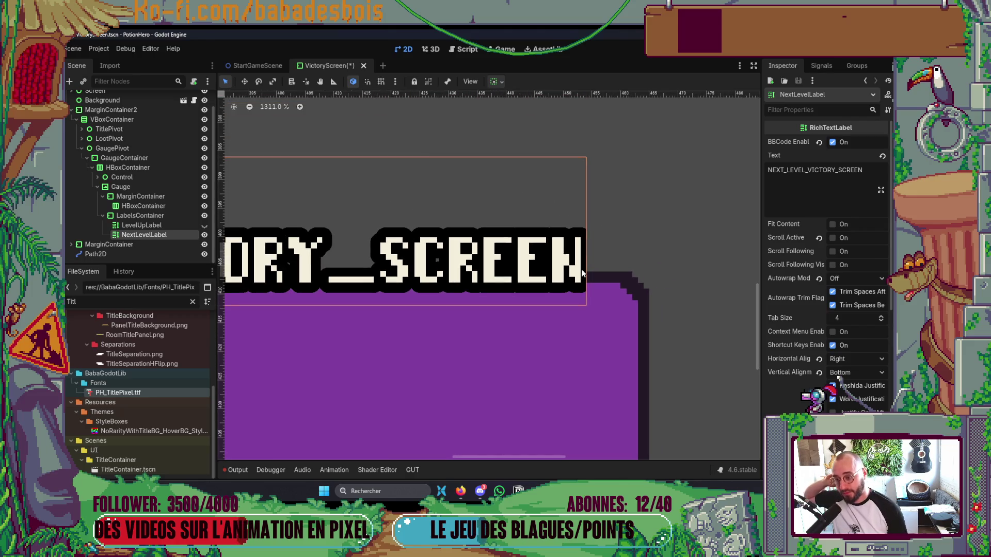
scroll(578, 364, down, 2)
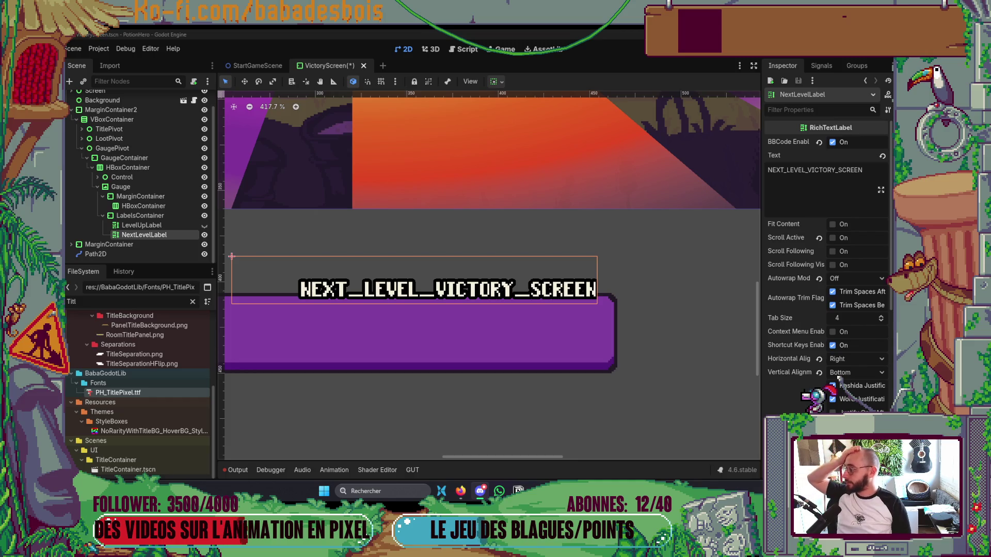
scroll(375, 320, down, 6)
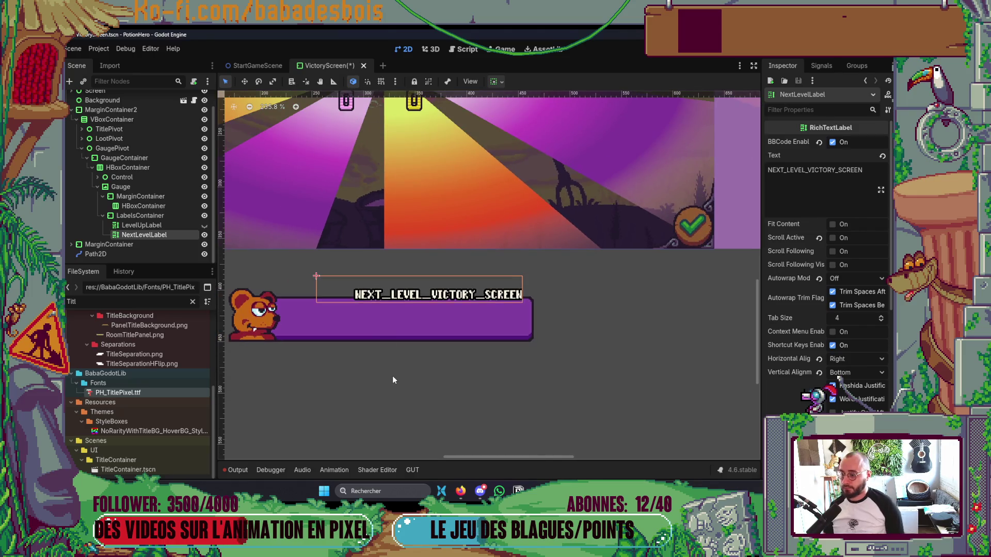
key(ctrl+s)
key(alt+Tab)
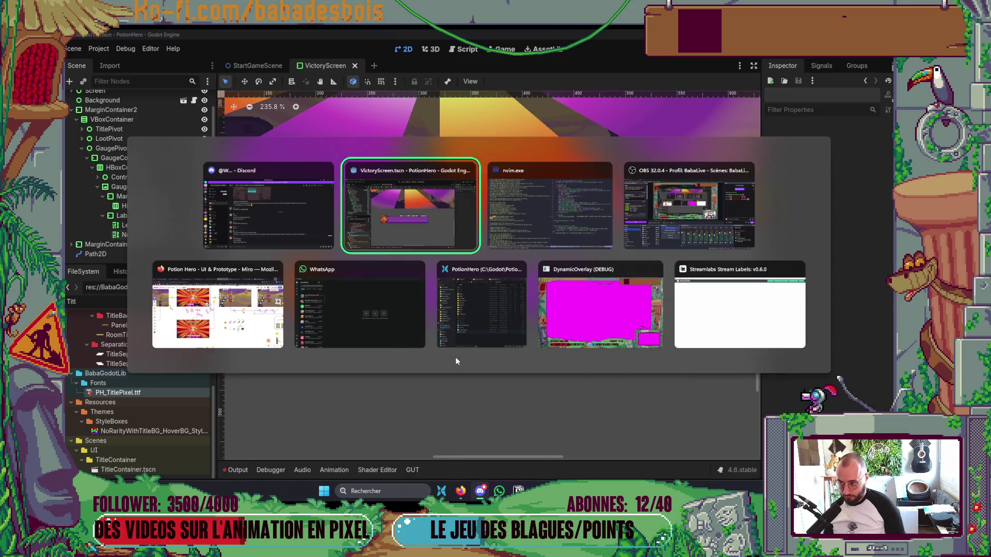
Replace pass in new_level_animation() with next_level_label.hide().
key(Tab)
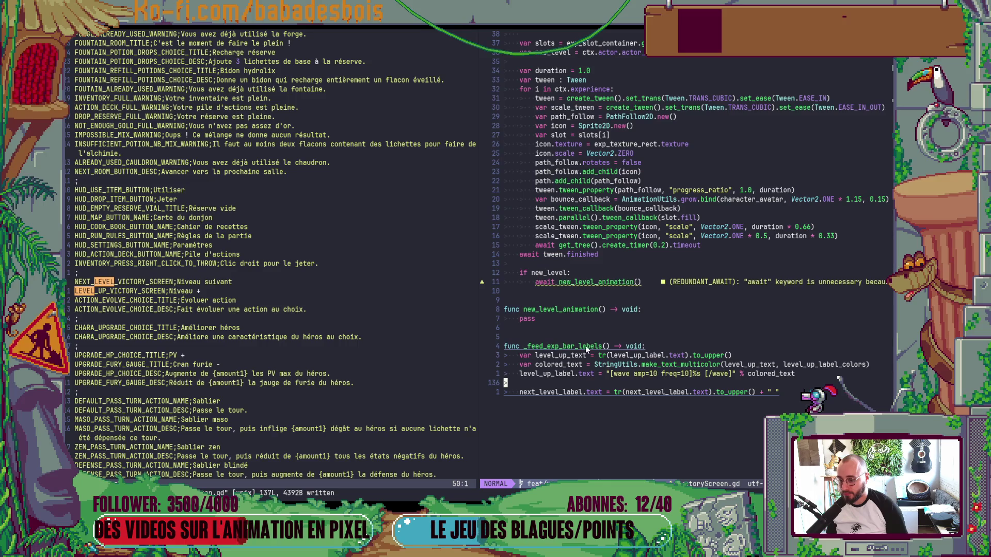
click(519, 317)
key(c)
key(c)
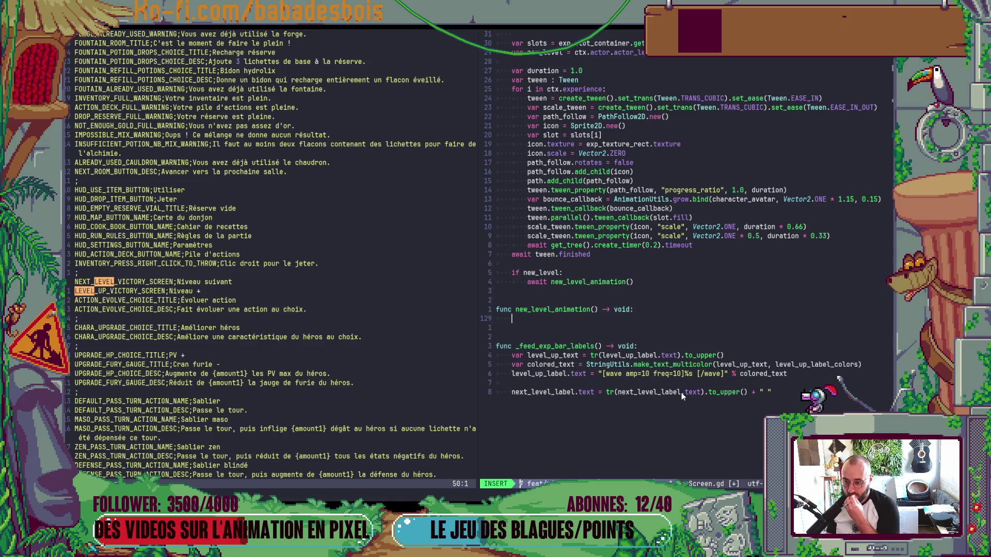
text(level)
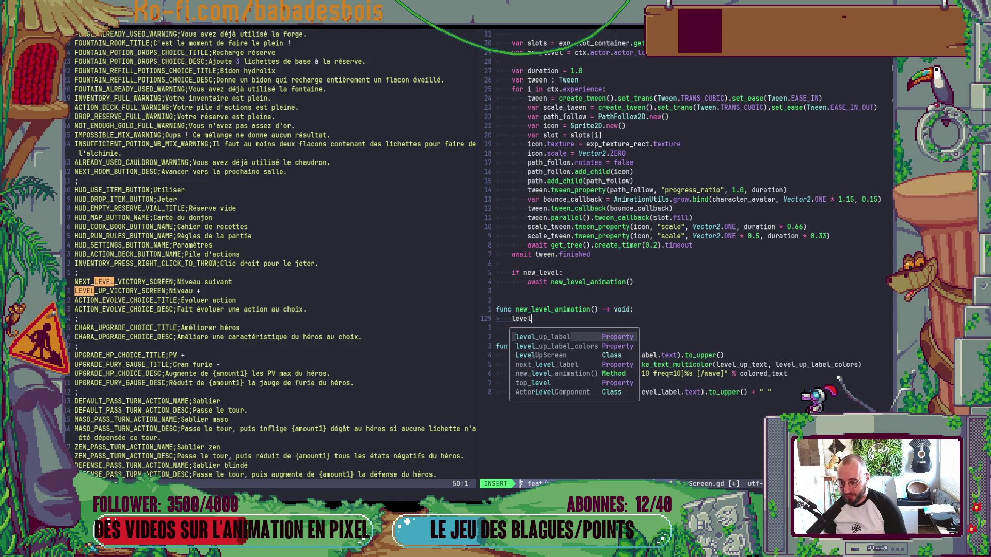
key(Down)
key(Down)
key(Down)
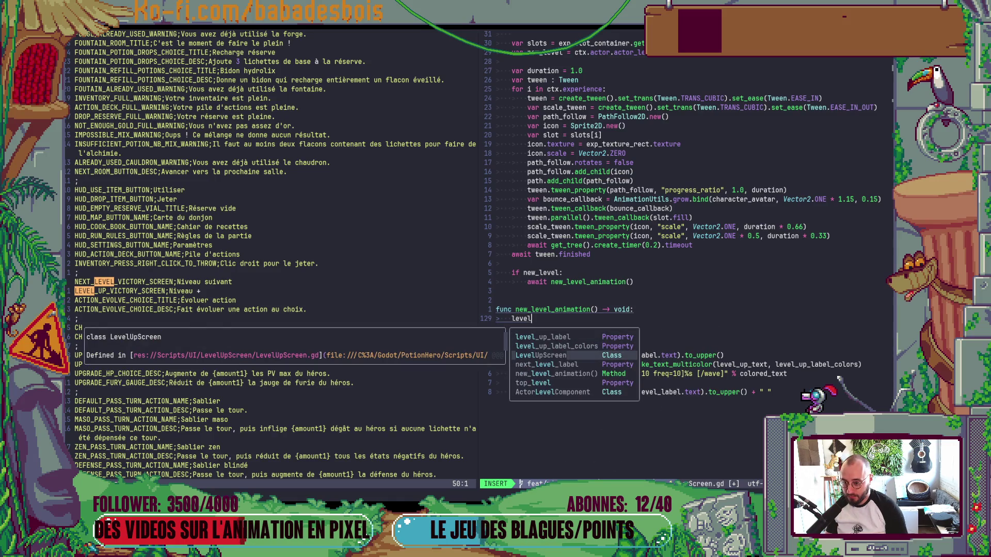
key(Return)
text(.hi)
key(Return)
Add level_up_label.show() below, fix the stray-letter typo, and save the script.
key(Return)
text(level_up_label.hs)
key(Return)
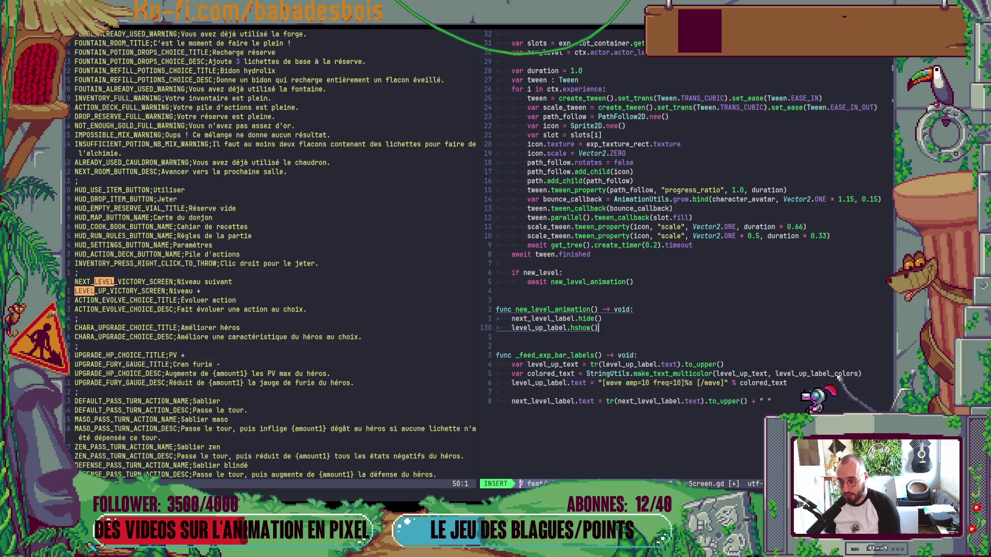
key(Escape)
key(h)
key(h)
key(h)
text(x:w)
key(Return)
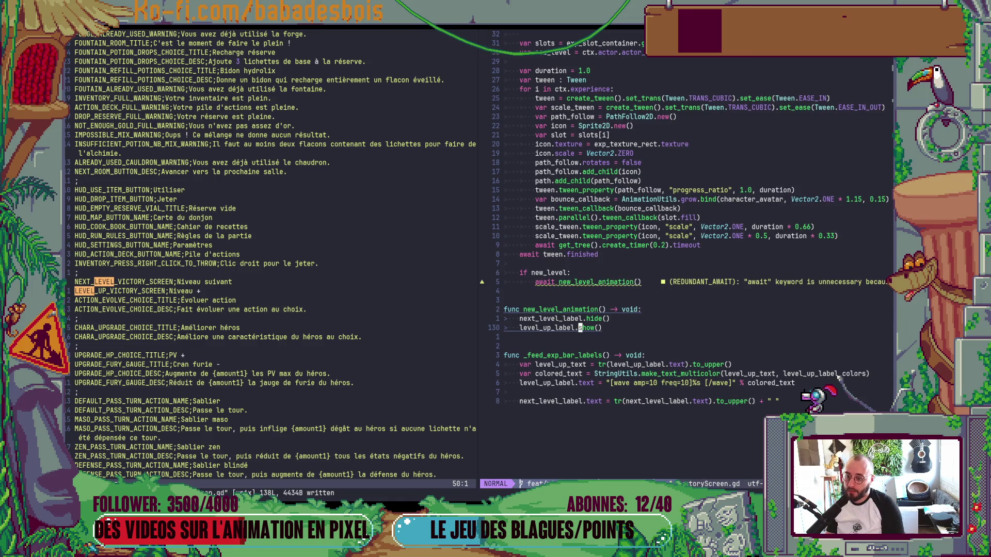
key(alt+Tab)
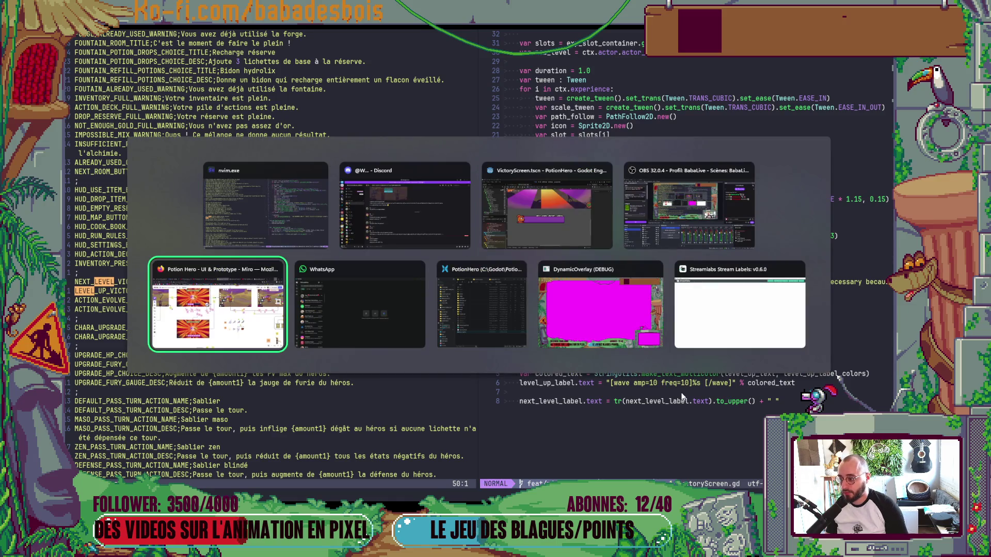
click(259, 306)
scroll(341, 258, up, 5)
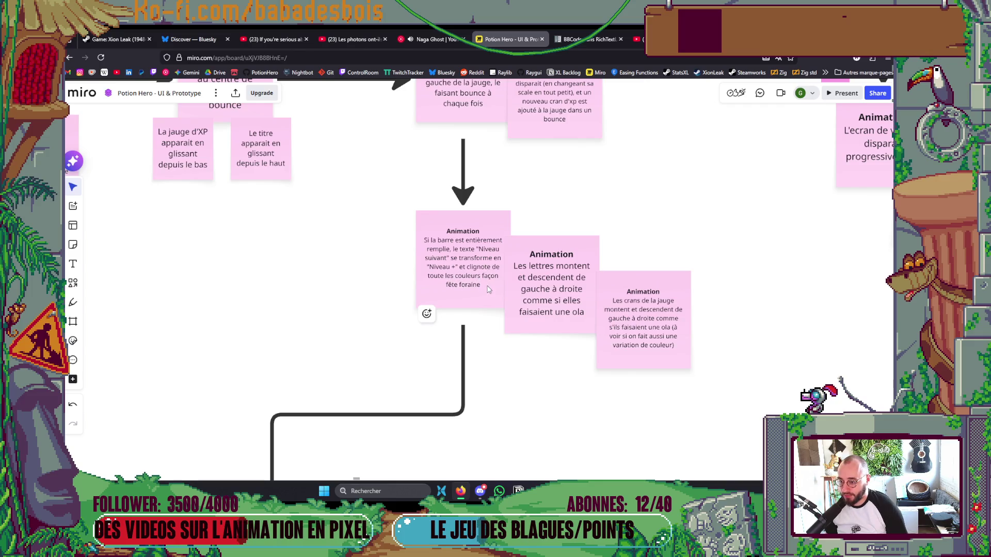
scroll(464, 288, down, 3)
scroll(535, 297, up, 4)
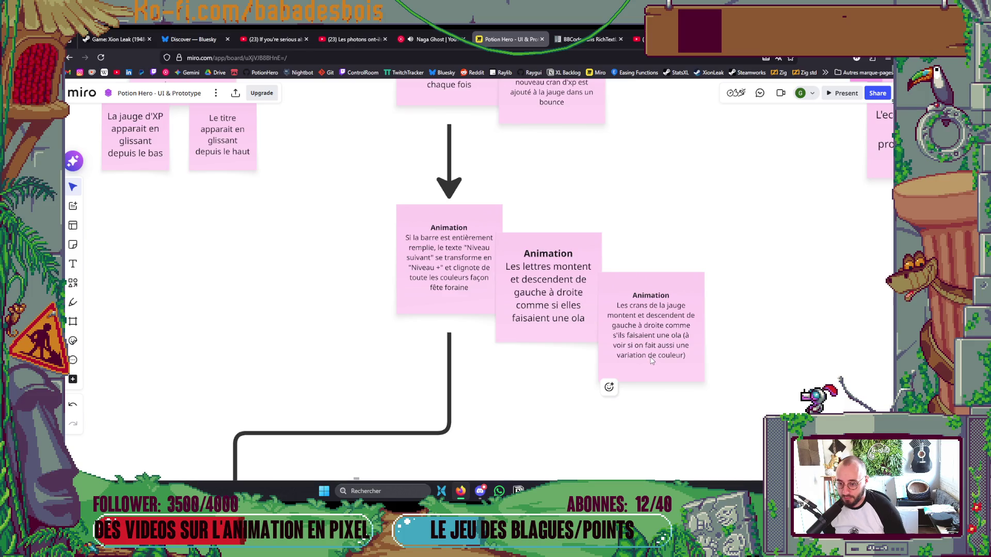
scroll(654, 363, down, 1)
key(alt+Tab)
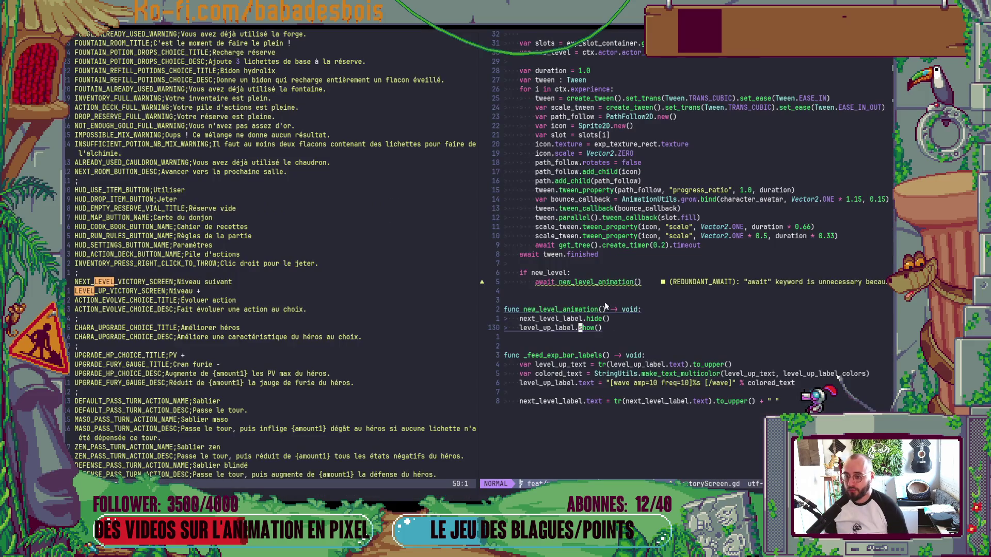
Delete the await before new_level_animation(), save, and test-run the game in Godot.
click(538, 282)
text(daw)
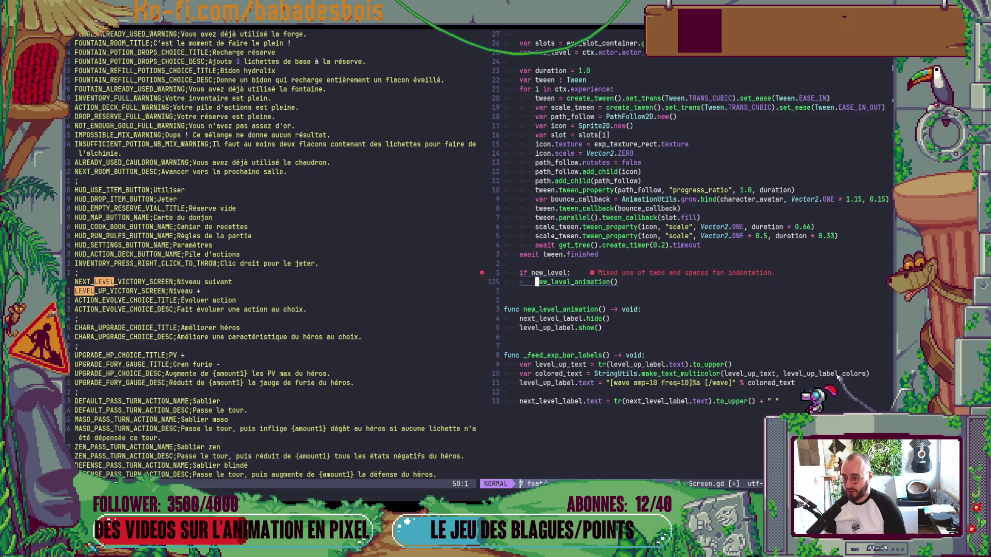
text(:w)
key(Return)
key(j)
key(j)
key(j)
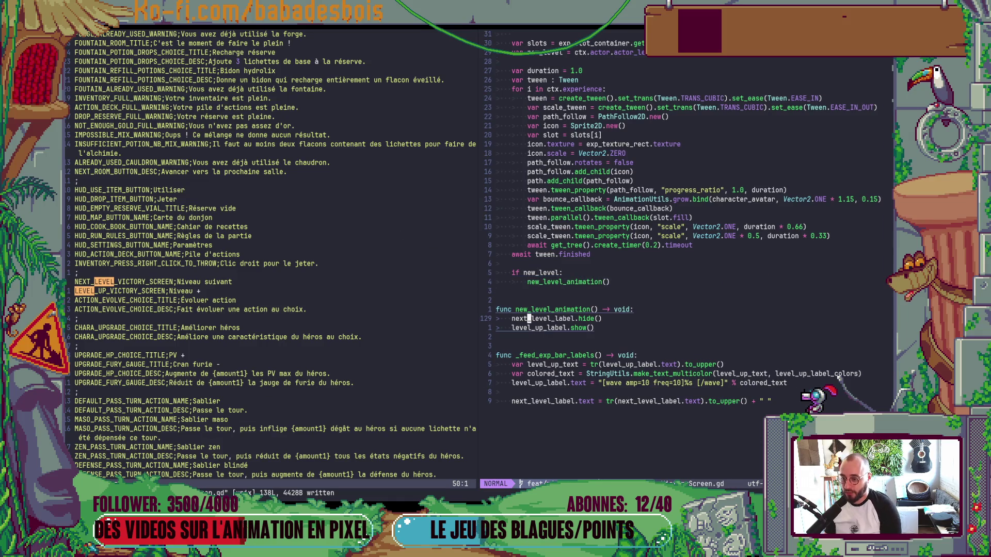
key(alt+Tab)
key(alt+Tab)
key(alt+Tab)
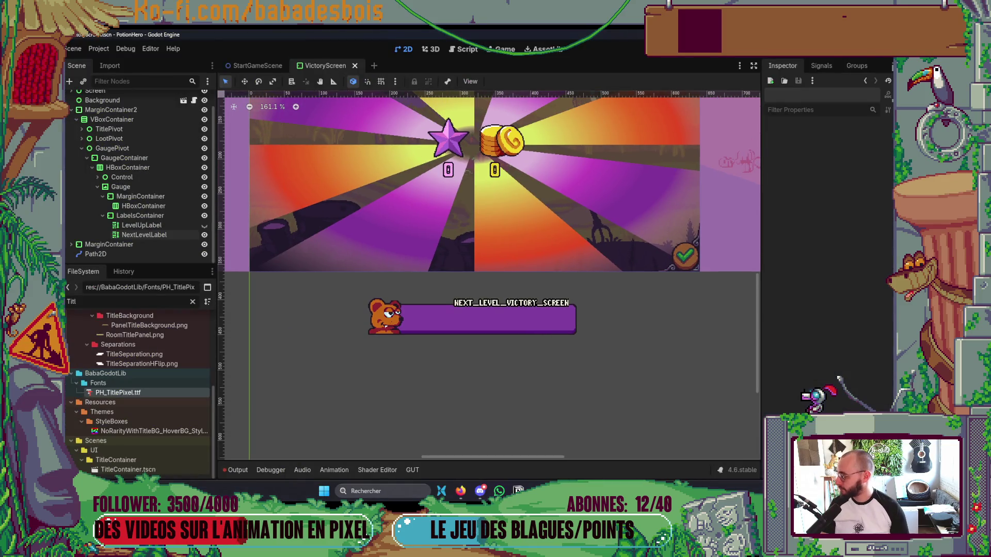
key(F6)
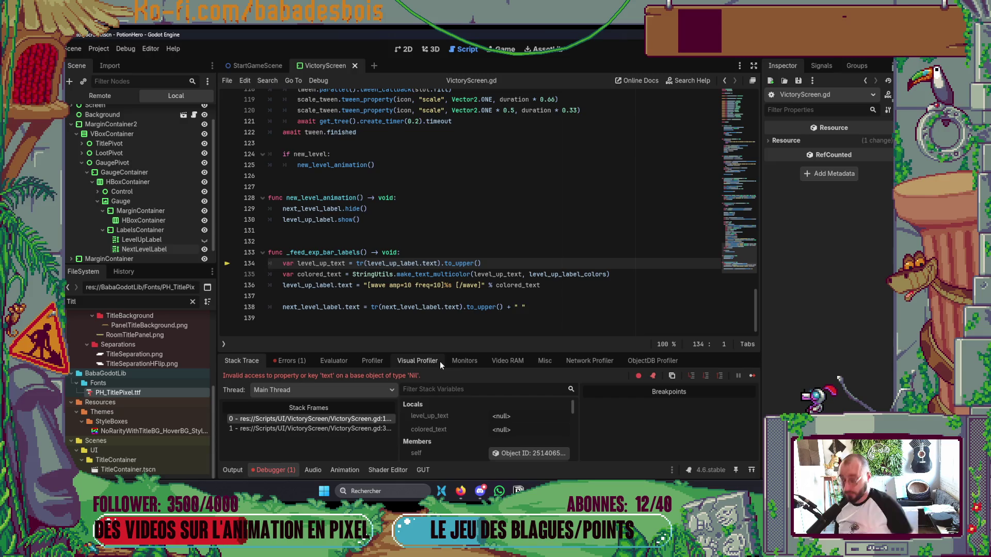
Stop the crashed debug run, then raise VictoryScreen's Test Ctx Experience from 3 to 4 and save.
key(F8)
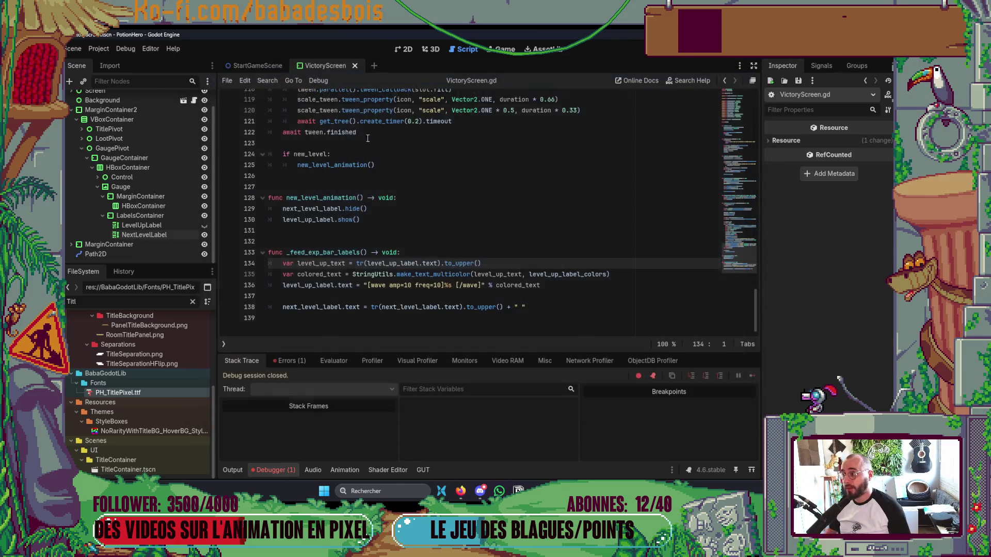
click(150, 98)
scroll(801, 309, down, 5)
scroll(809, 284, up, 5)
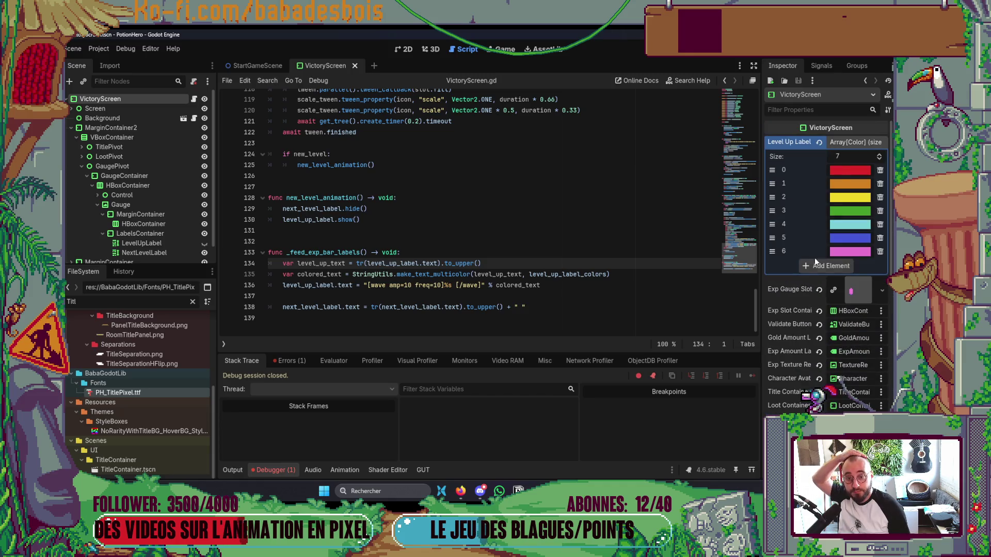
click(852, 145)
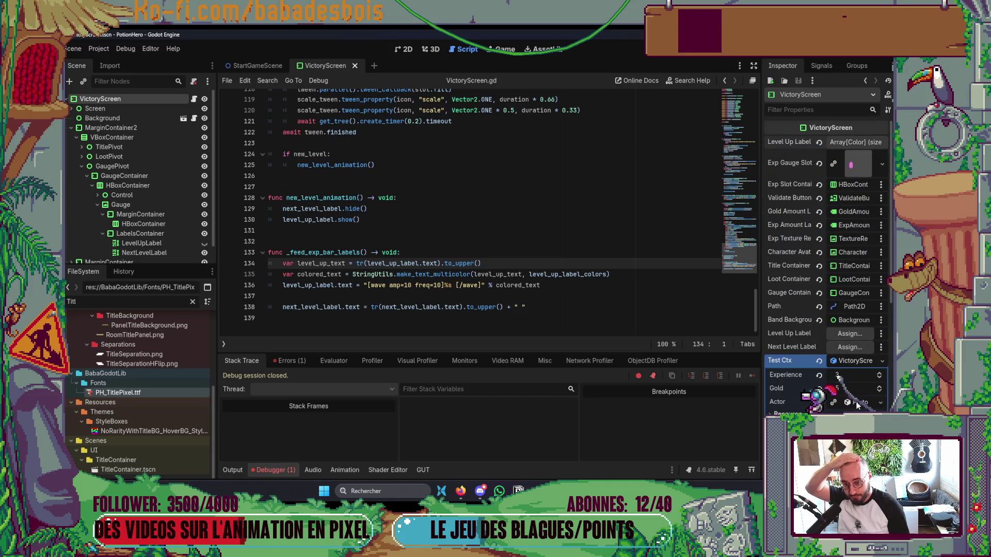
drag(847, 380, 853, 377)
scroll(840, 386, down, 2)
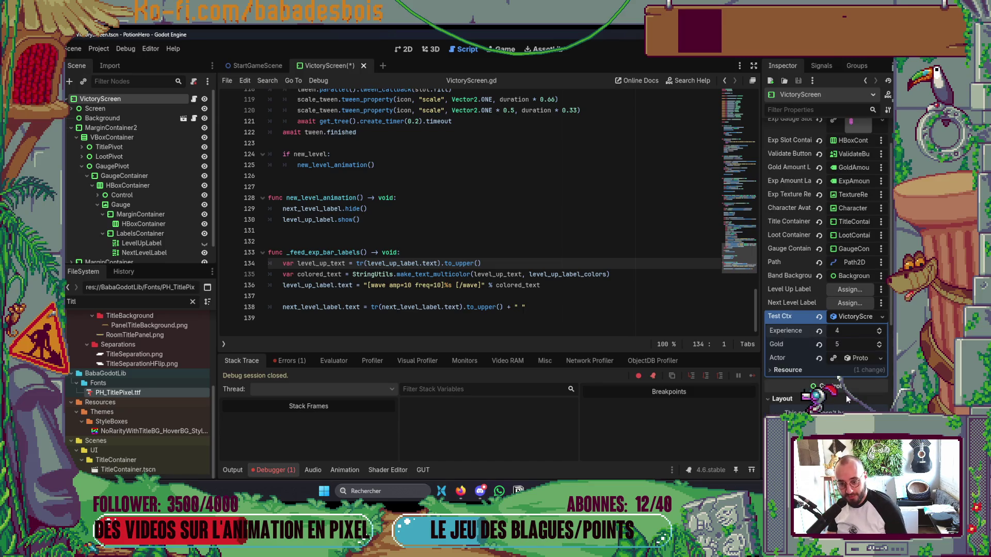
click(857, 316)
key(ctrl+s)
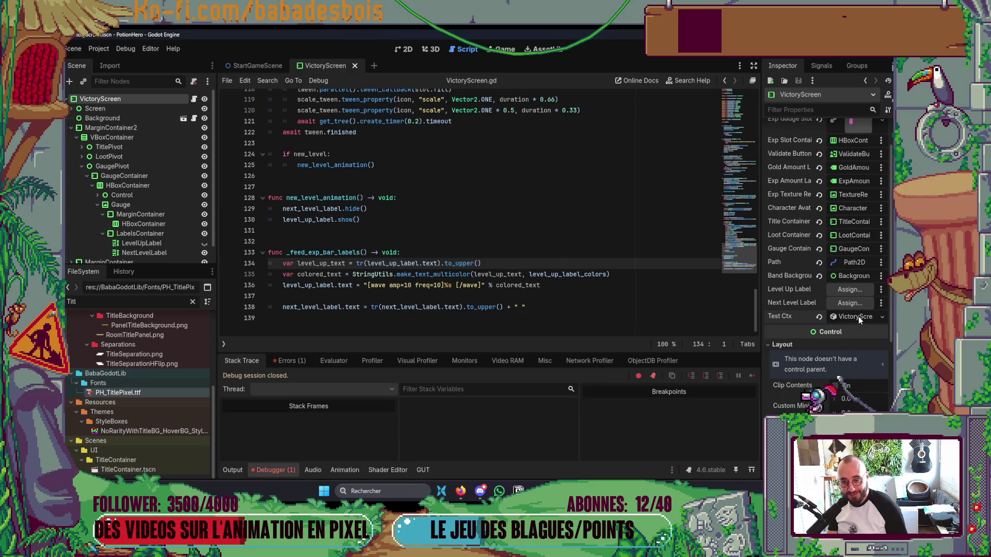
Assign the LevelUpLabel and NextLevelLabel nodes to the Level Up Label and Next Level Label exports, then save.
click(855, 289)
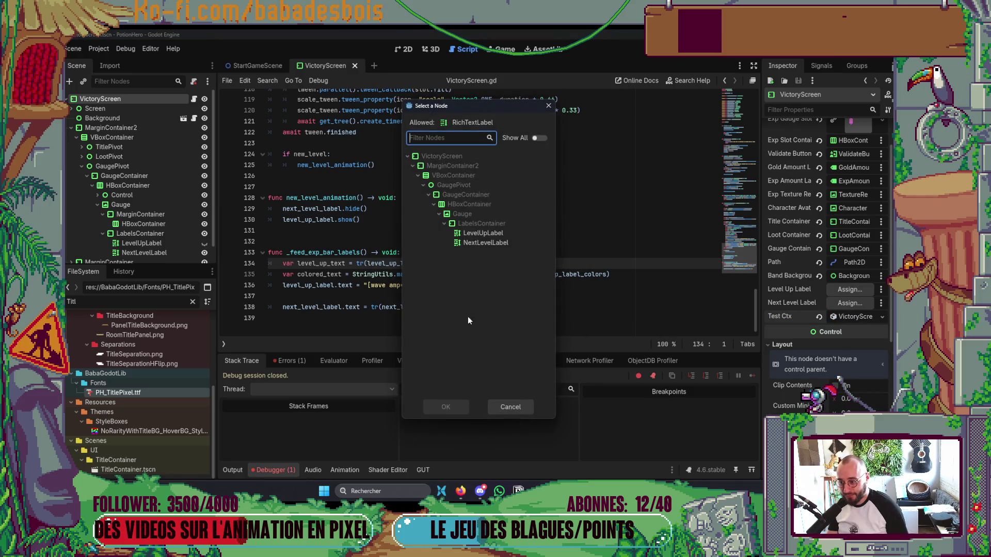
double_click(490, 232)
click(851, 303)
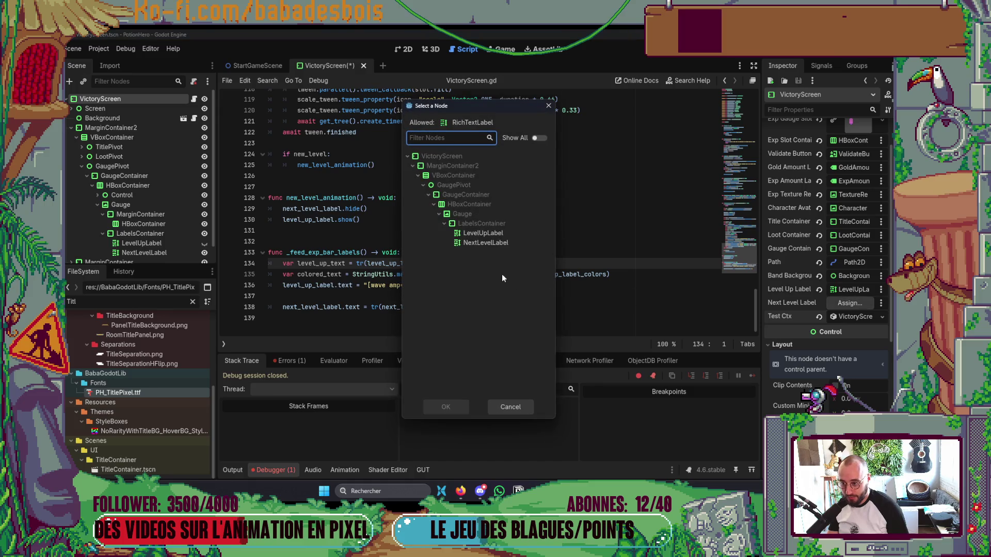
double_click(507, 242)
key(ctrl+s)
Switch to the 2D view and launch the current scene with F6.
click(528, 239)
click(405, 47)
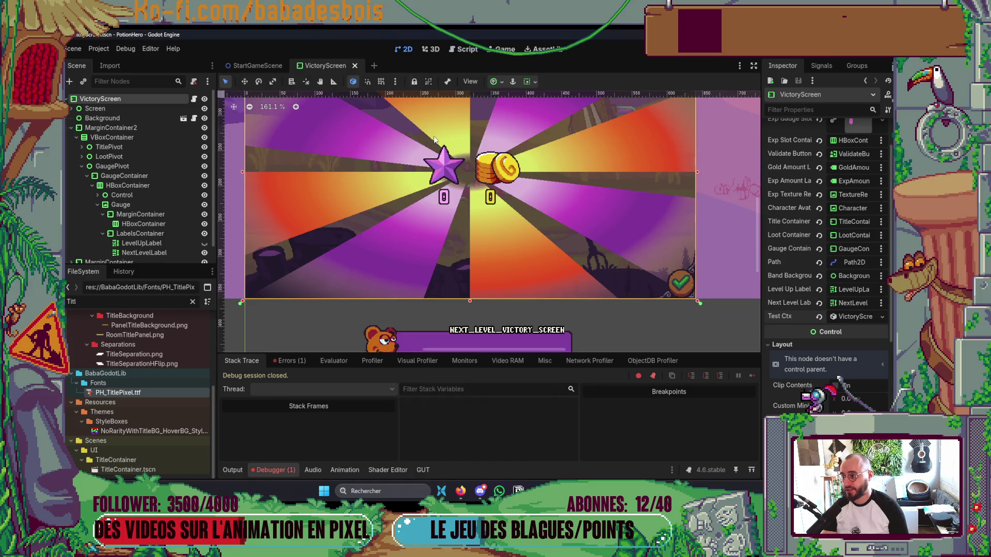
key(F6)
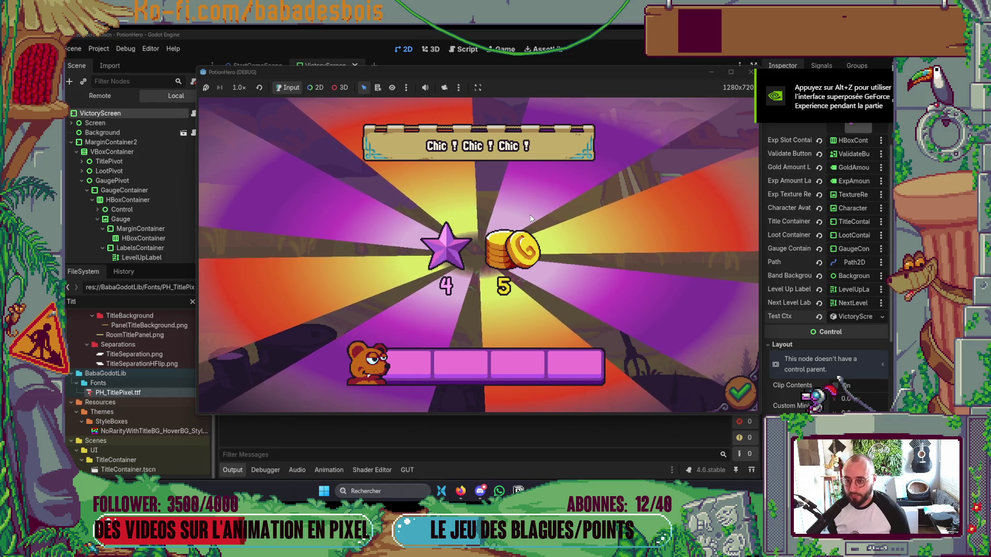
Close the PotionHero debug window and reselect the VictoryScreen root after checking NextLevelLabel.
click(751, 74)
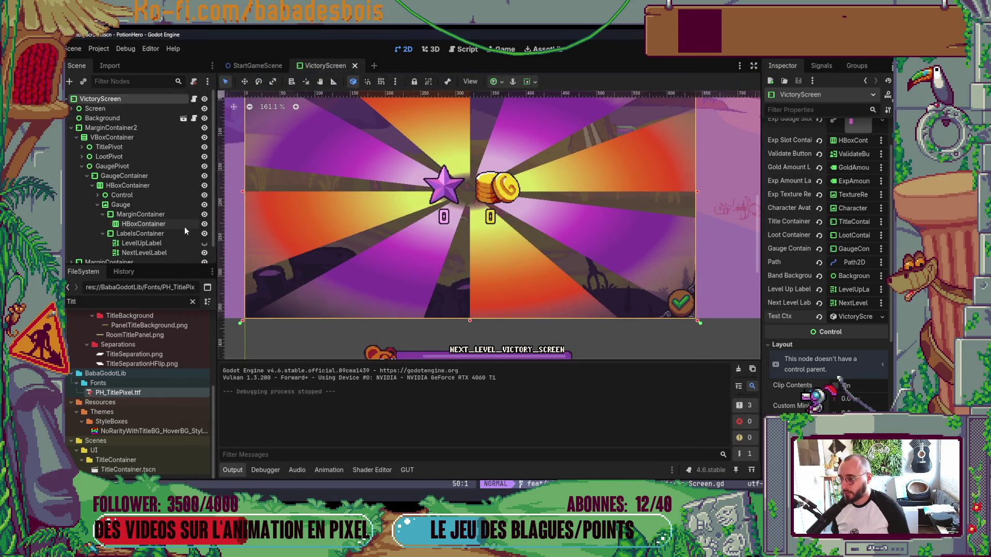
click(164, 253)
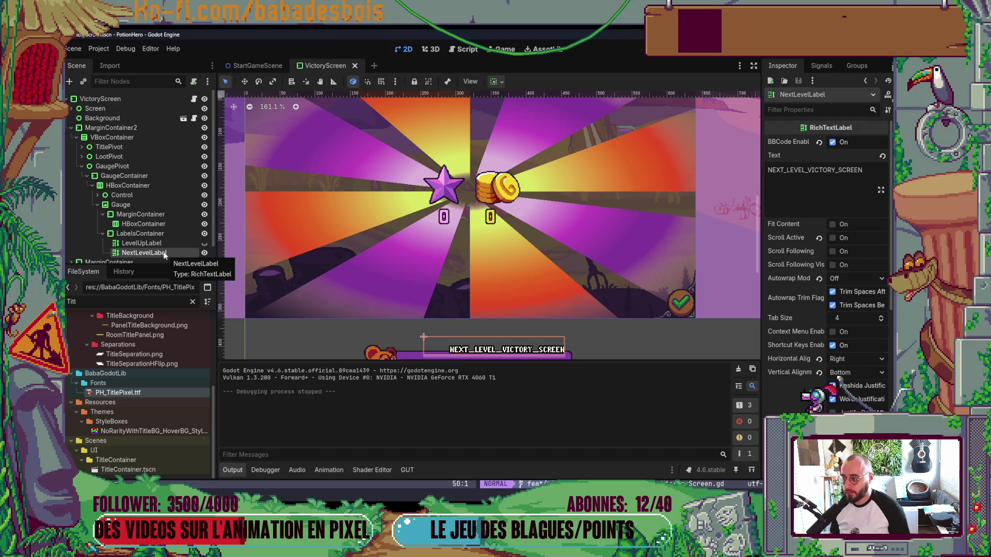
click(132, 100)
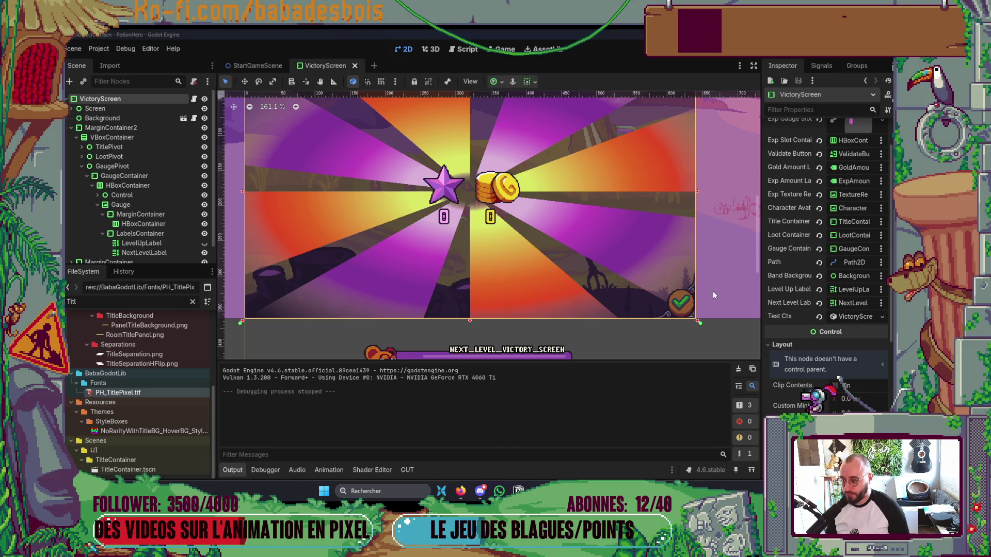
key(alt+Tab)
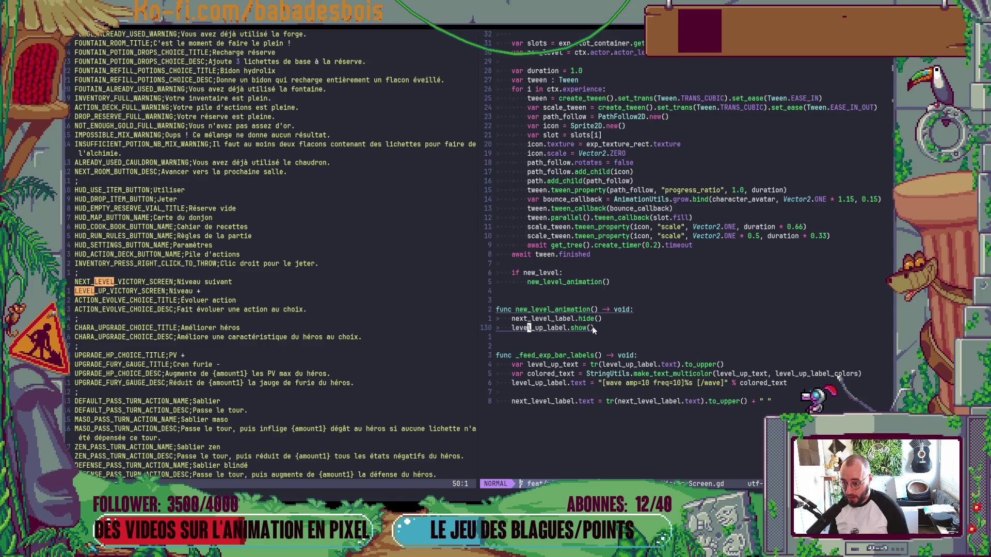
Relaunch the scene from Godot, watch NIVEAU SUIVANT over the filling gauge, then refocus the editor.
key(alt+Tab)
key(F6)
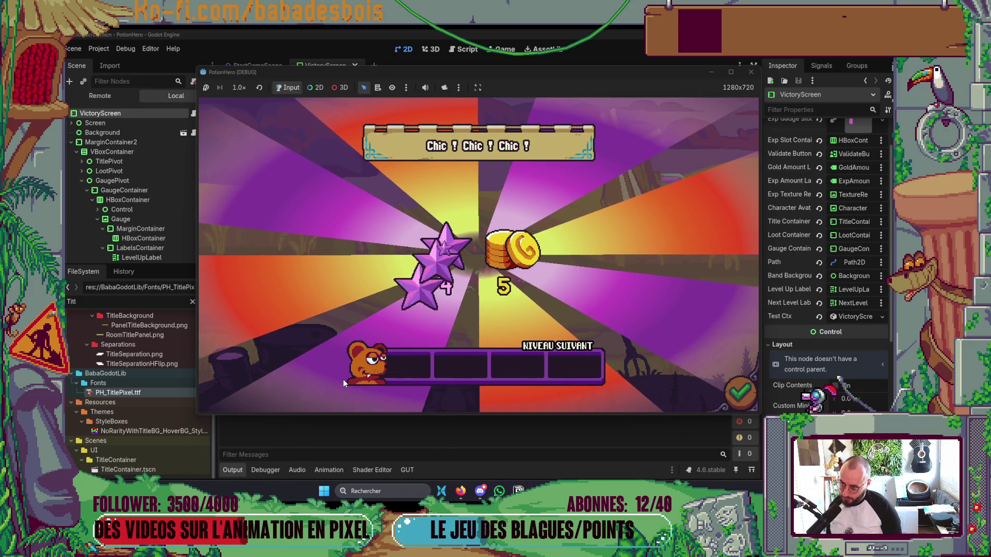
click(108, 101)
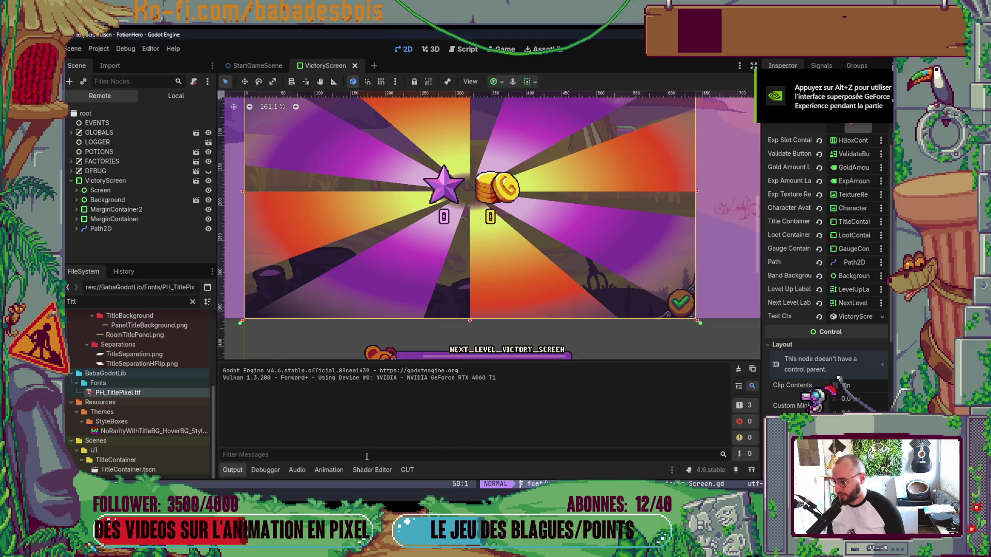
Expand the live Remote tree through Screen, MarginContainer2, GaugePivot, GaugeContainer and HBoxContainer.
click(76, 190)
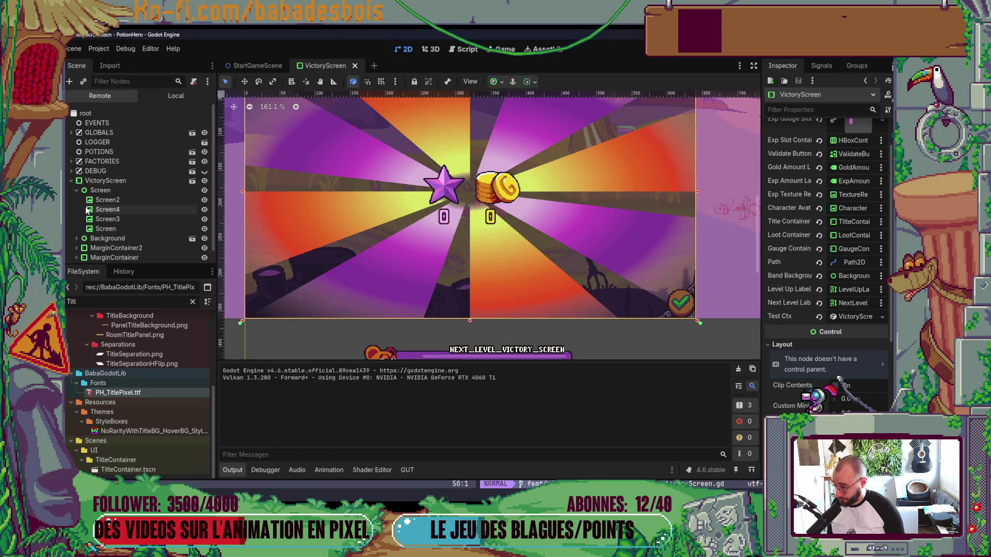
scroll(84, 208, down, 1)
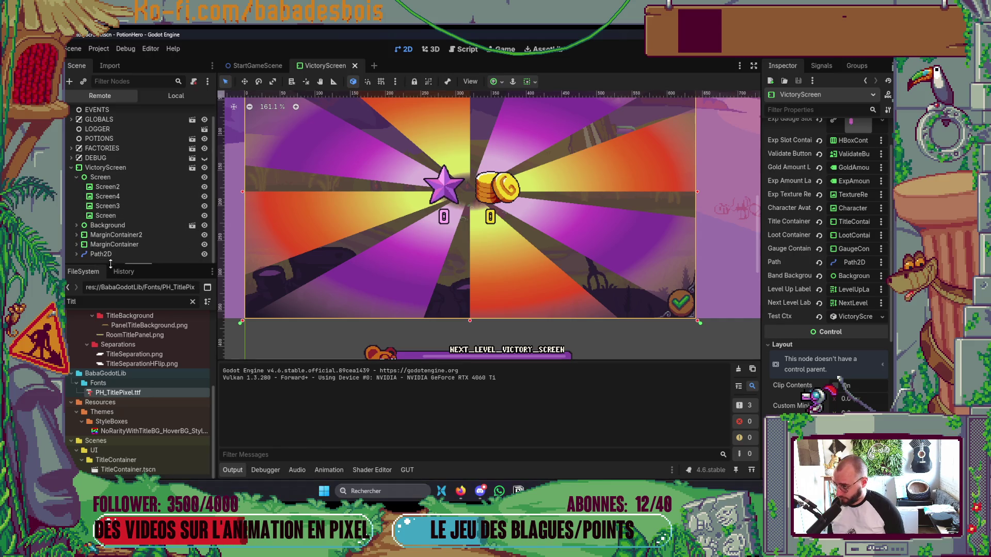
click(77, 235)
scroll(82, 237, down, 3)
click(86, 235)
scroll(92, 238, down, 1)
click(93, 235)
click(98, 244)
Expand Gauge, inspect the live LevelUpLabel's Text holding only an empty wave tag, and stop the game.
scroll(98, 236, down, 3)
click(101, 234)
scroll(103, 240, down, 2)
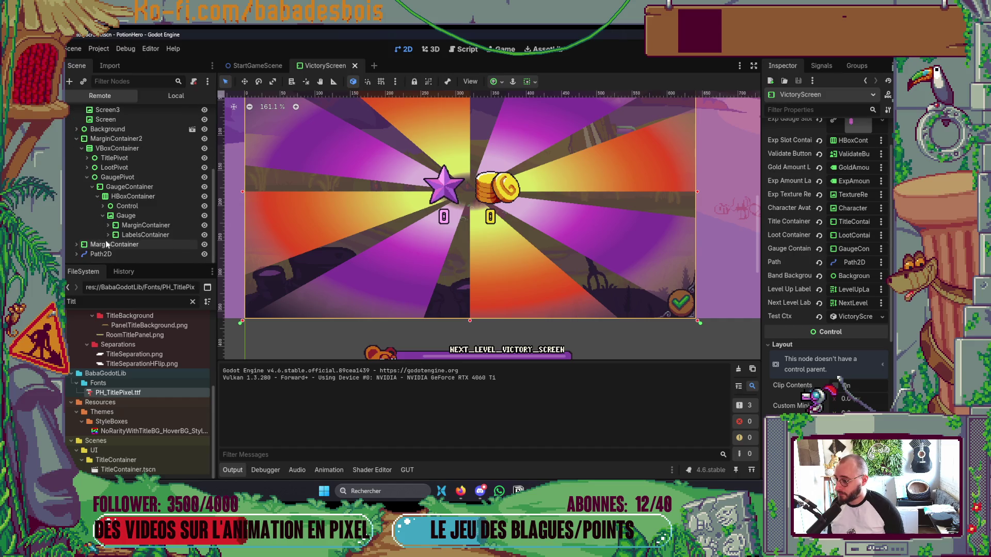
click(108, 235)
scroll(118, 232, down, 2)
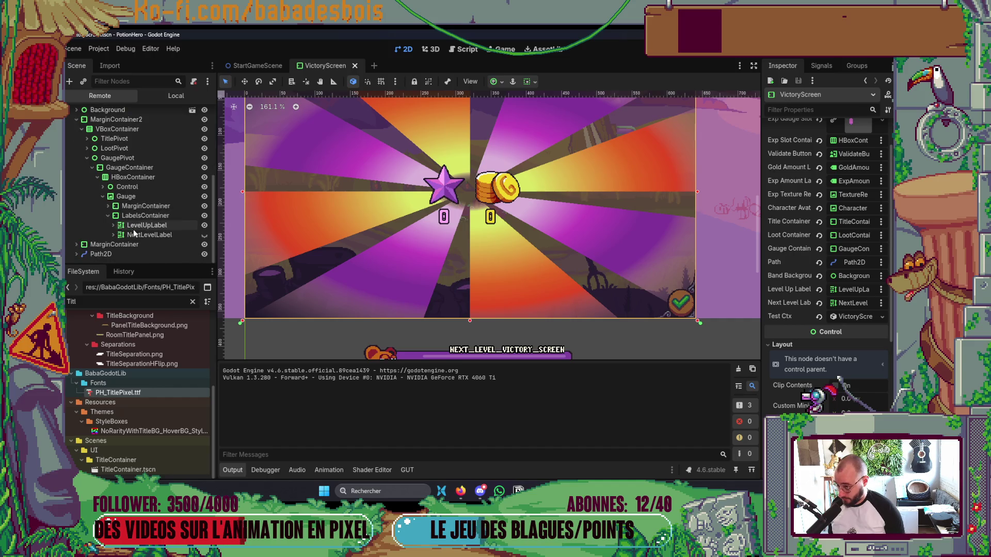
click(150, 227)
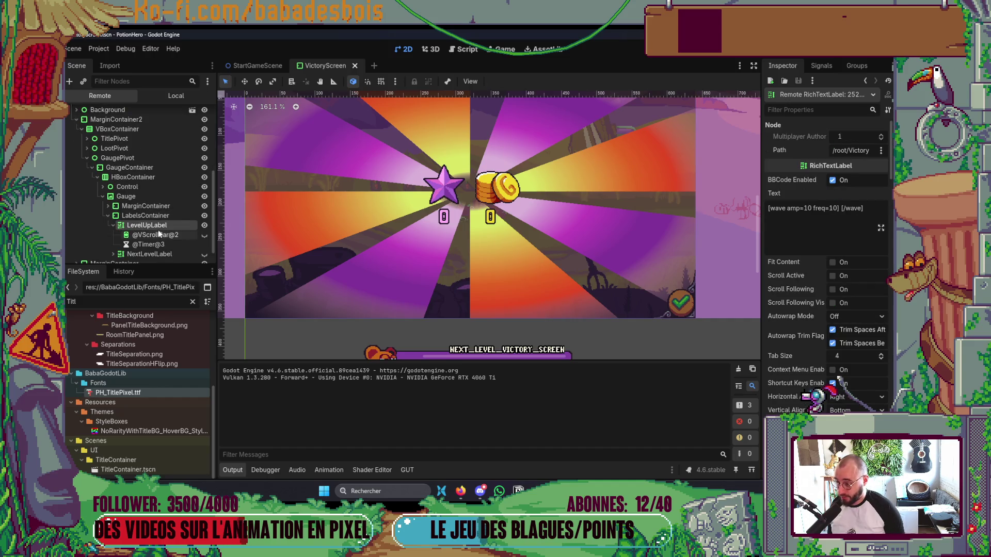
click(841, 211)
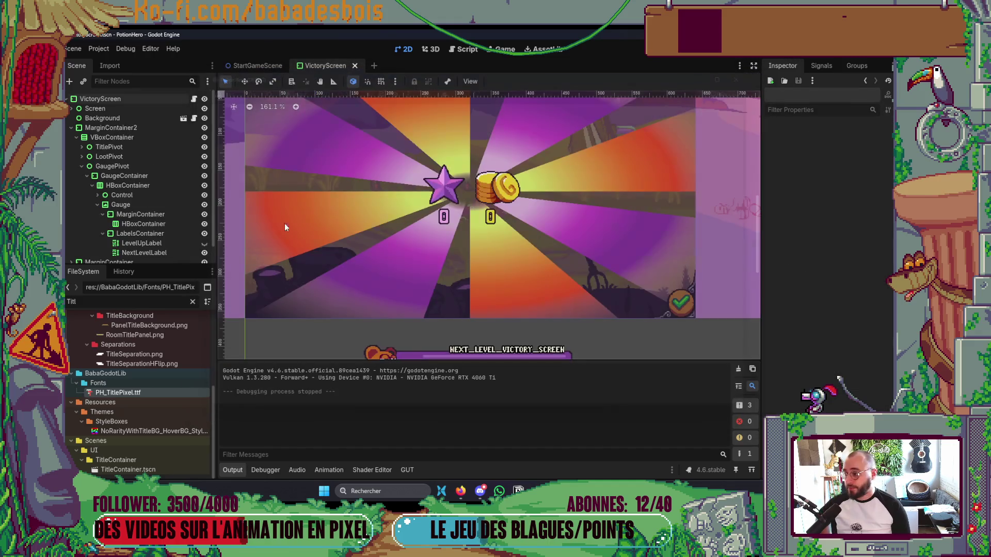
key(F8)
Set LevelUpLabel's text to the LEVEL_UP_VICTORY_SCREEN key copied from Neovim, save, test-run, and close the game.
key(alt+Tab)
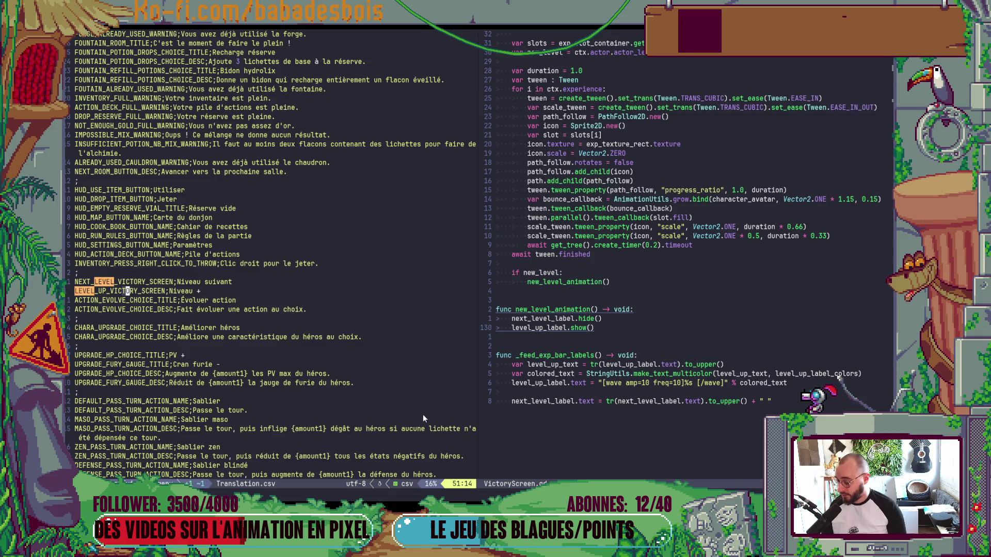
key(Escape)
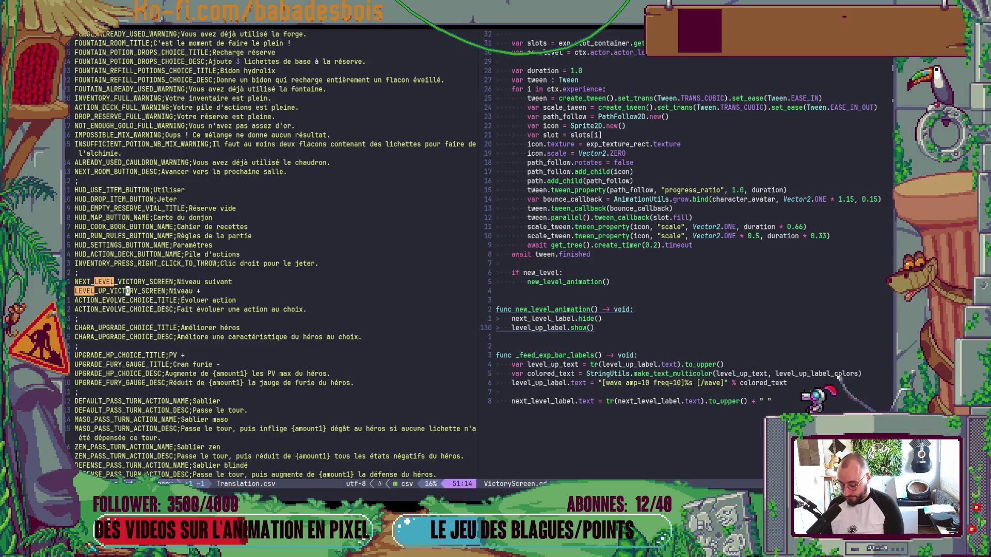
key(alt+Tab)
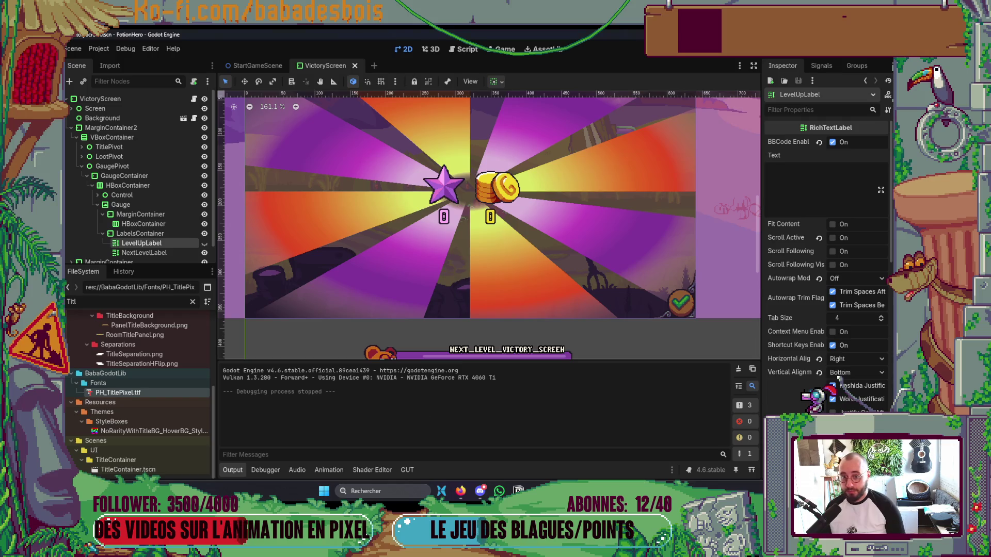
key(ctrl+s)
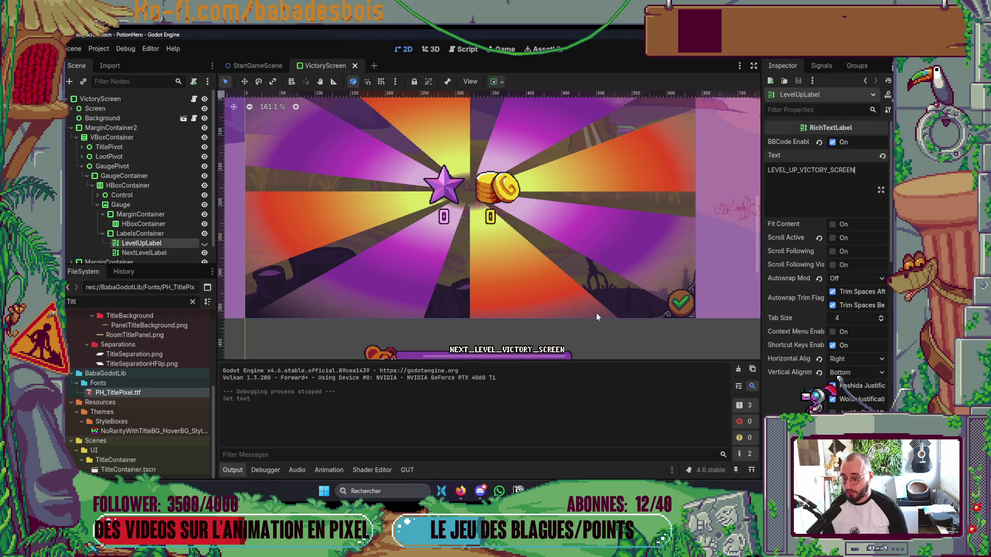
key(F6)
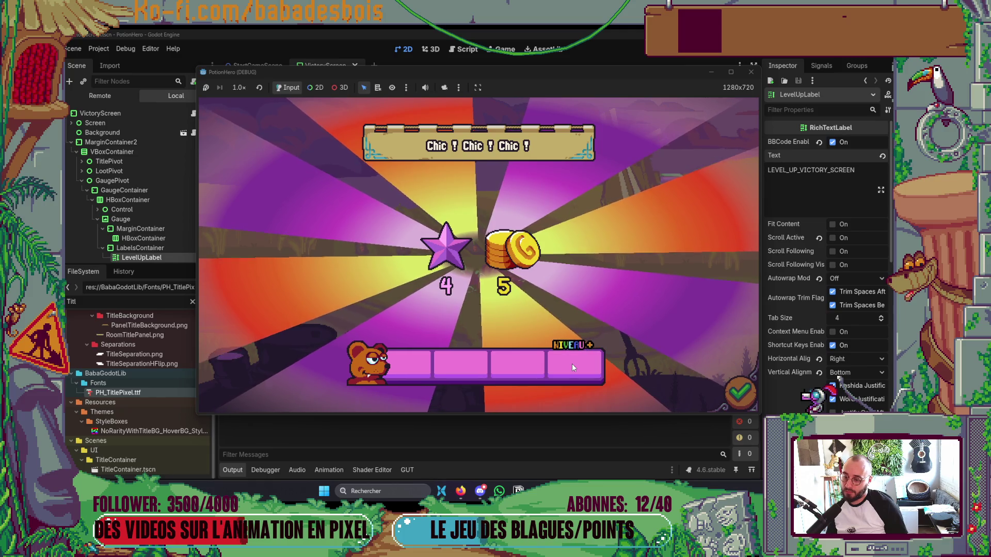
click(751, 72)
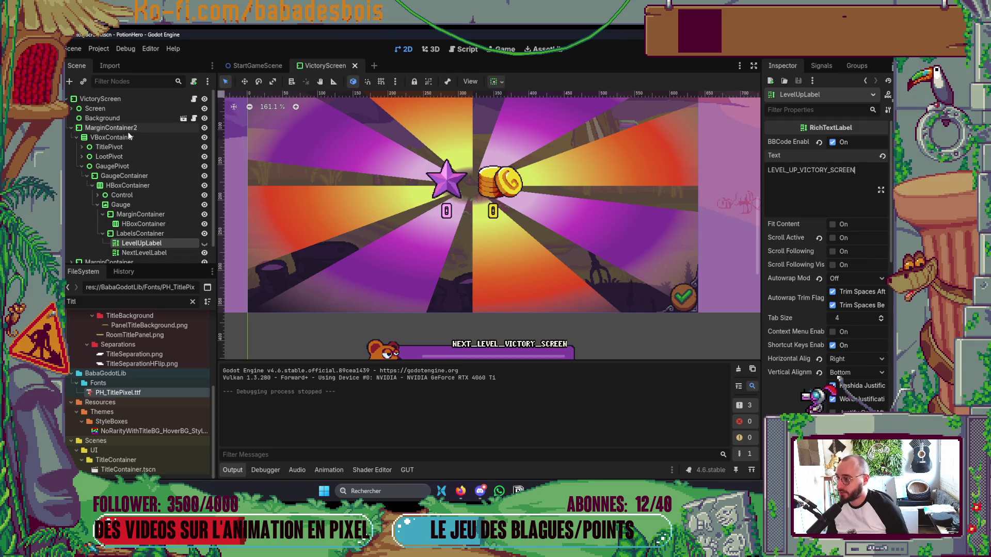
Expand VictoryScreen's Level Up Label colour array and preview the red and pink swatches unchanged.
click(122, 99)
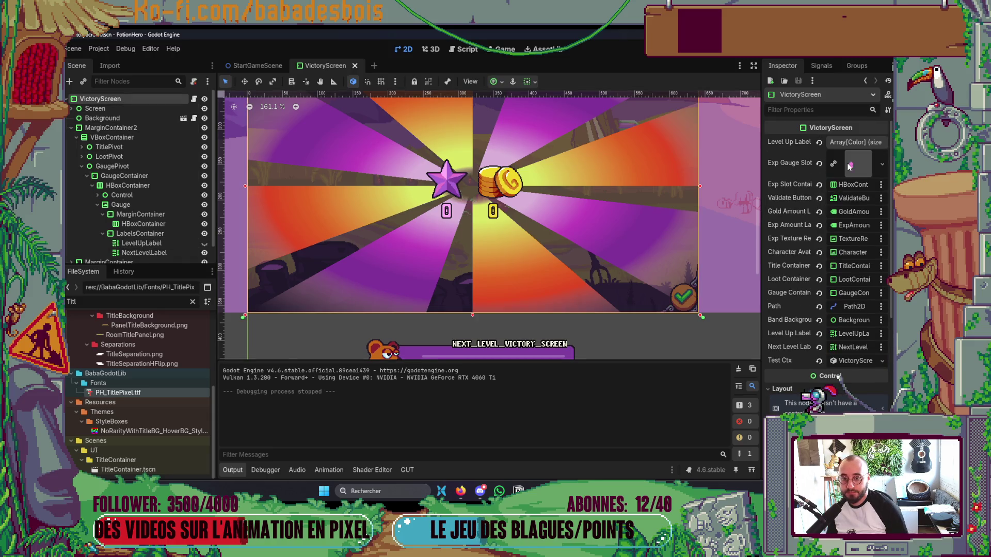
click(848, 142)
click(845, 171)
click(845, 171)
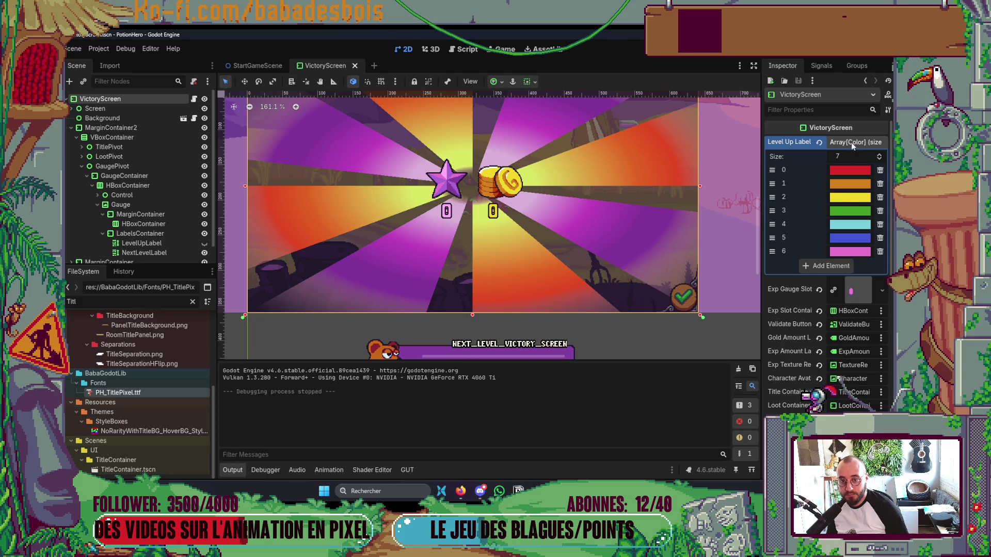
scroll(595, 246, down, 3)
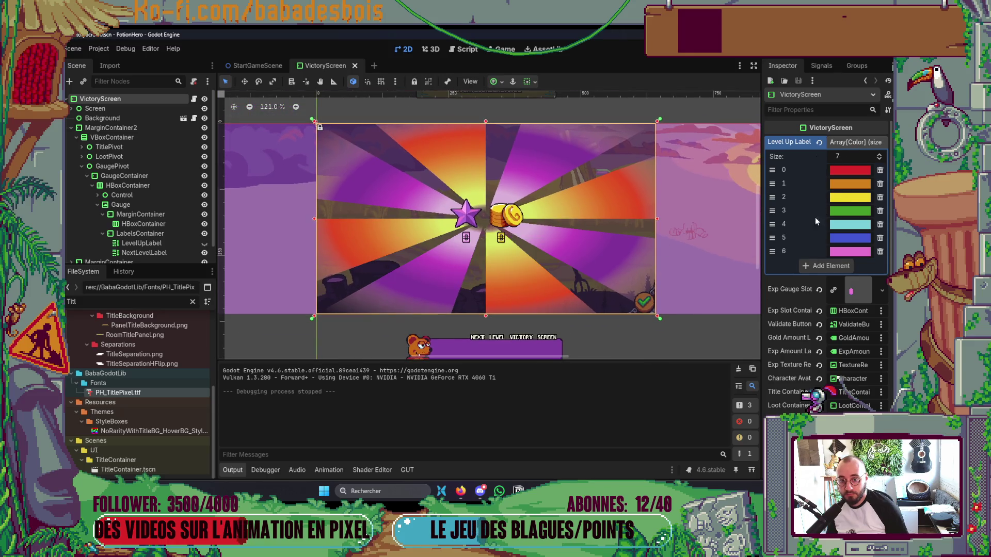
click(856, 252)
click(849, 206)
click(848, 171)
click(847, 172)
click(847, 172)
click(847, 172)
Brighten the orange, yellow and green rainbow colours in the colour picker.
click(853, 185)
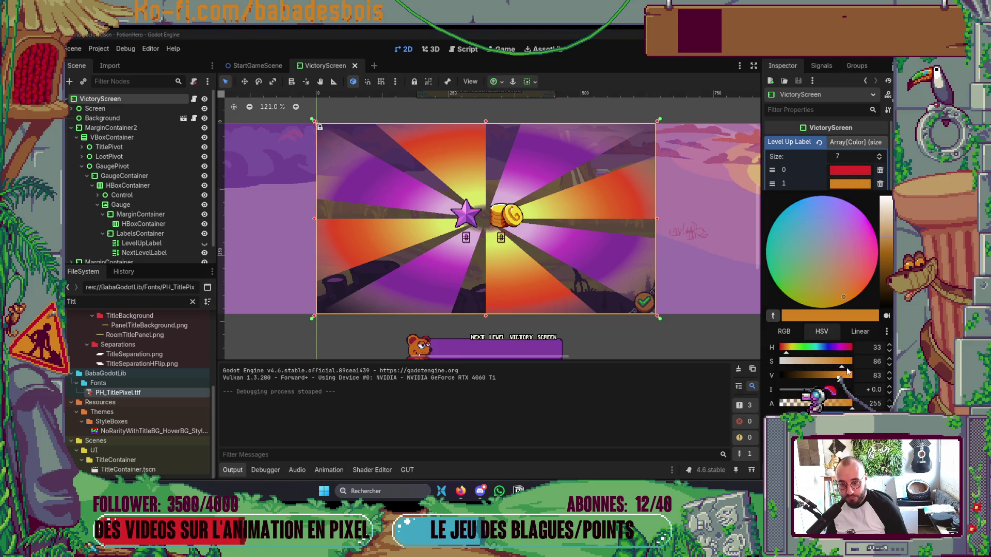
drag(841, 379, 851, 379)
key(Escape)
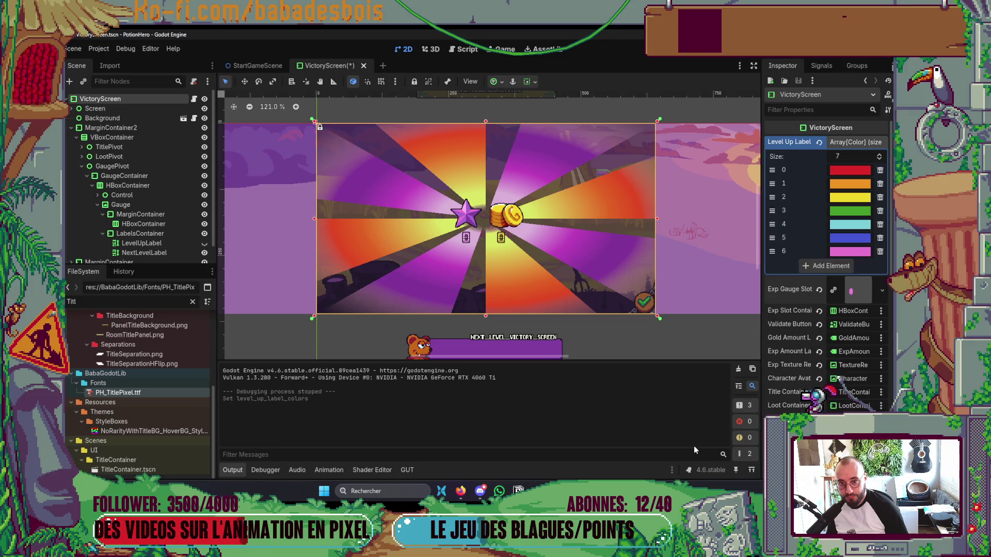
click(851, 199)
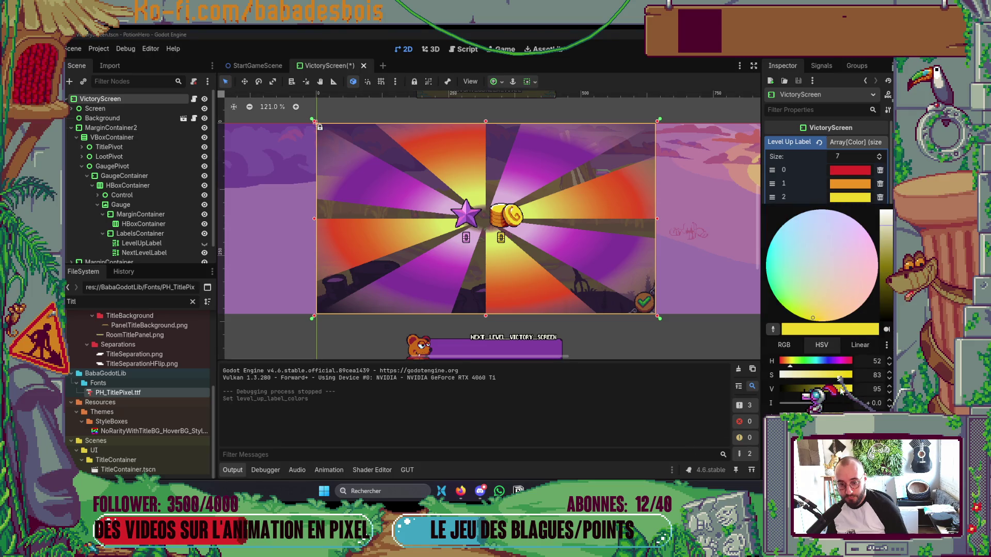
drag(848, 389, 859, 390)
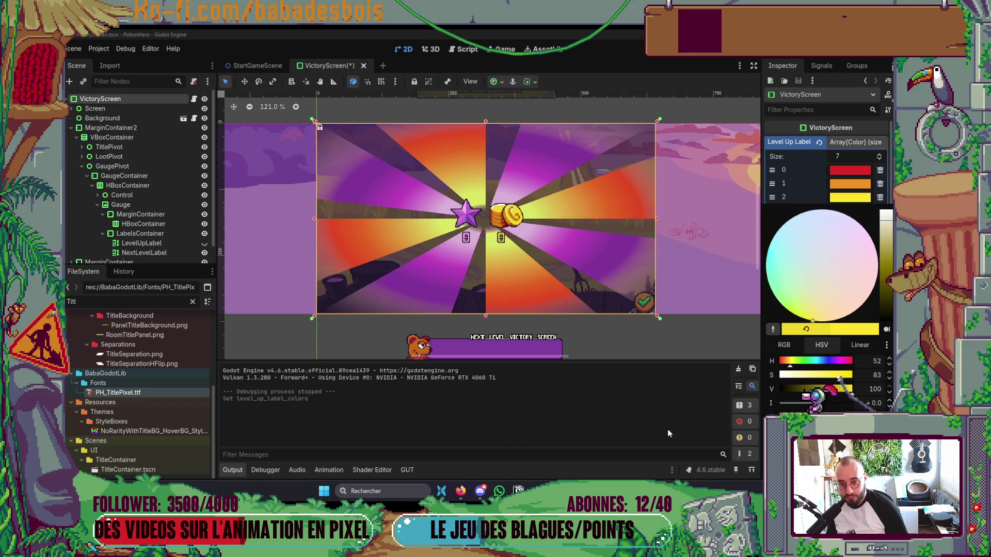
click(763, 321)
click(841, 211)
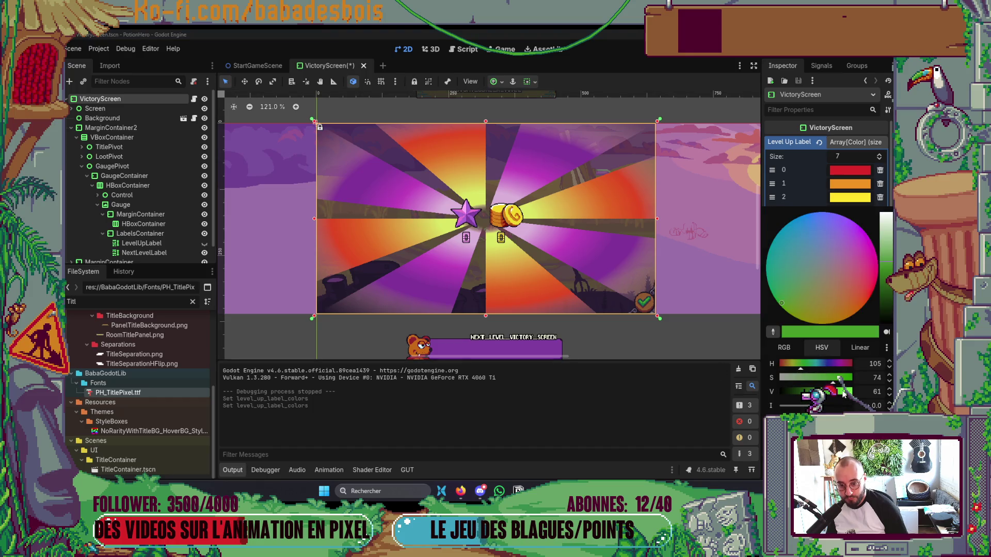
click(841, 394)
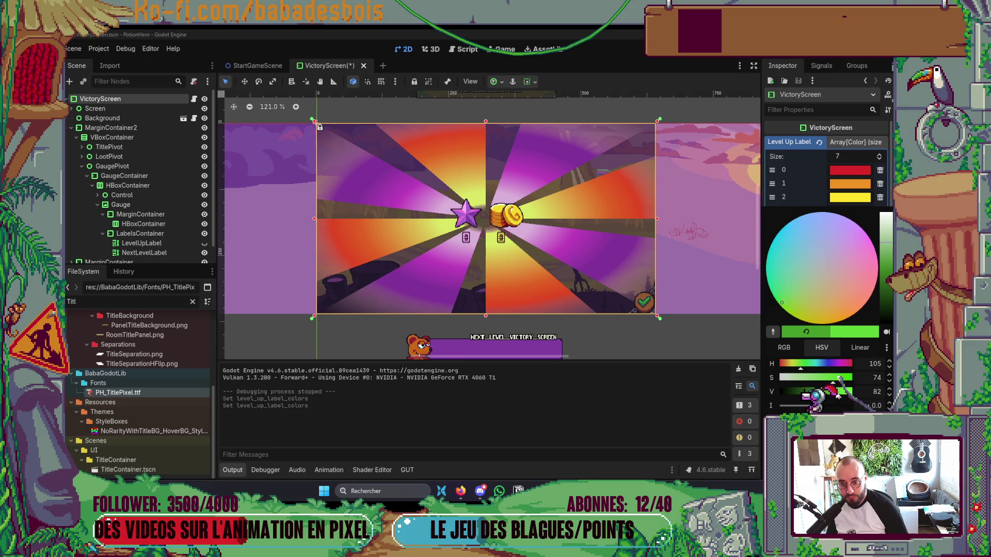
click(686, 411)
Saturate and brighten cyan, brighten blue, deepen pink, then save the VictoryScreen scene.
click(846, 224)
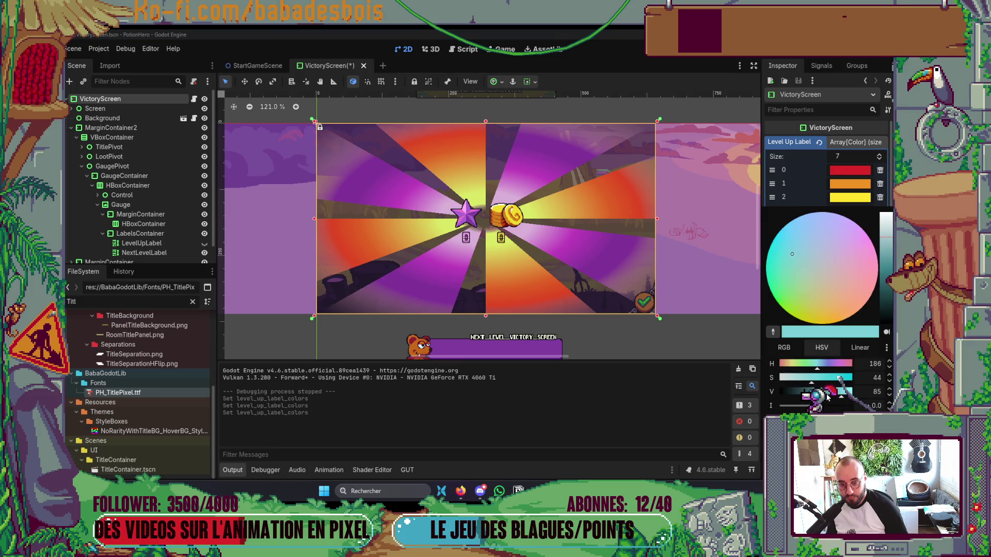
click(840, 378)
click(844, 395)
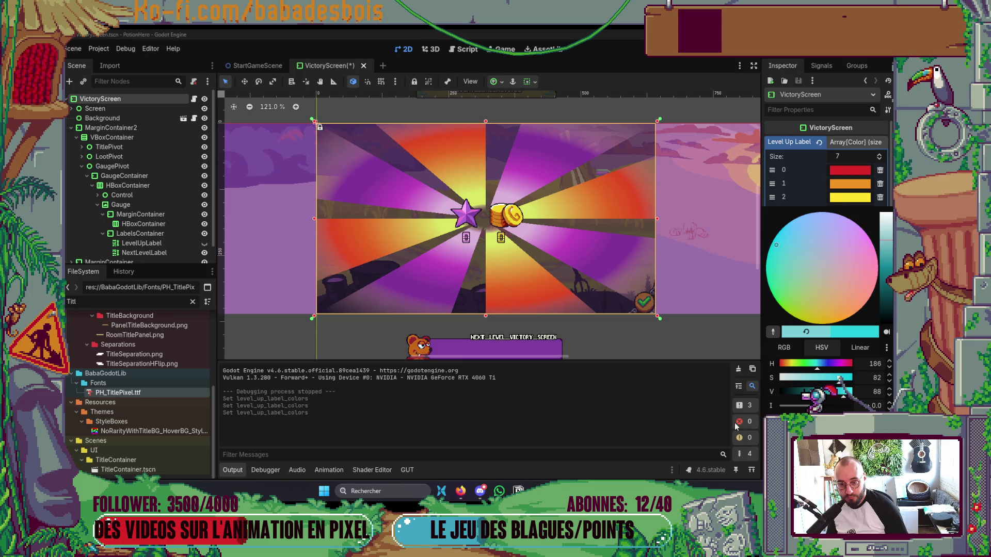
key(Escape)
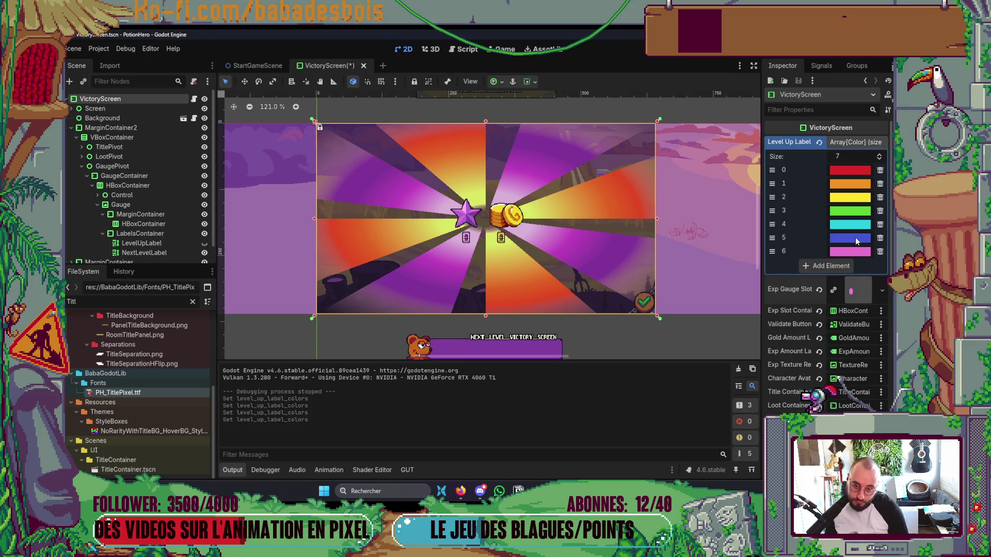
click(855, 239)
click(842, 391)
key(Escape)
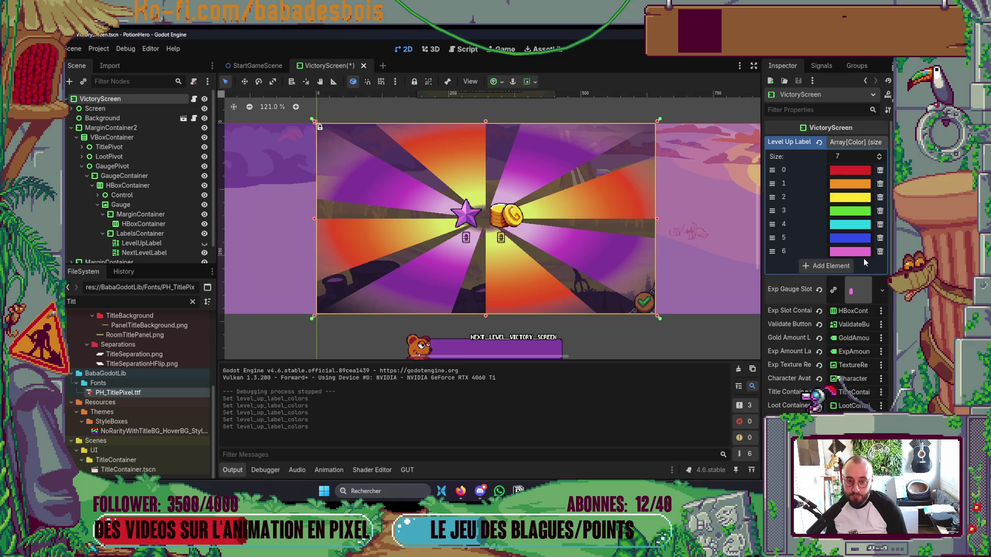
click(862, 253)
drag(844, 392, 830, 392)
click(670, 406)
scroll(701, 288, down, 2)
key(ctrl+s)
Recheck the orange swatch, save the scene again, and return to Neovim.
scroll(702, 286, down, 2)
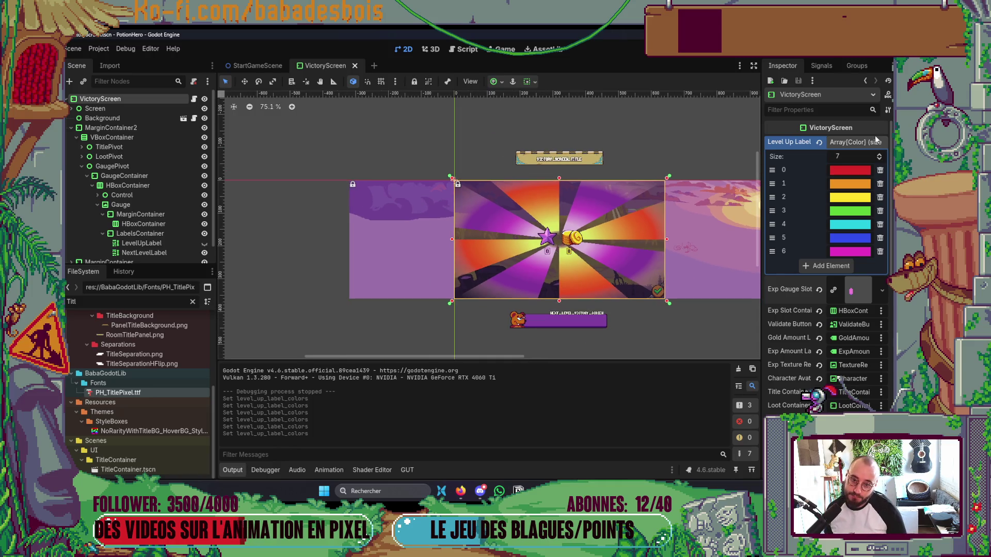
click(850, 184)
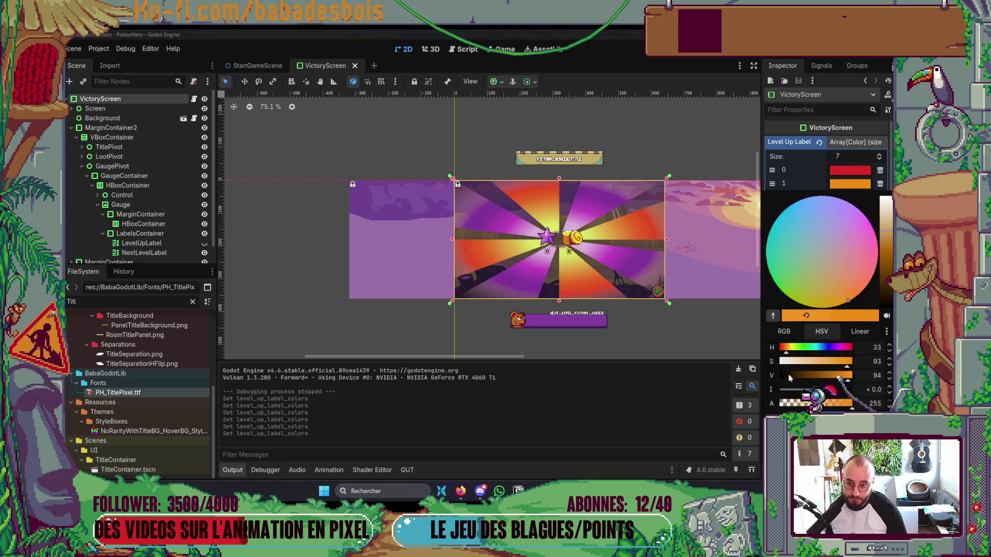
click(671, 401)
scroll(723, 234, down, 2)
key(ctrl+s)
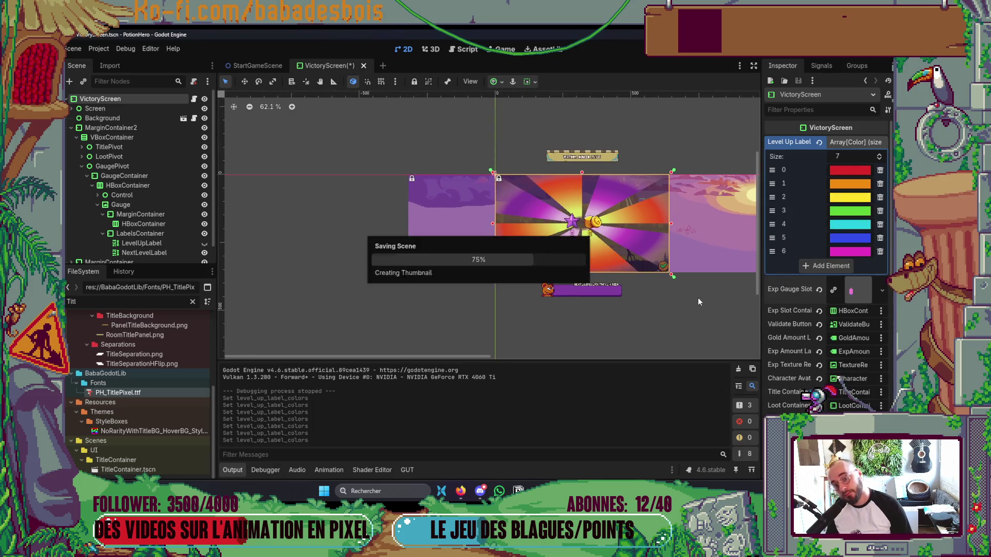
scroll(691, 274, up, 4)
scroll(686, 280, up, 2)
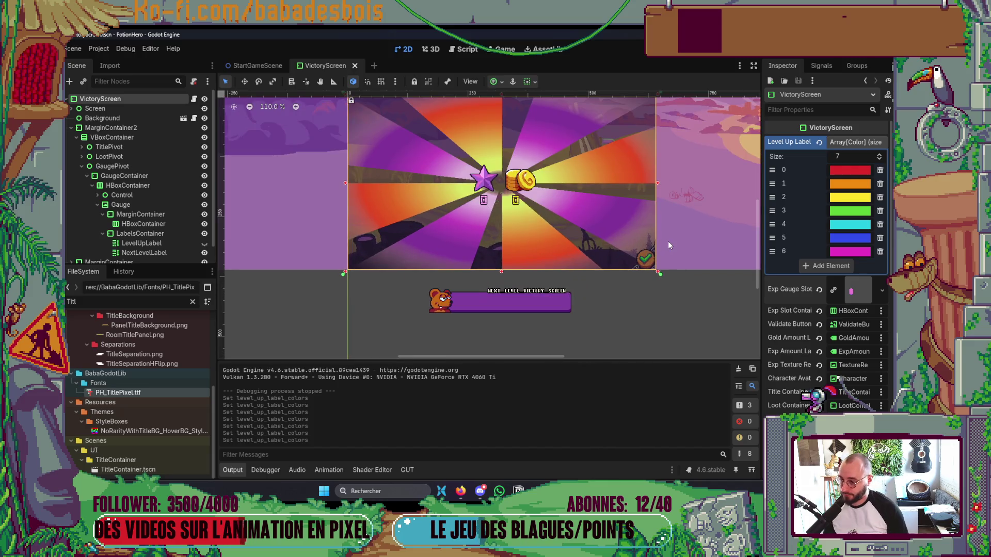
key(alt+Tab)
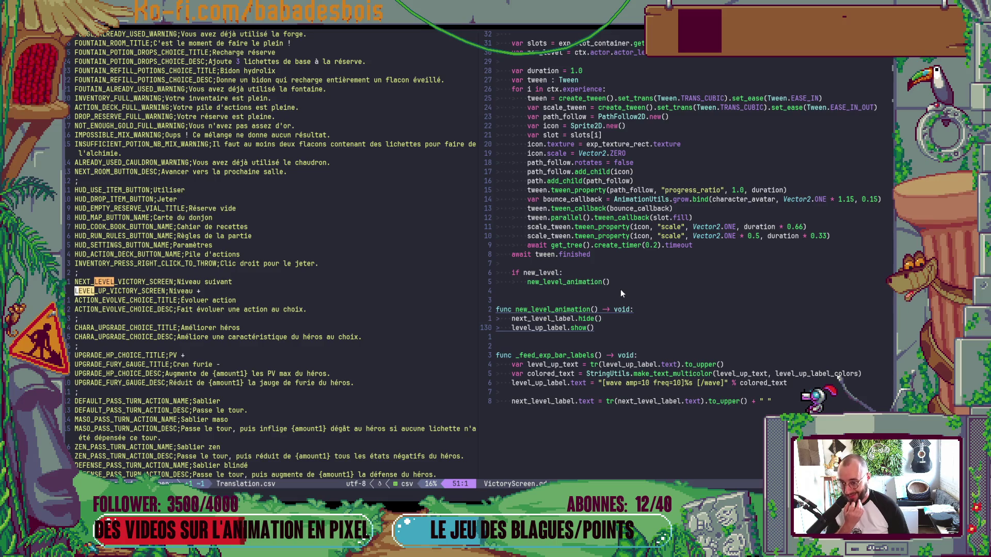
Add 'var slot : ExpGaugeSlot' below the tween declaration in VictoryScreen.gd.
scroll(623, 279, up, 2)
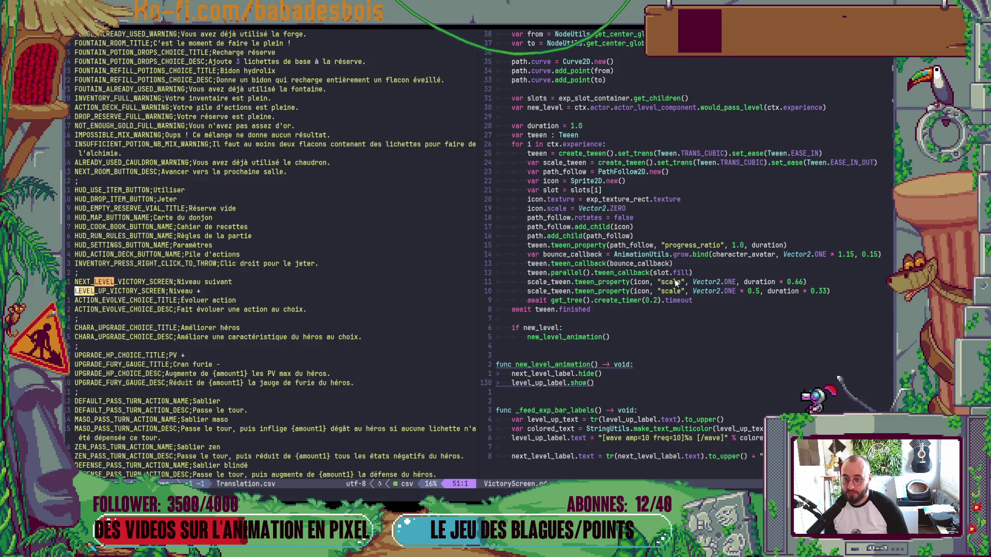
click(545, 136)
text(o)
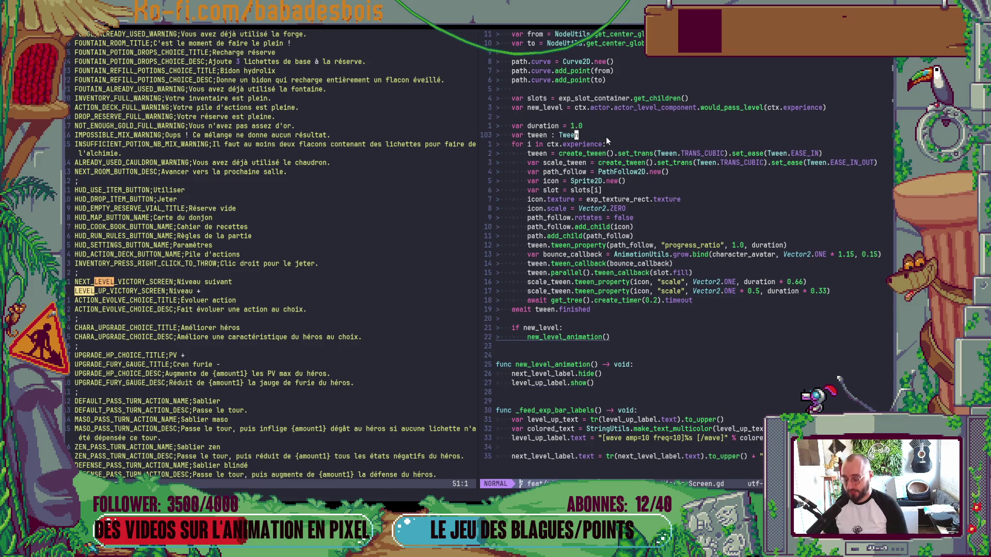
text(var last_)
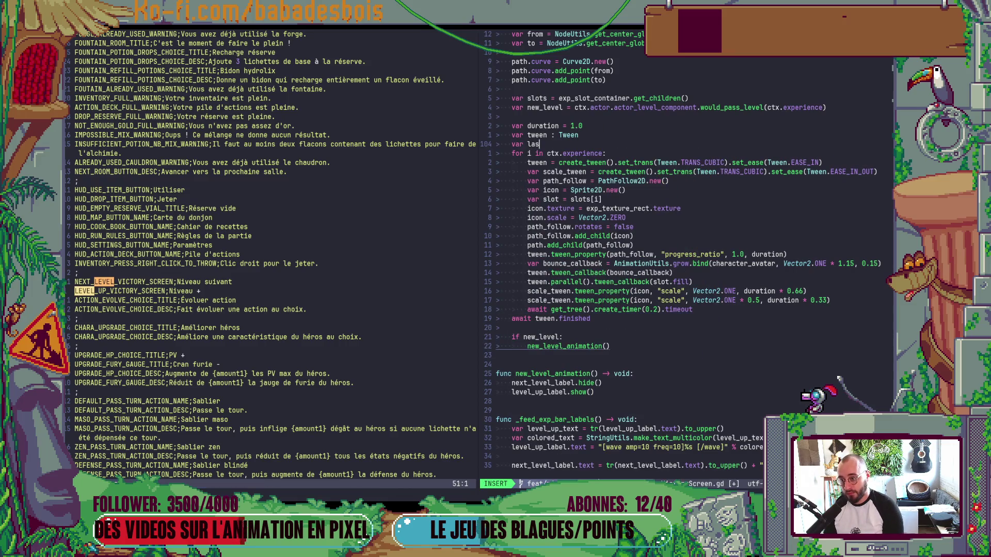
text(slot)
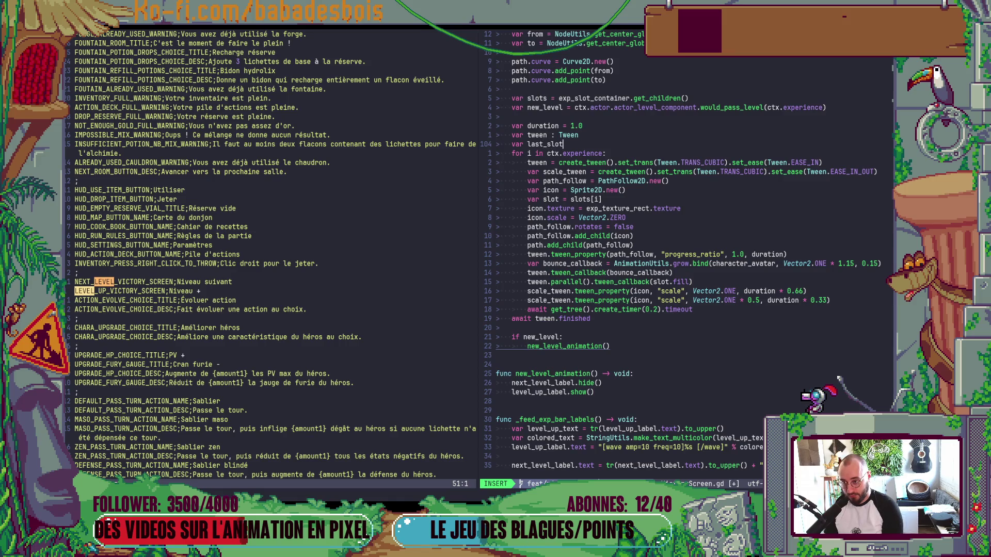
key(Escape)
key(b)
key(d)
key(w)
text(ar )
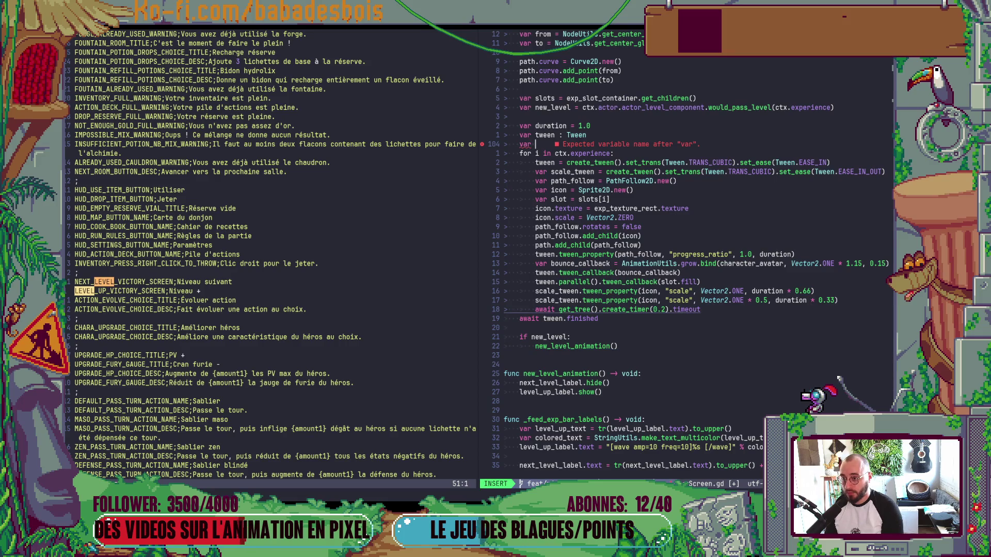
text(slot : )
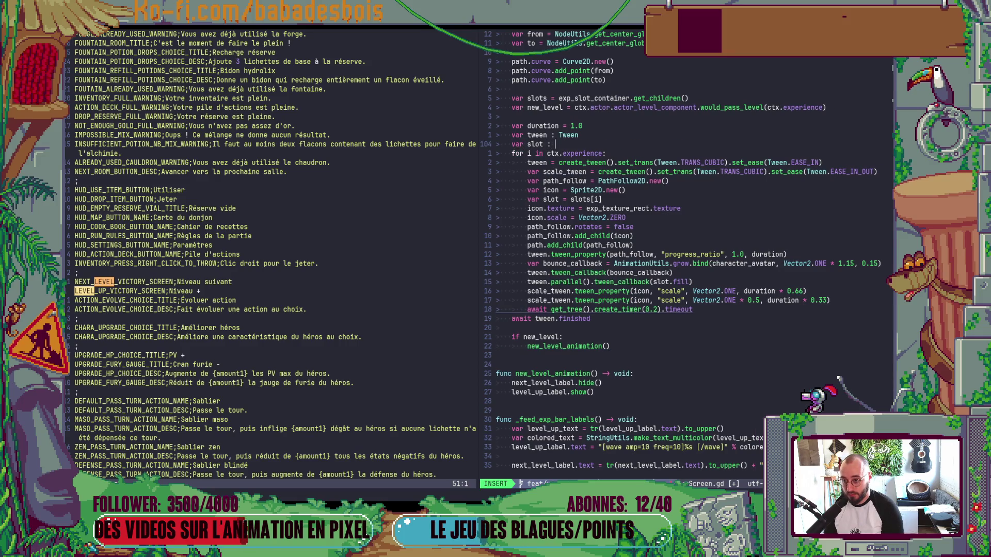
text(Exp)
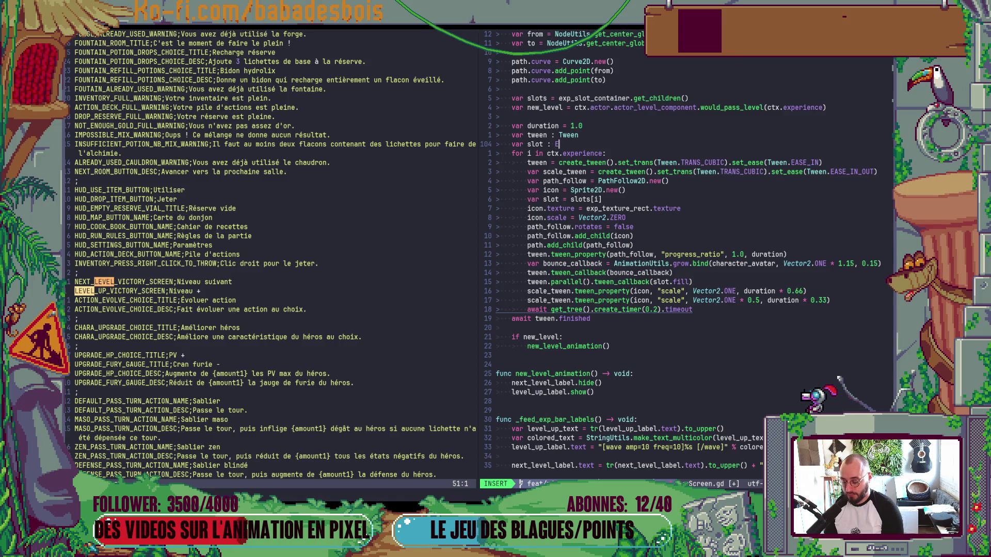
key(Tab)
key(Return)
Remove 'var' from the loop's slot assignment so it reuses the declared slot.
key(Escape)
key(j)
key(j)
key(j)
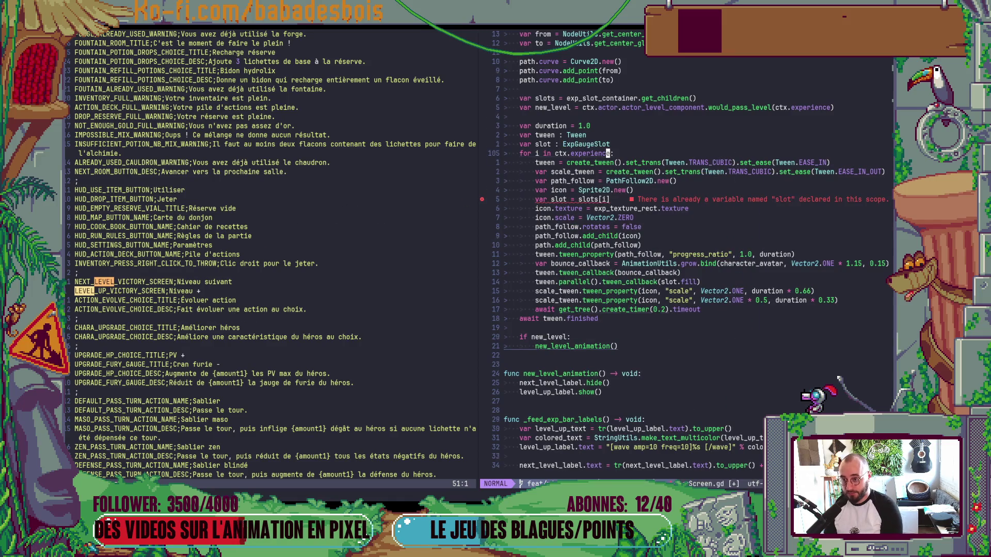
key(b)
key(b)
key(b)
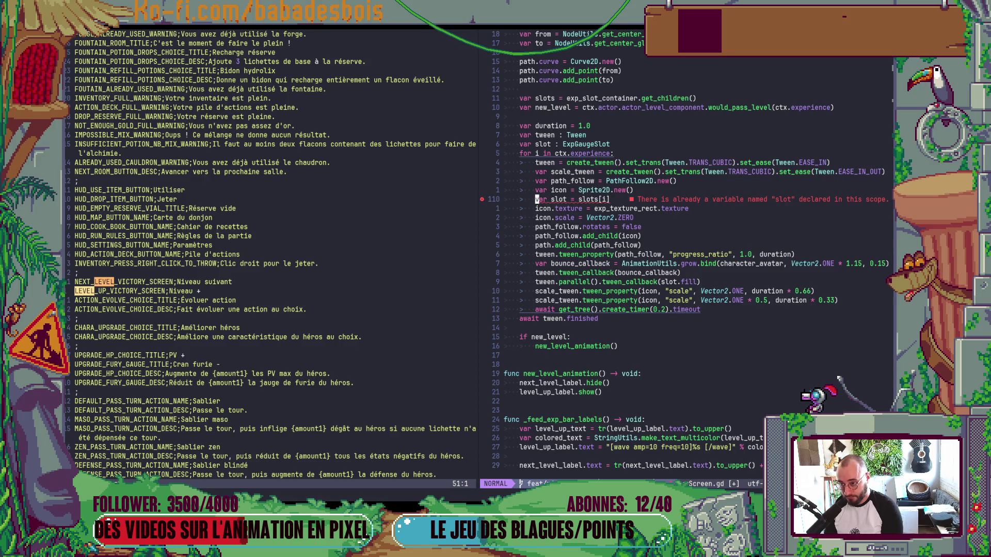
key(d)
key(w)
Start an 'if slot' line after the await tween.finished line.
key(j)
key(j)
key(j)
key(j)
key(=)
key(=)
key(j)
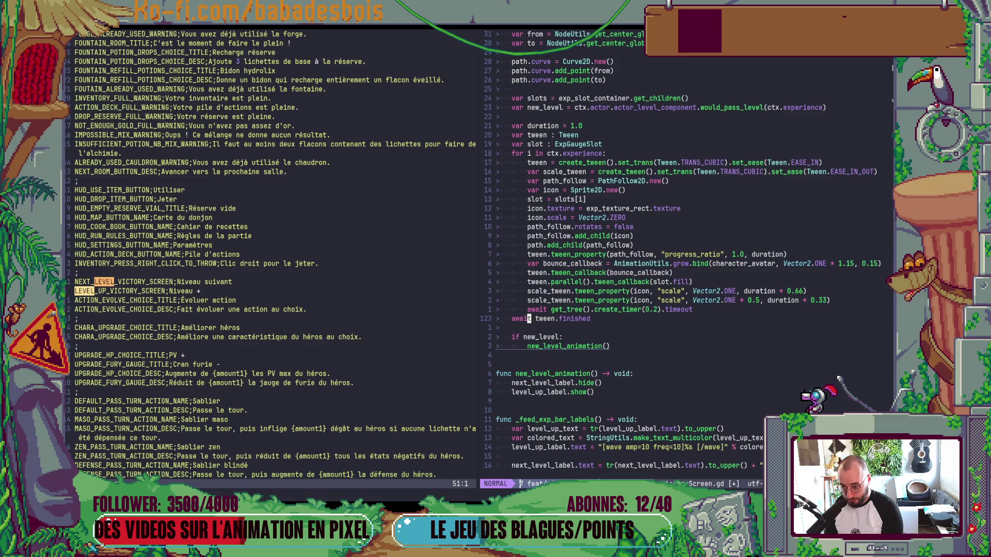
text(oif slot)
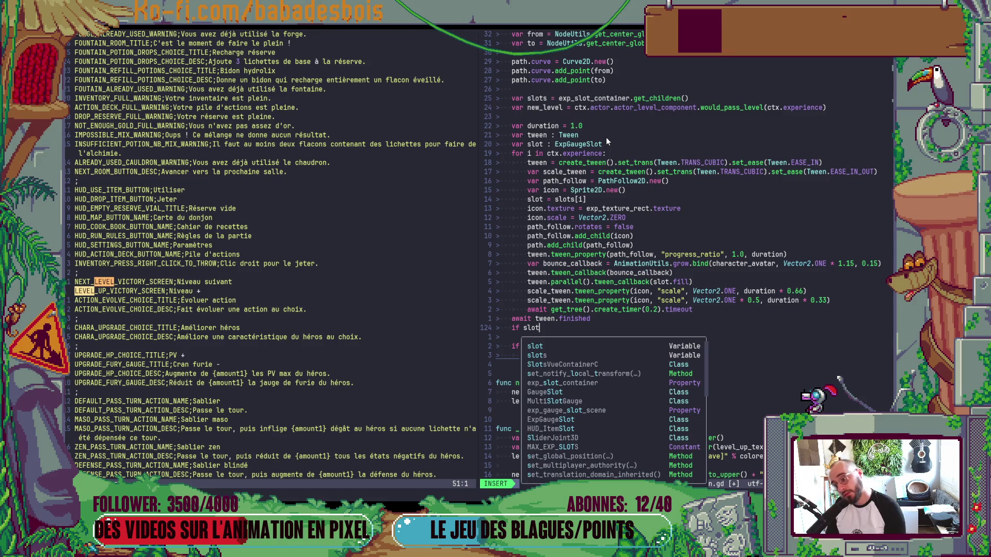
key(Escape)
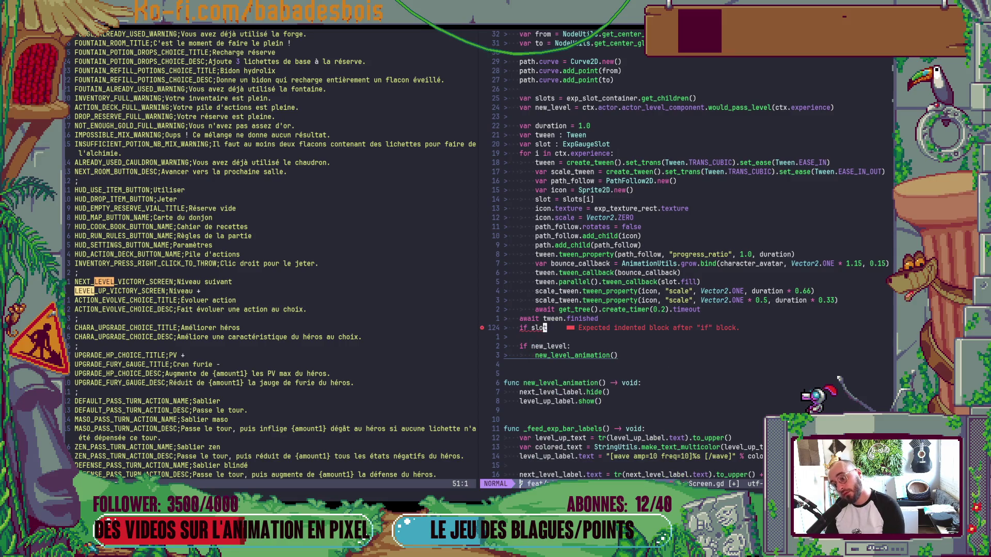
key(space)
Open ExpGaugeSlot.gd through the project file finder by searching 'Expo'.
key(f)
key(f)
text(Expo)
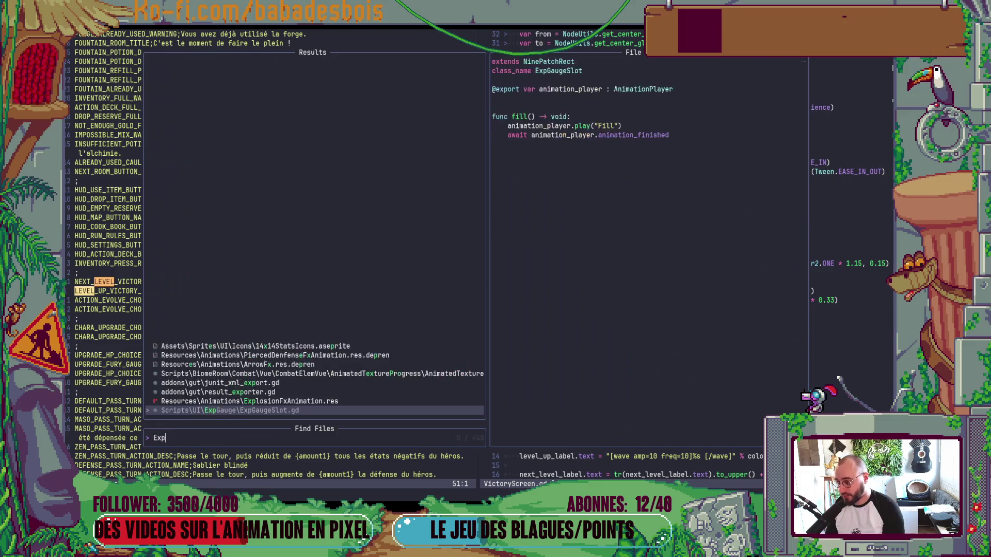
key(Up)
key(Up)
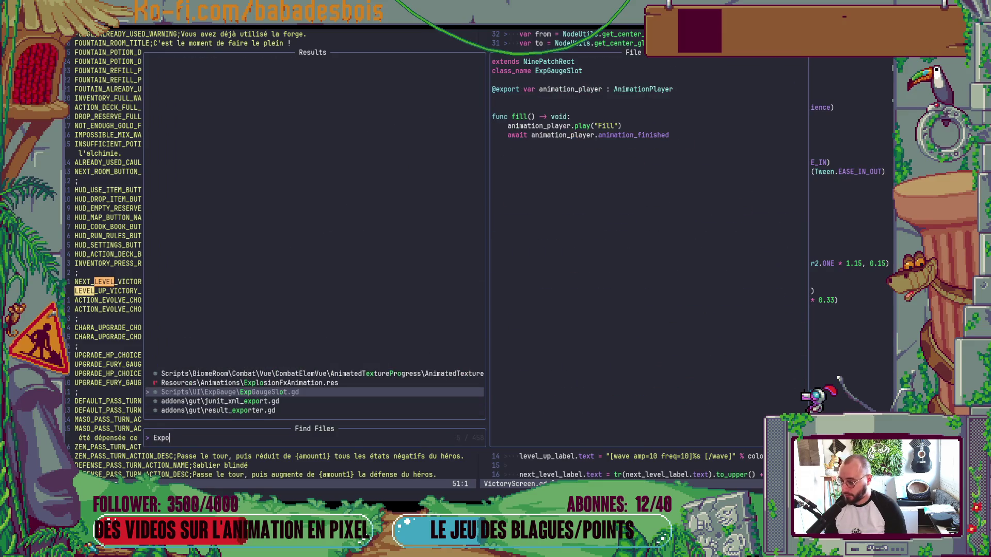
key(Return)
Add a has_animation_running() -> bool function header above the fill function.
key(O)
key(Return)
key(Return)
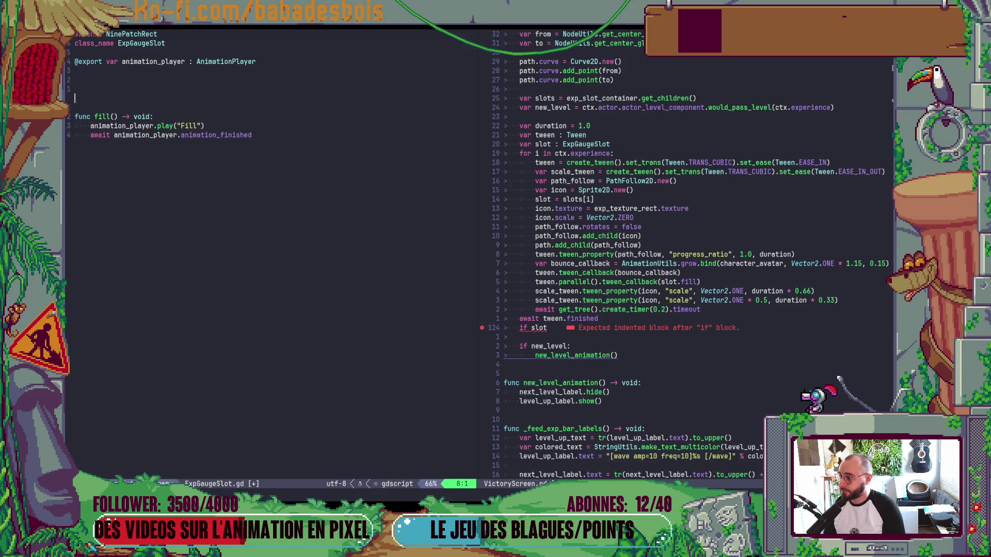
text(func is_ani)
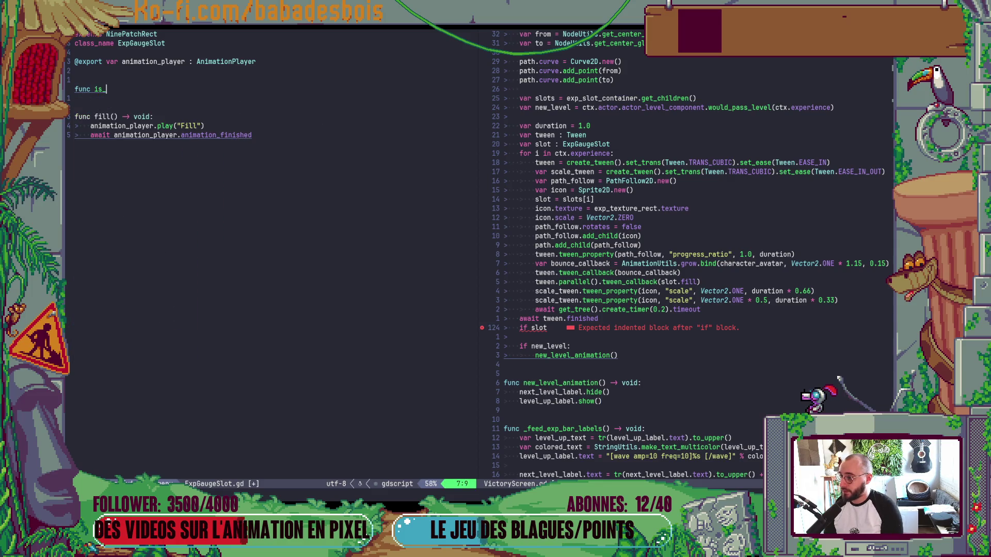
text(mating)
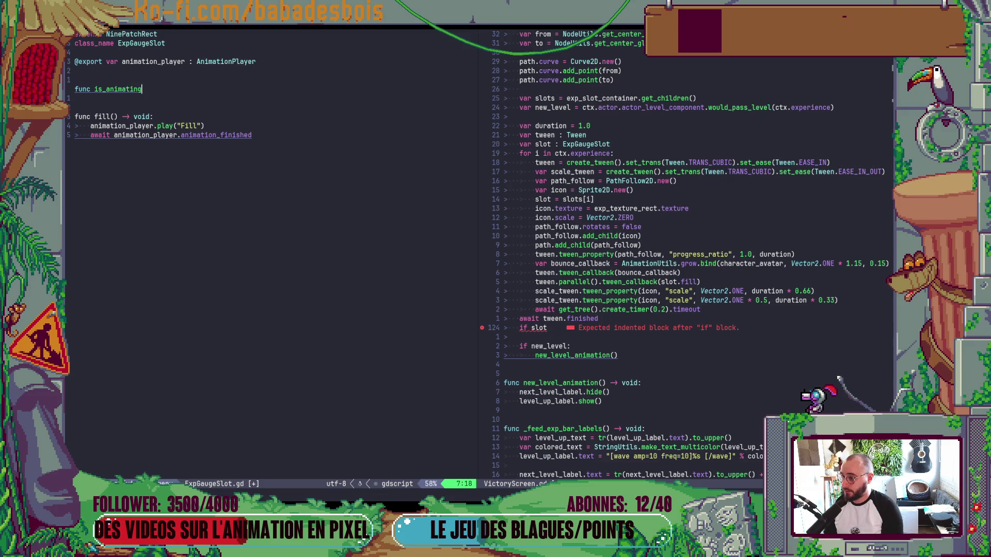
key(BackSpace)
key(BackSpace)
key(BackSpace)
text(atin)
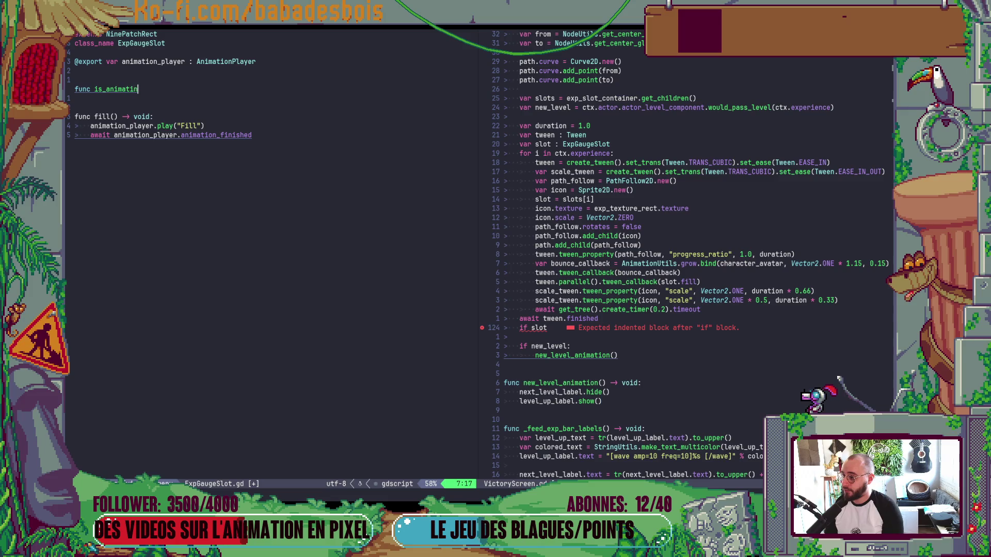
key(BackSpace)
text(on_)
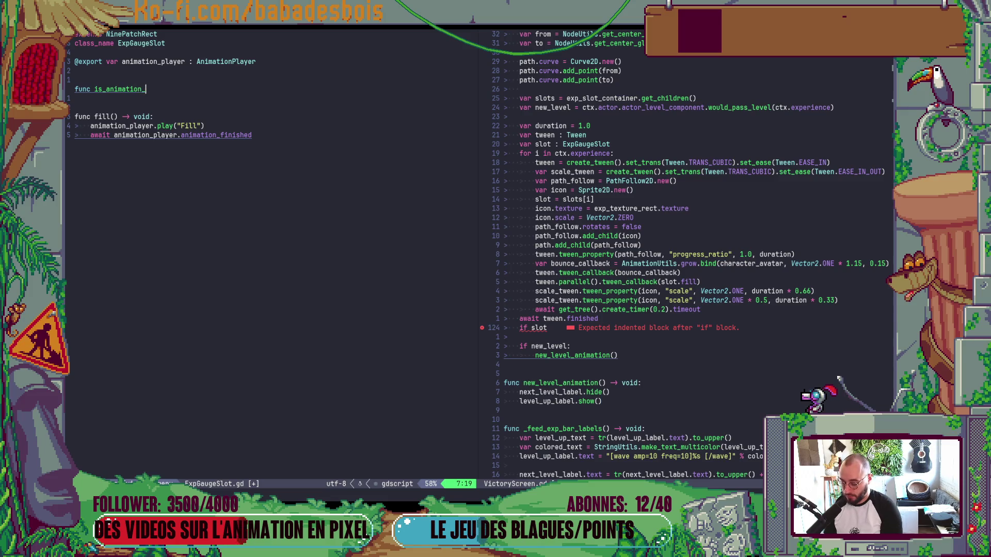
key(Escape)
key(b)
key(c)
key(t)
key(underscore)
text(has)
key(Escape)
text(A)
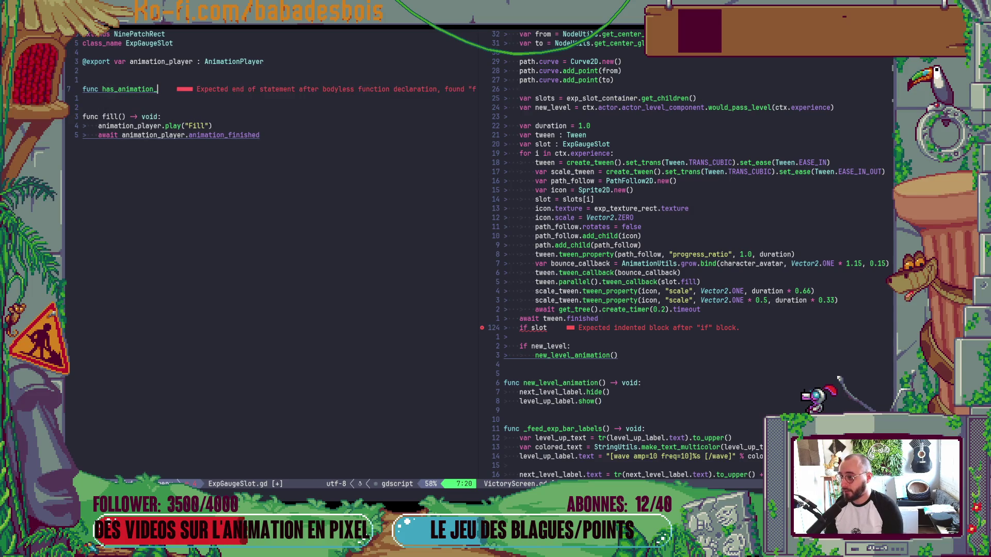
text(rnn)
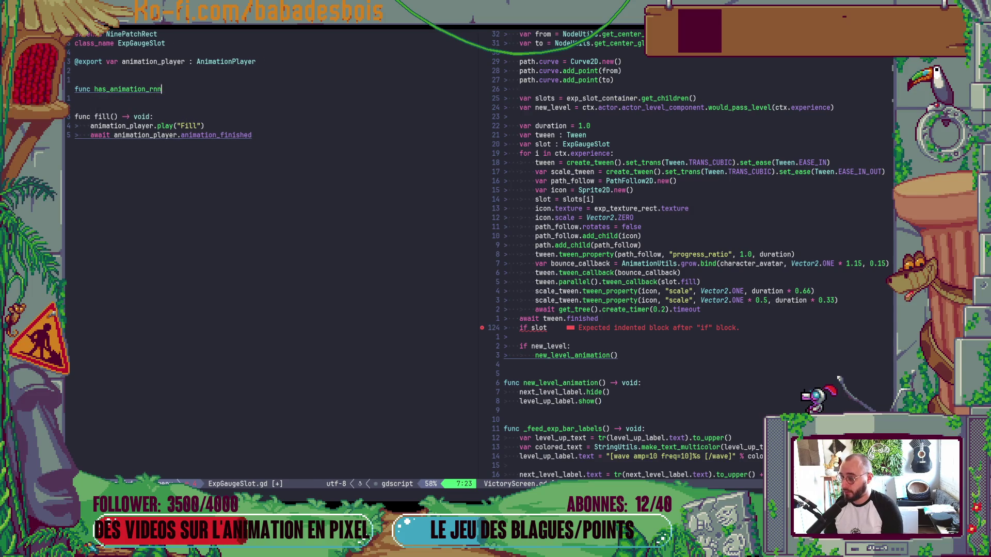
key(BackSpace)
key(BackSpace)
text(unning() -> boo)
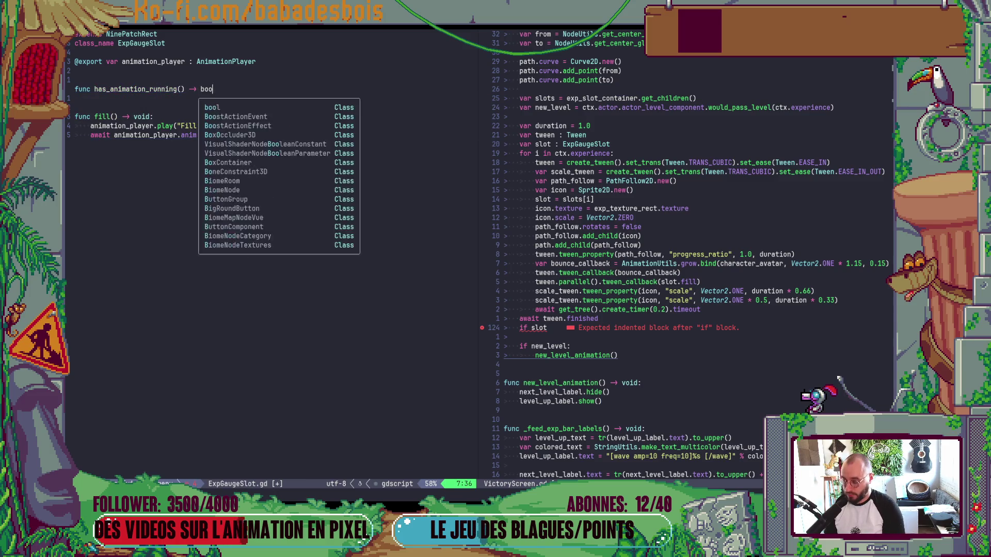
text(ll:)
Make the function body return animation_player.is_playing().
key(Return)
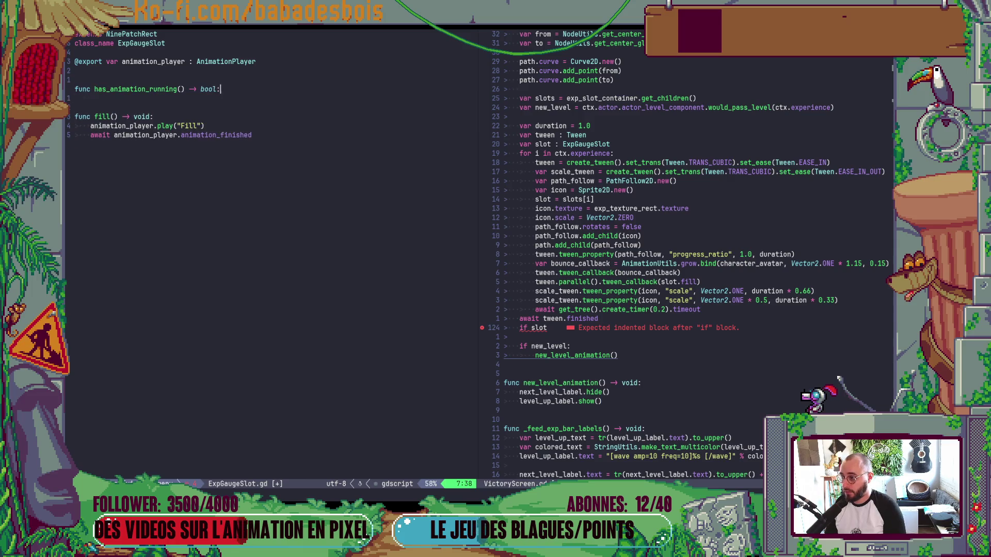
text(animation_player.)
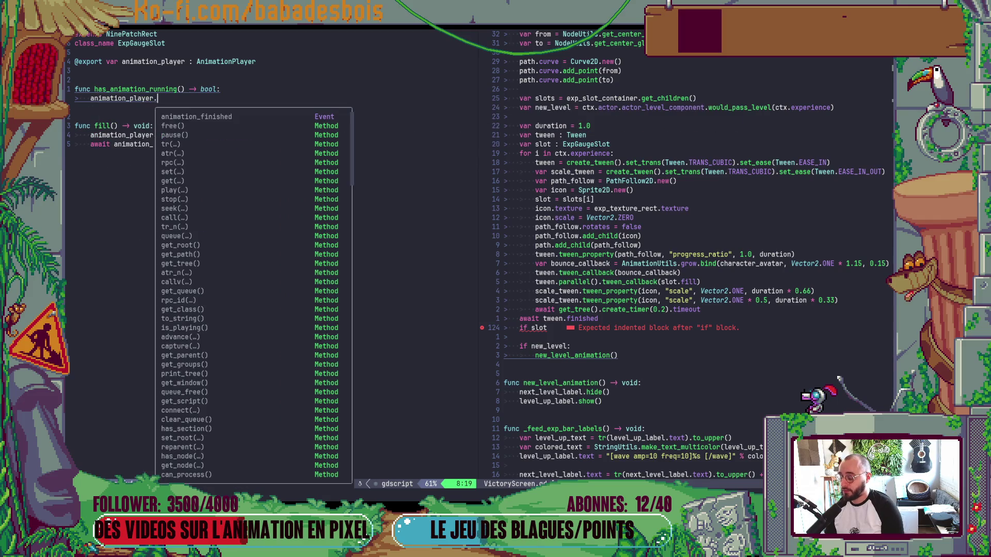
text(is_pl)
key(Return)
key(Home)
text(return)
key(Escape)
Rename the function from has_animation_running to is_animation_playing.
key(k)
key(f)
key(n)
key(0)
key(w)
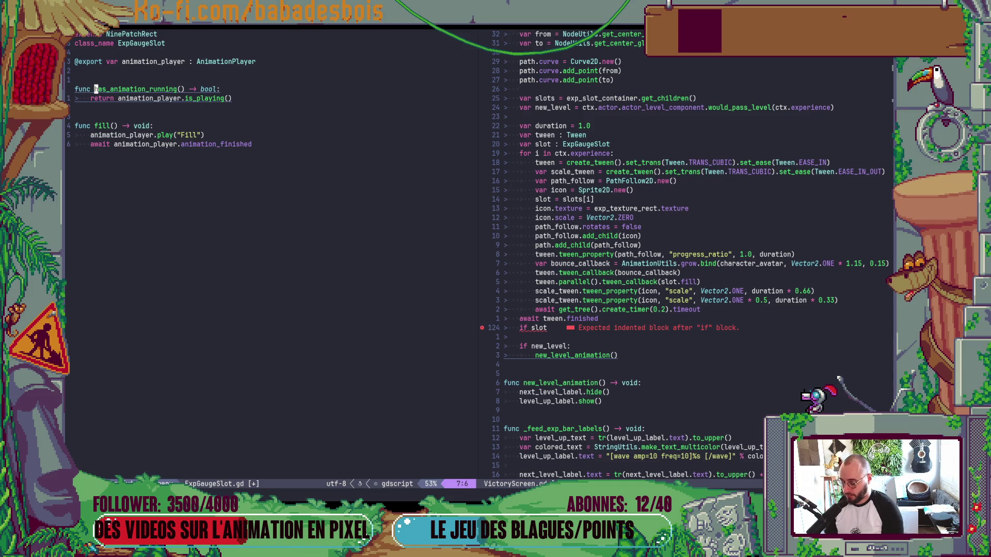
text(ct_is)
key(Escape)
key(l)
key(l)
key(l)
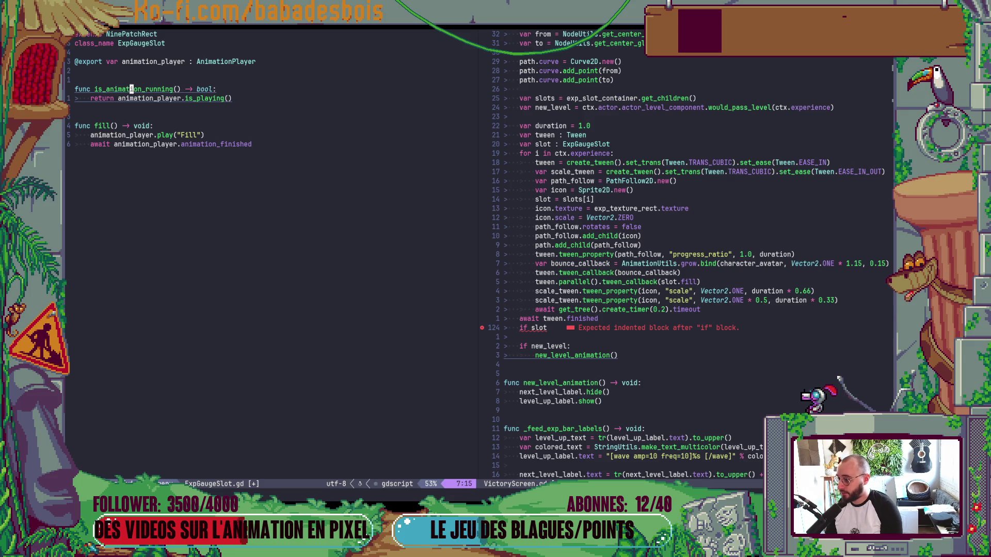
text(cwplayer)
key(Escape)
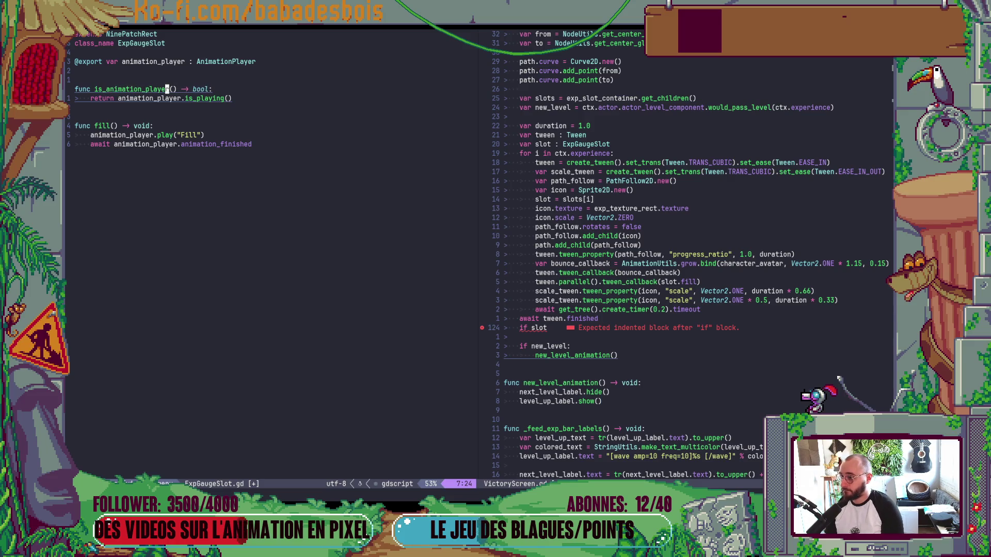
key(a)
key(BackSpace)
key(BackSpace)
text(ing)
key(Escape)
Save ExpGaugeSlot.gd and begin the slot check condition back in VictoryScreen.gd.
text(:w)
key(Return)
key(j)
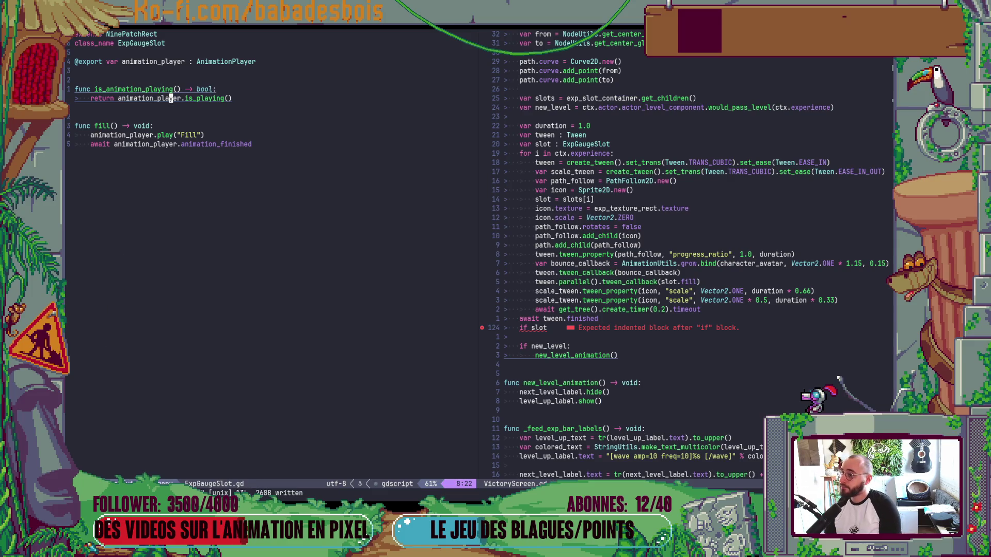
key(ctrl+w)
text(l)
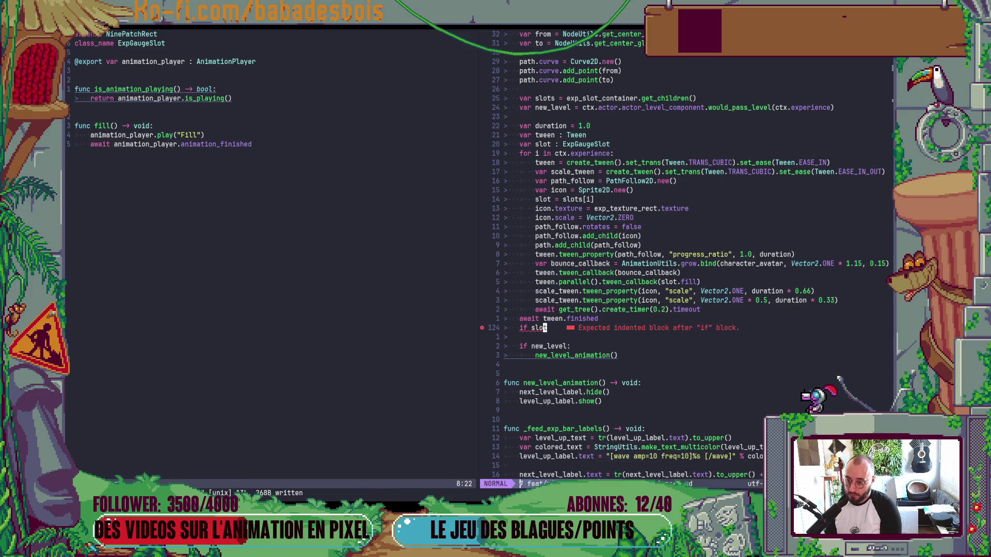
text(a and slot.)
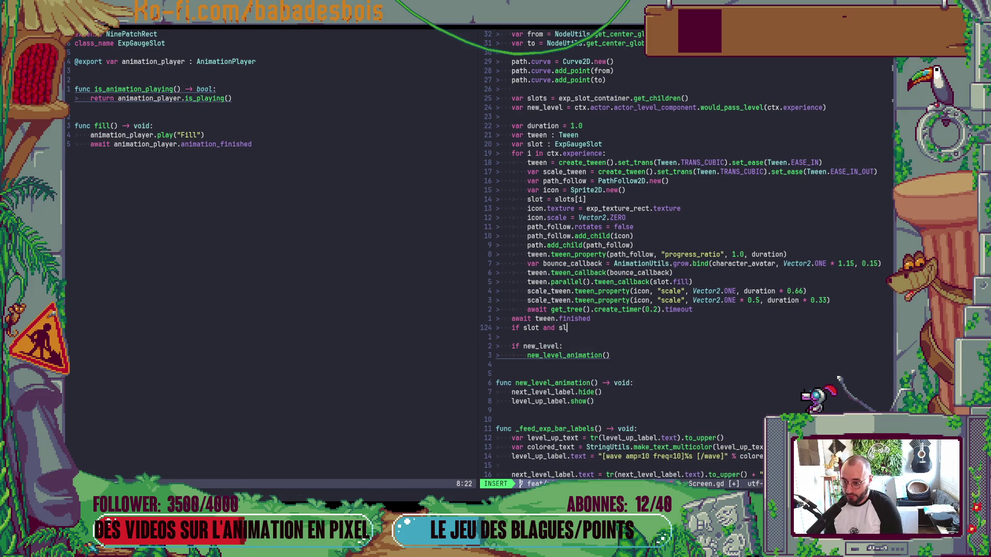
Complete 'if slot and slot.is_animation_playing():' with an await on slot.animation_player below it.
text(_animation)
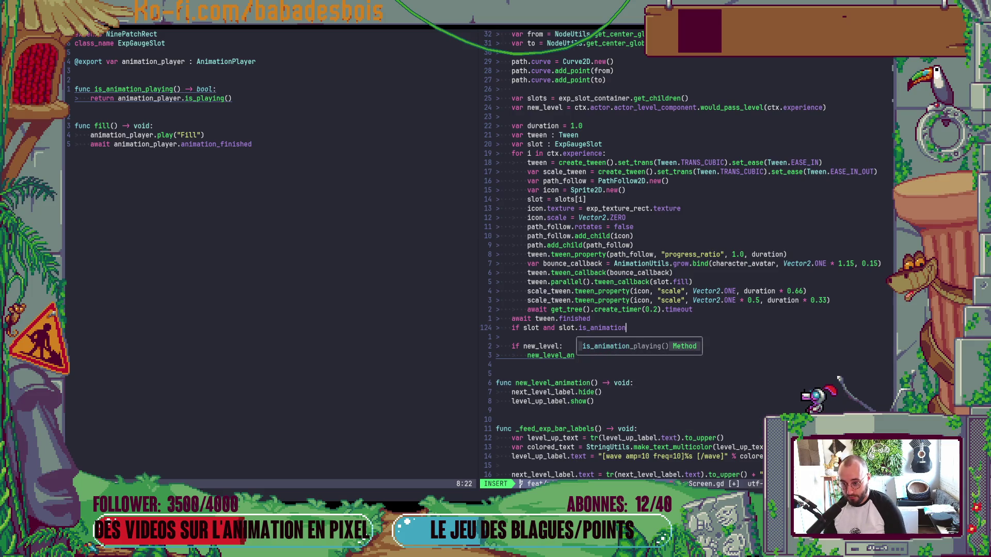
key(Return)
text(:)
key(Return)
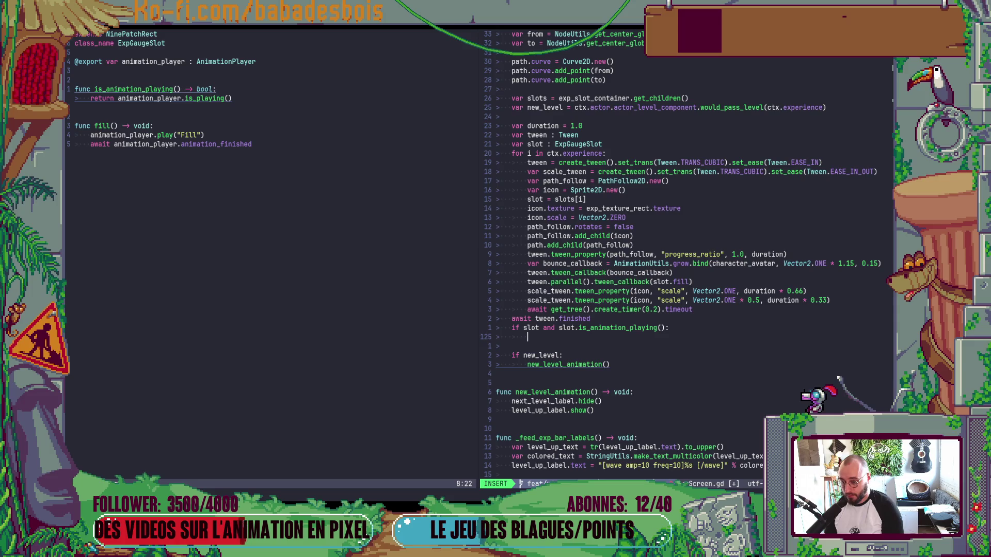
text(ait )
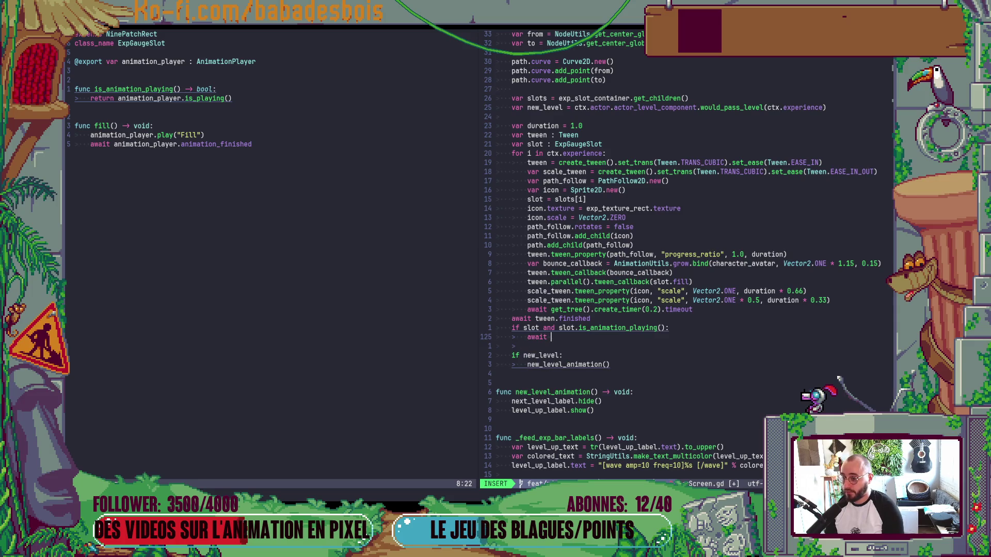
text(slot.an)
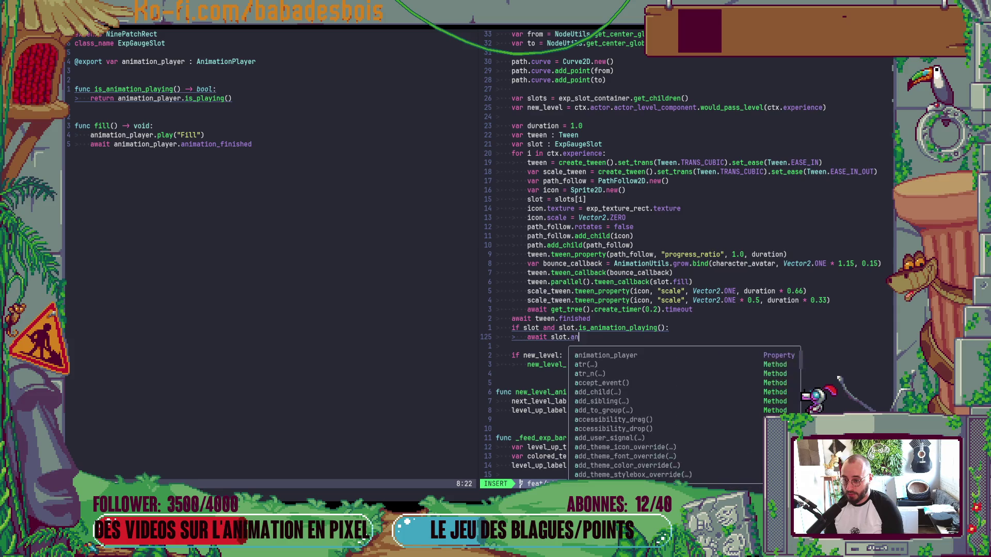
text(im)
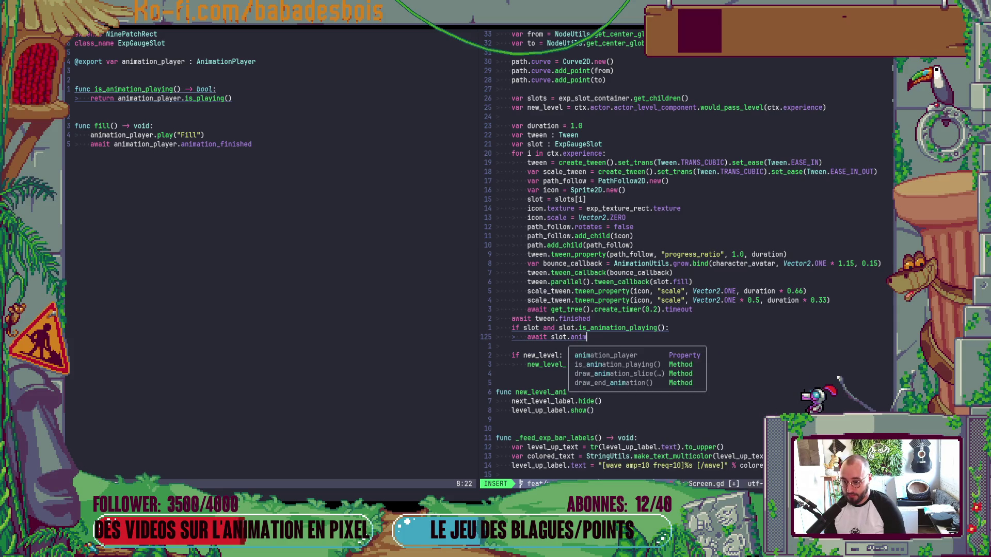
key(Tab)
text(.)
key(Escape)
Declare an animation_finished signal in ExpGaugeSlot.gd and copy its name.
key(ctrl+w)
key(h)
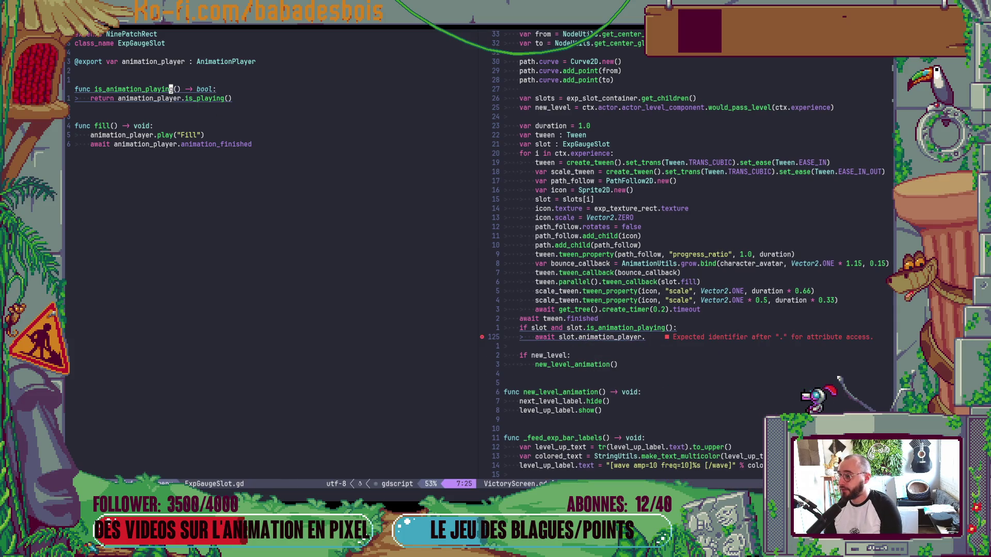
key(k)
key(shift+o)
text(ignal animation_finished)
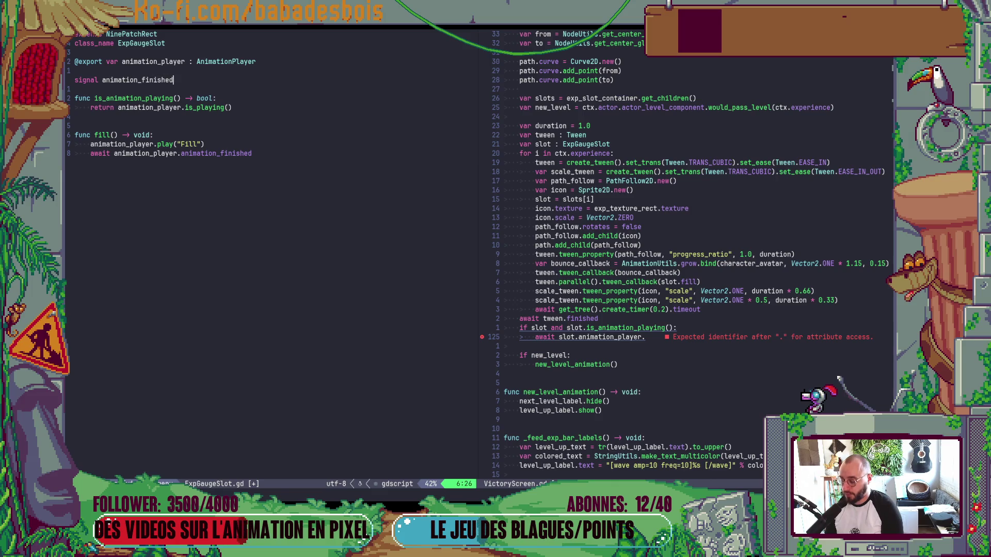
key(Escape)
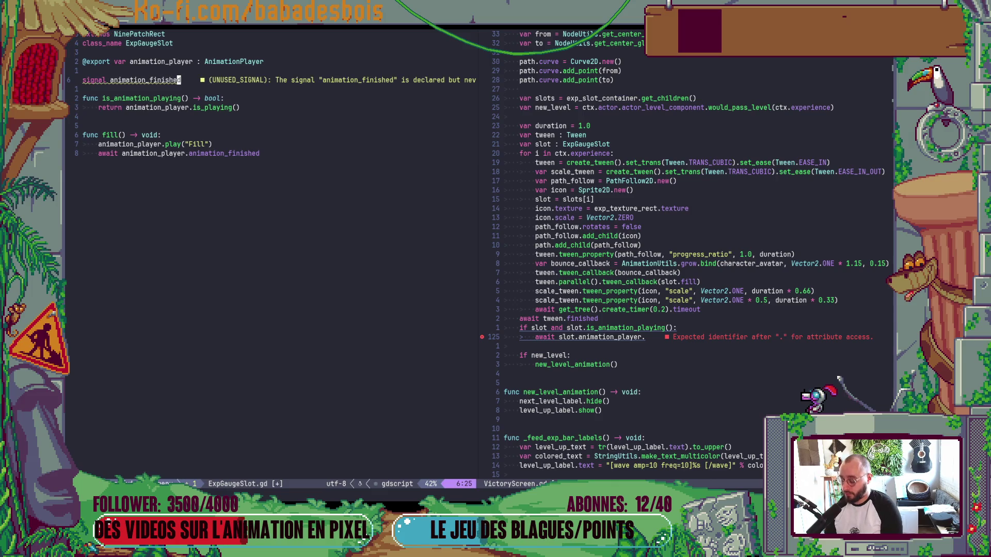
key(h)
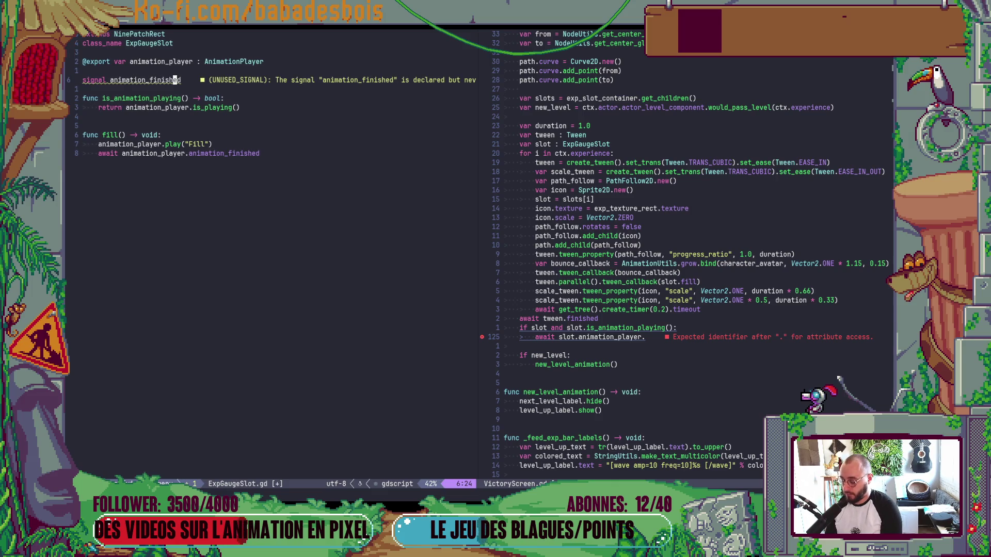
key(b)
Finish the await on animation_player.animation_finished, save both scripts, and run the game.
key(ctrl+w)
text(l)
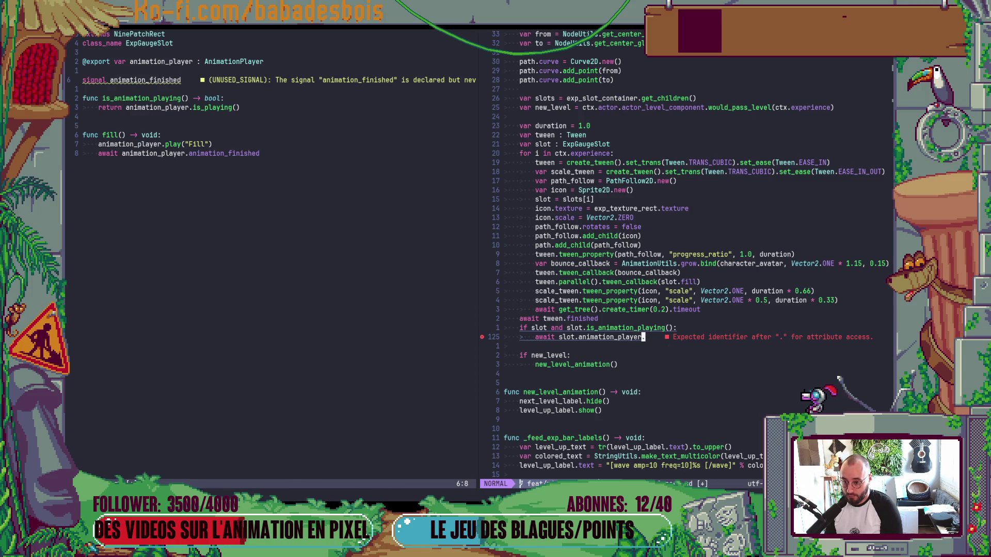
text(ayer.animation_finished)
key(Escape)
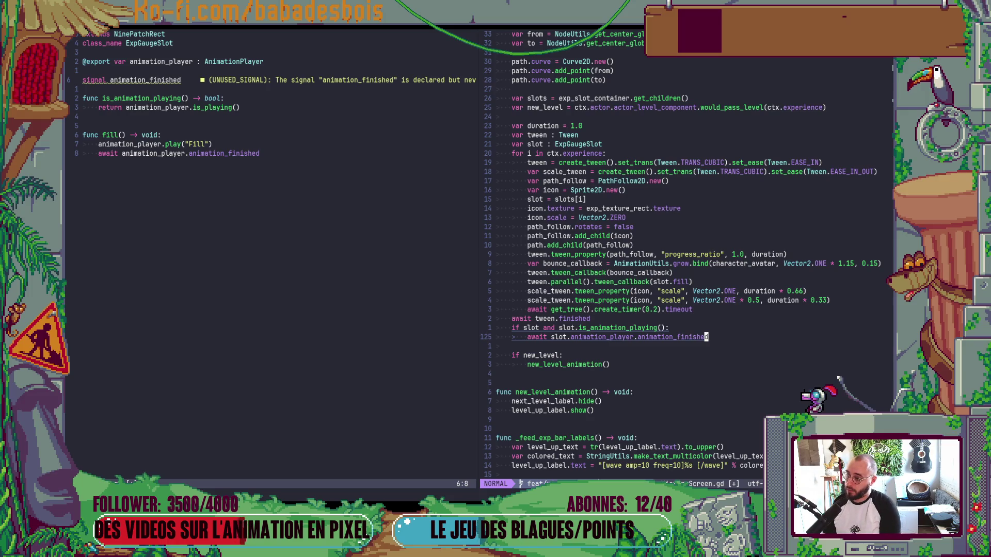
key(Return)
key(k)
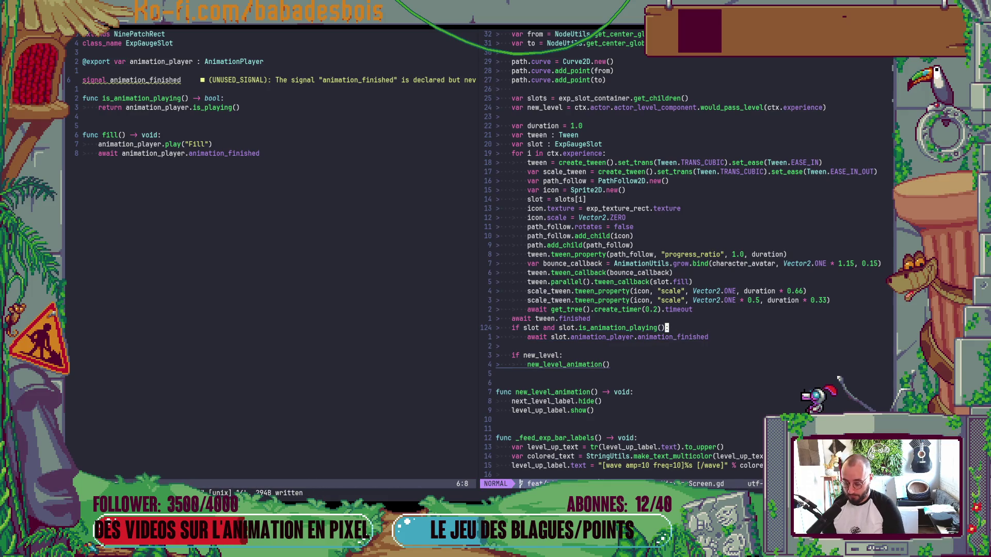
key(bracketleft)
key(space)
text(:w)
key(Return)
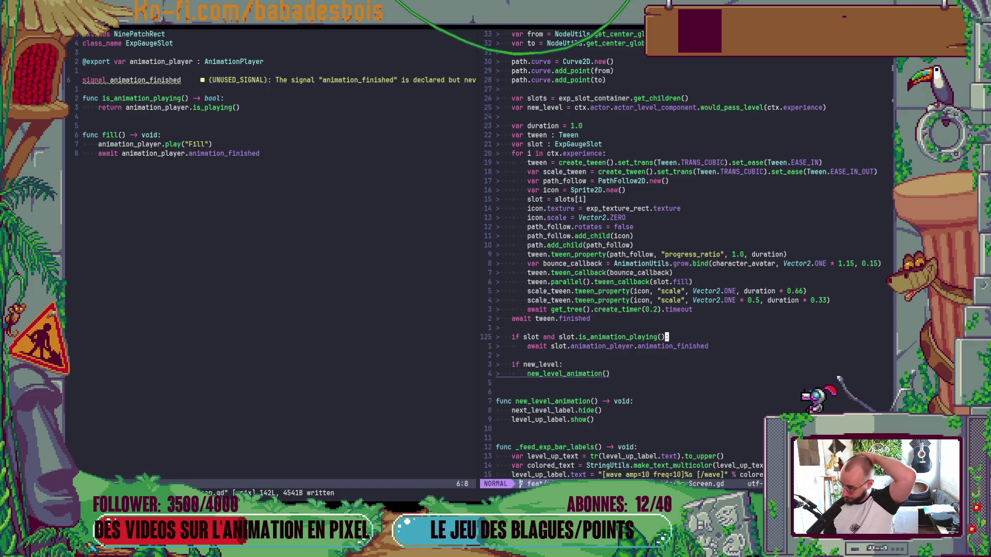
key(alt+Tab)
key(F6)
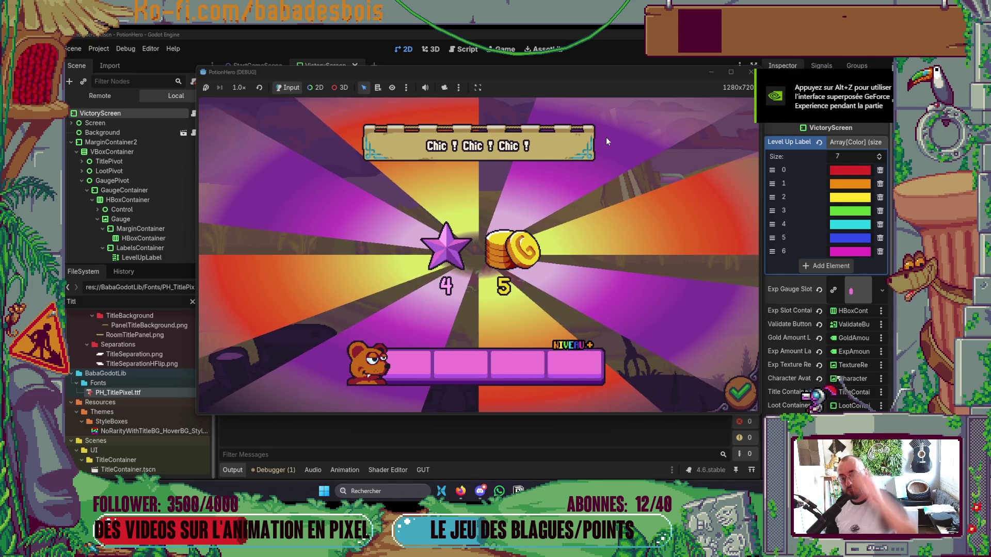
Close the running victory screen test and go back to the code editor.
click(750, 72)
key(alt+Tab)
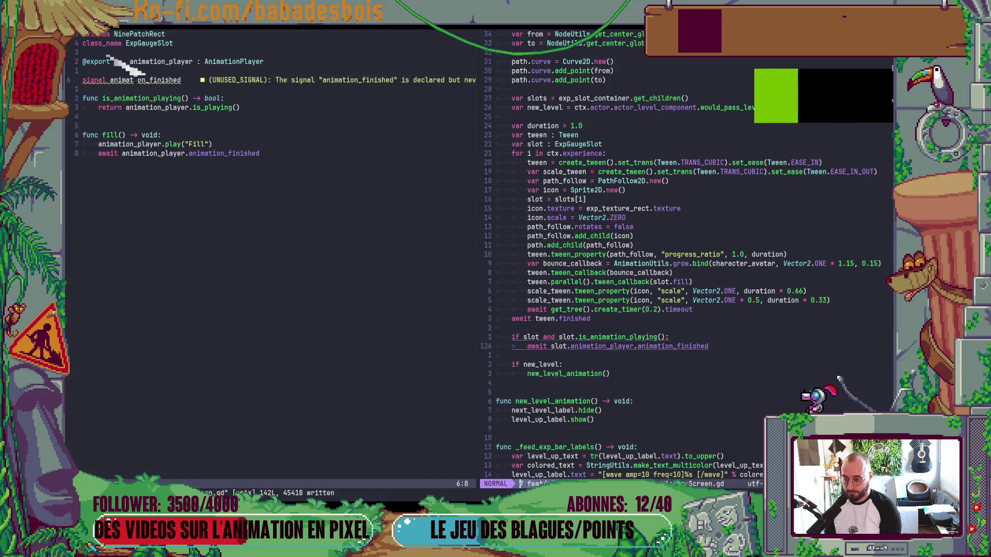
Insert 'await get_tree().create_timer(0.4).timeout' above new_level_animation(), save, and run the game.
click(608, 374)
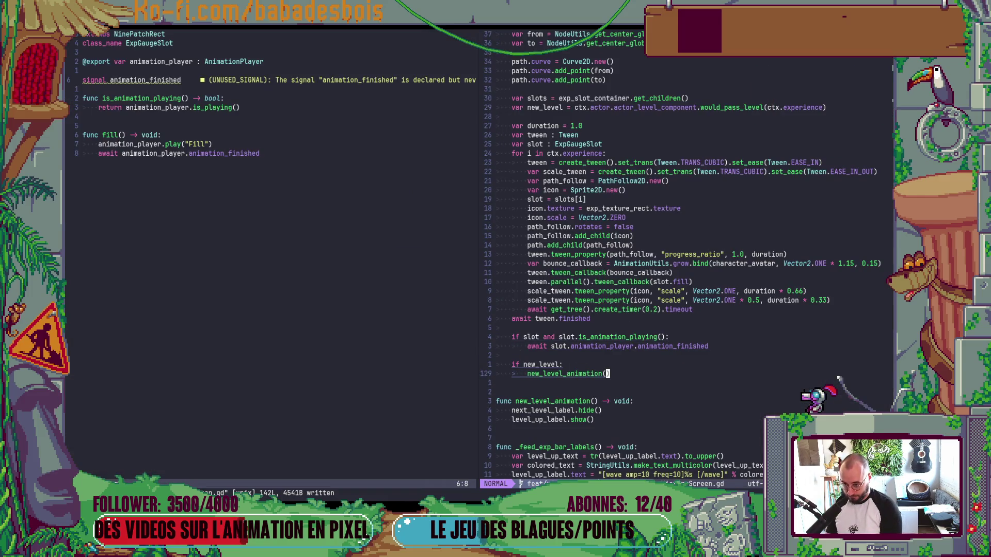
text(O)
text(get_tre)
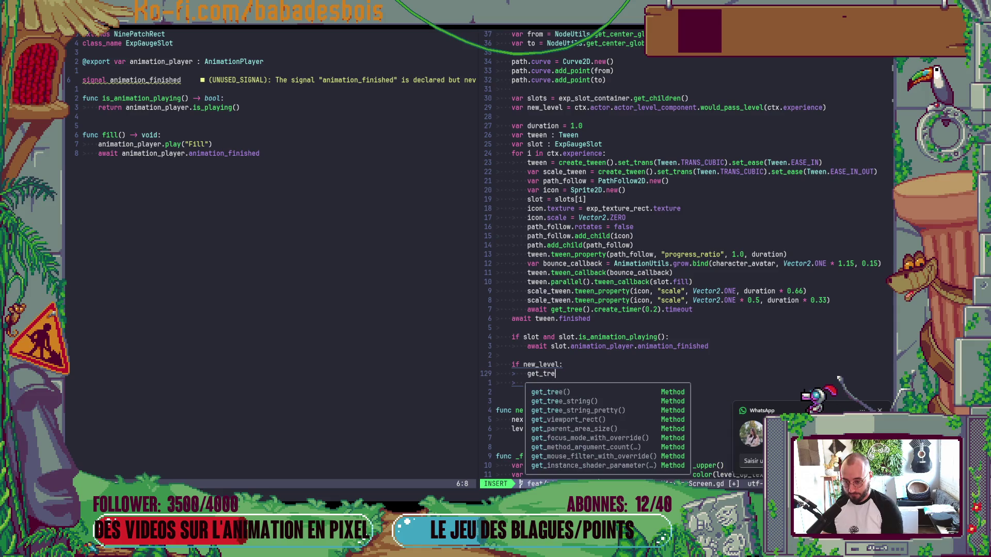
text(e().cre)
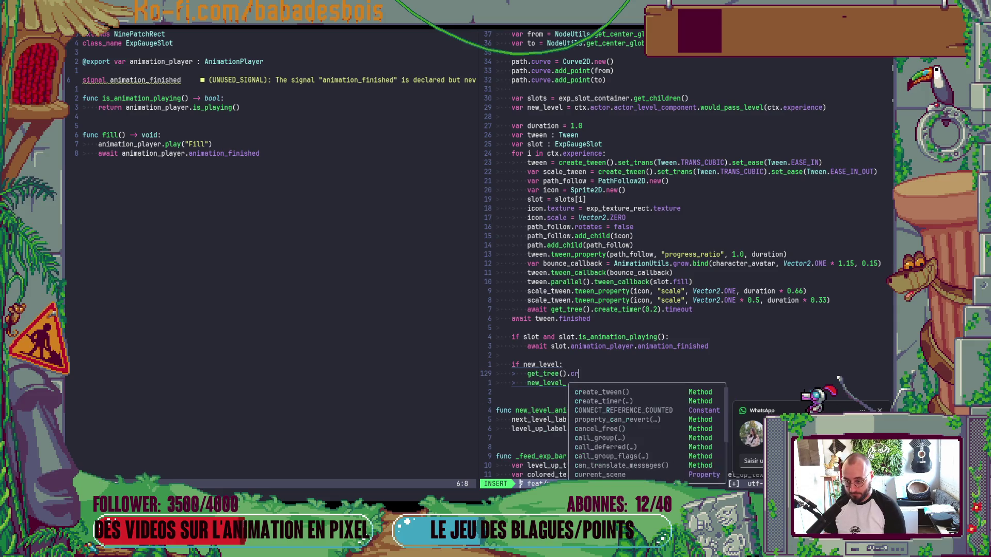
key(Tab)
key(Return)
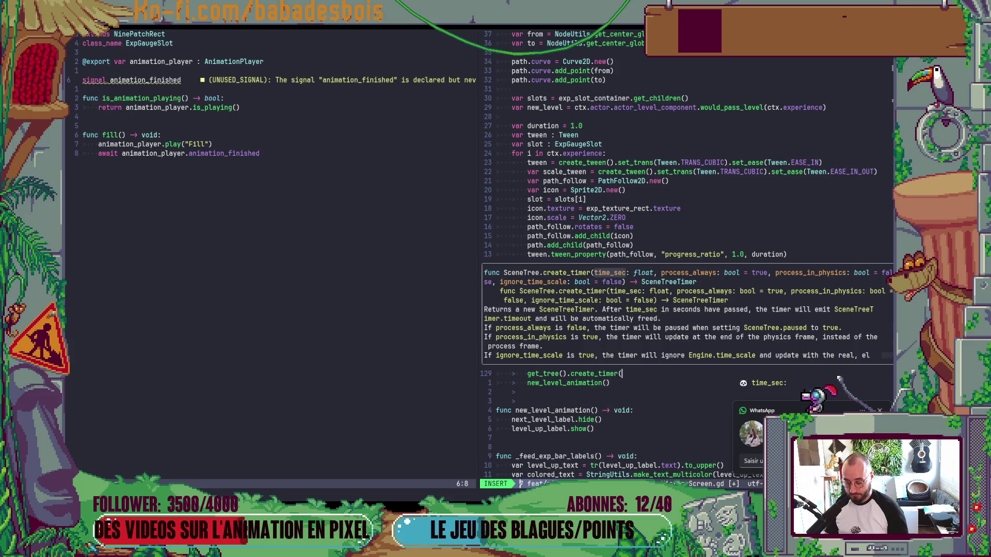
text().timeout)
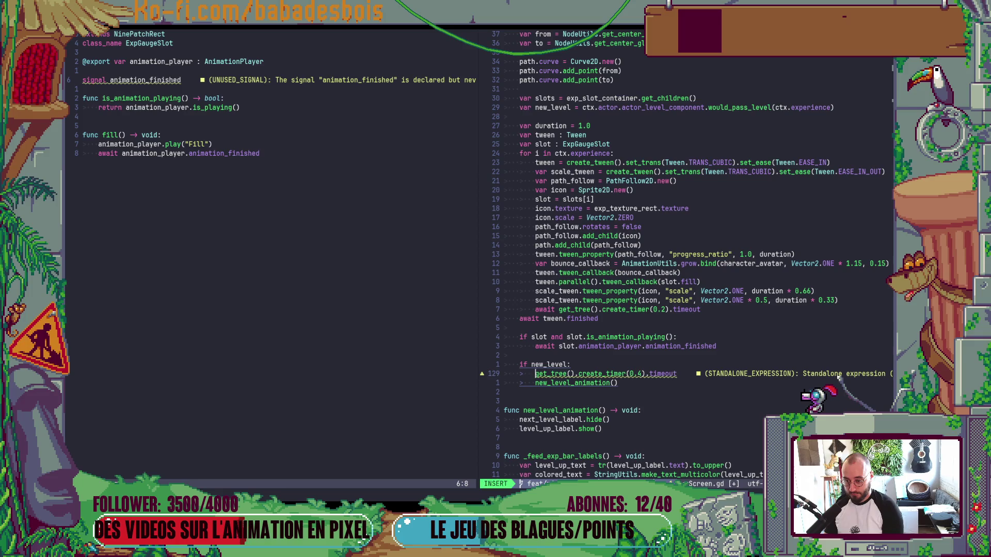
text(await)
key(Escape)
key(alt+Tab)
key(alt+Tab)
key(alt+Tab)
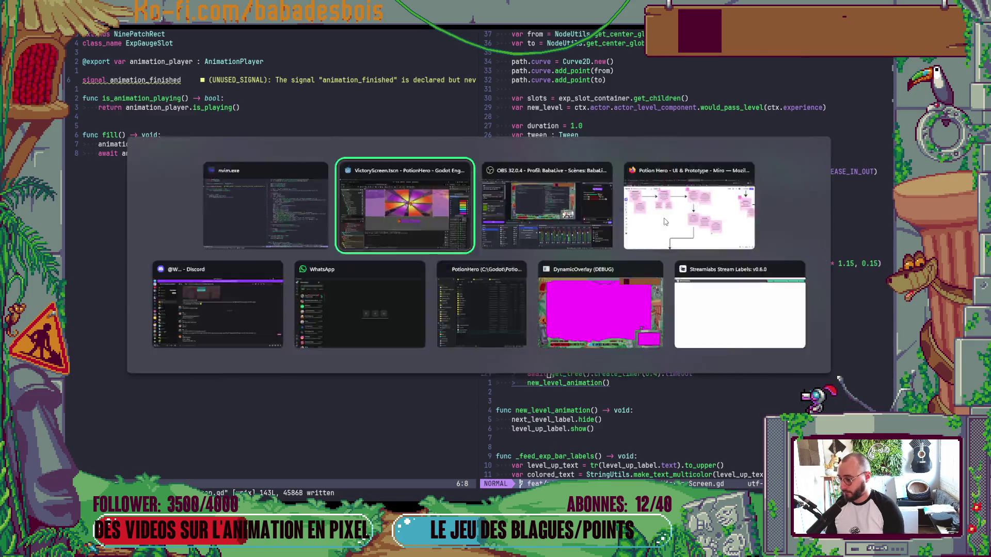
key(F6)
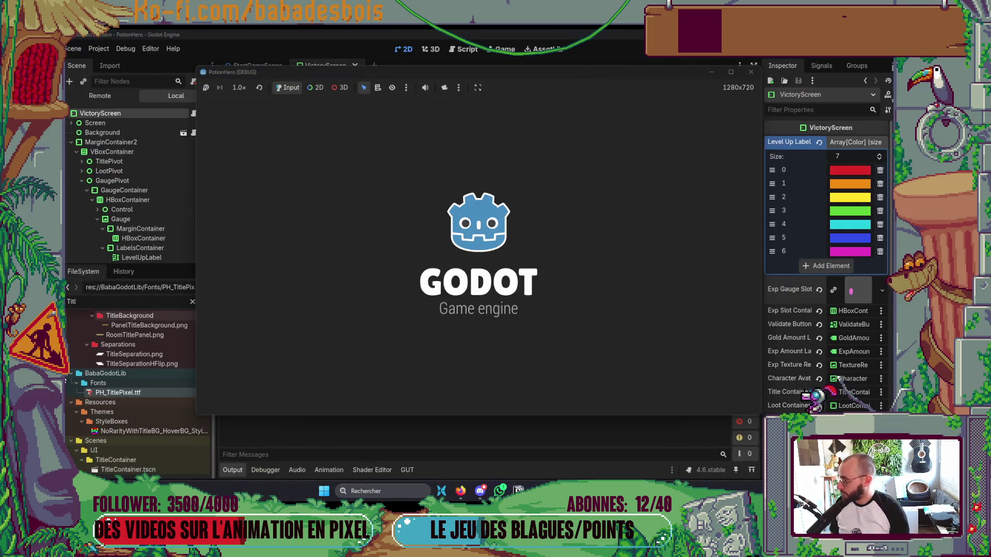
Close the test run and change the timer delay from 0.4 to 0.2 seconds, saving the script.
key(super+d)
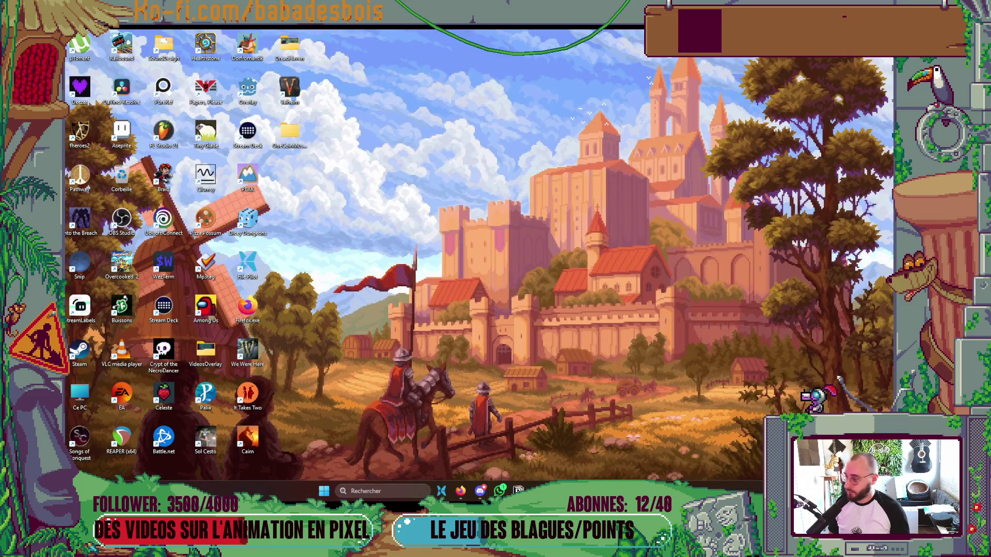
key(super+d)
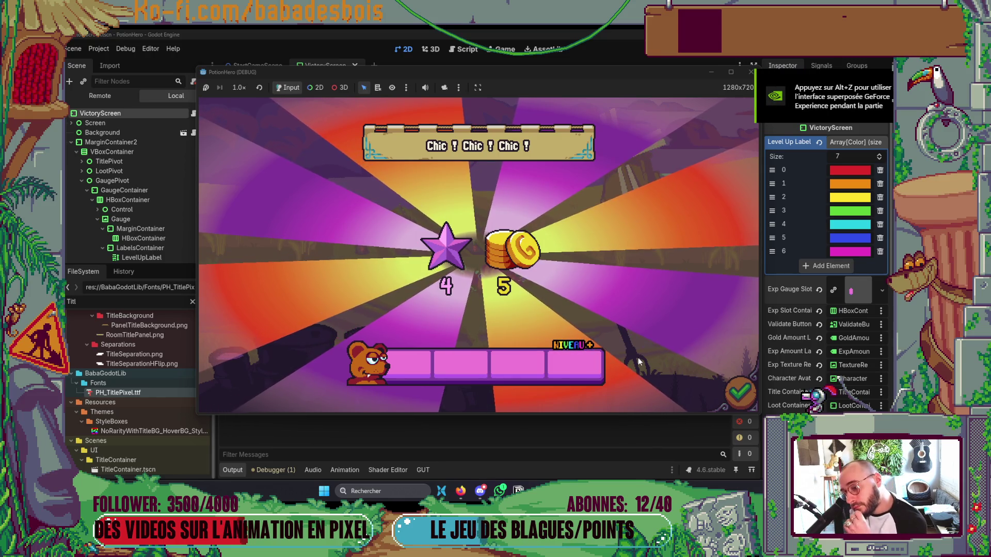
key(alt+F4)
key(alt+Tab)
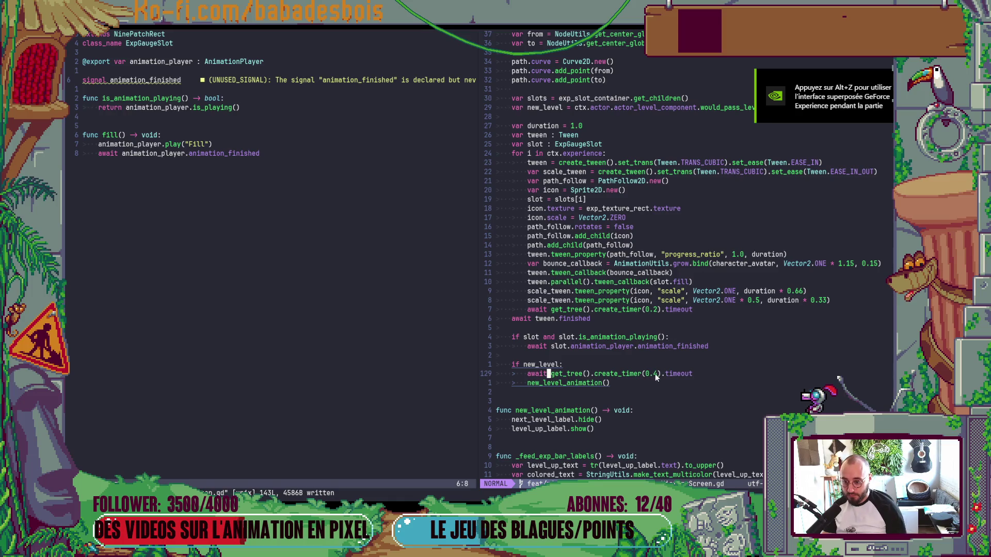
click(654, 374)
text(r2)
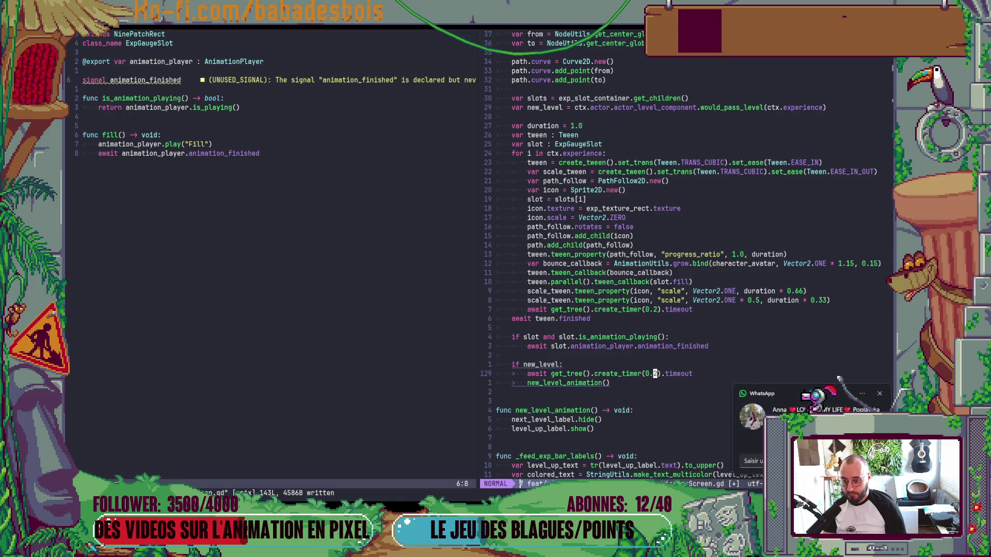
text(:w)
key(Return)
Rerun the game to check the 0.2-second timing, then stop it.
key(alt+Tab)
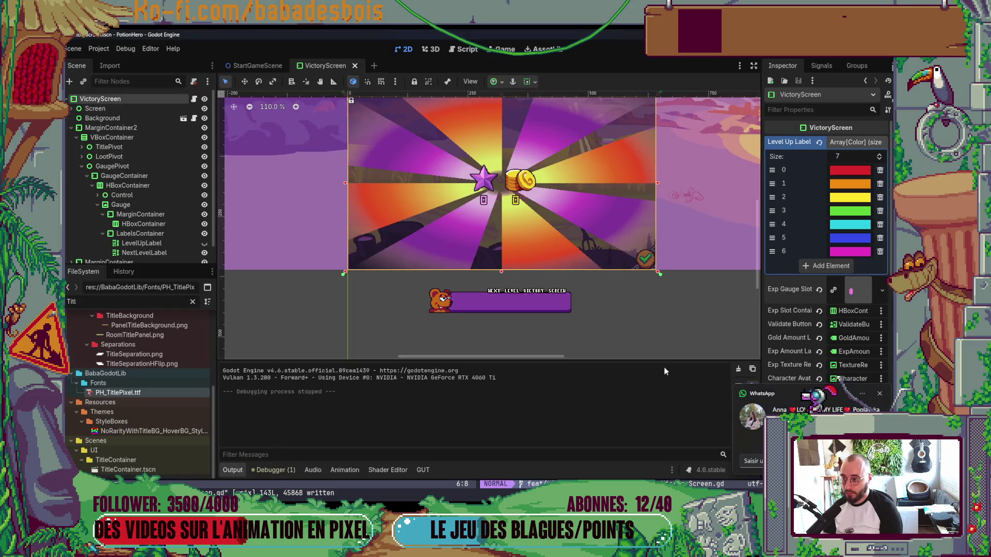
key(F6)
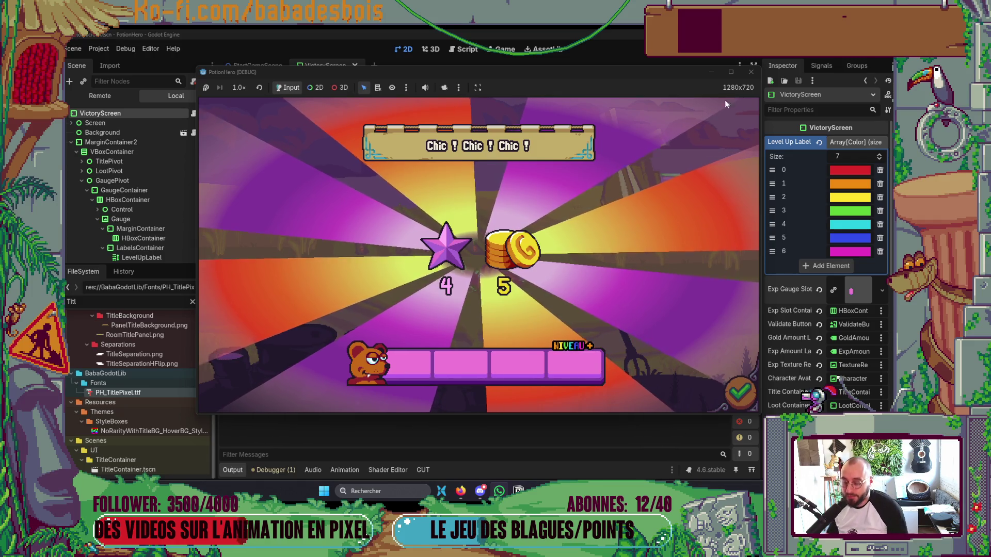
scroll(174, 215, down, 2)
key(F8)
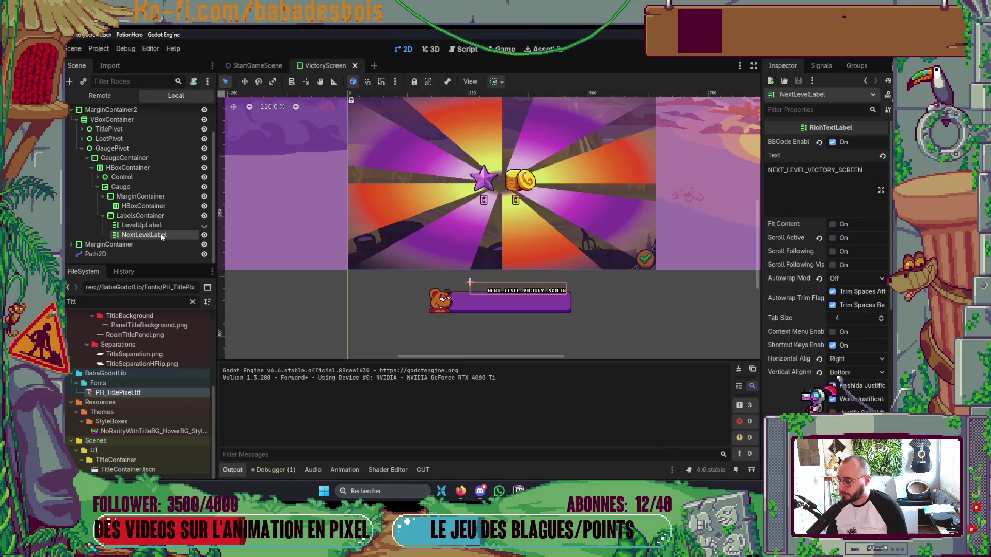
Show LevelUpLabel in the editor and try LabelsContainer bottom margins of -7 and -4 with test runs.
click(162, 225)
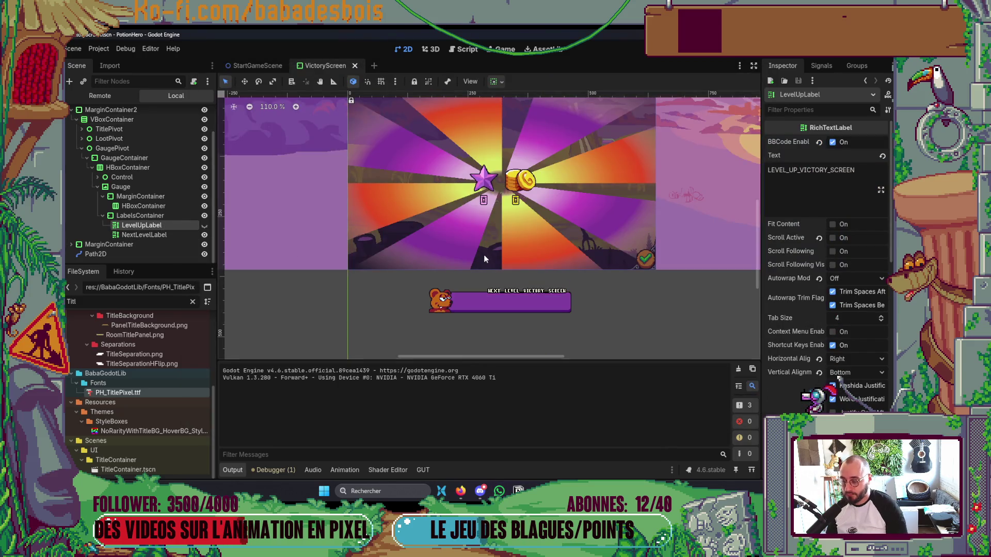
click(204, 225)
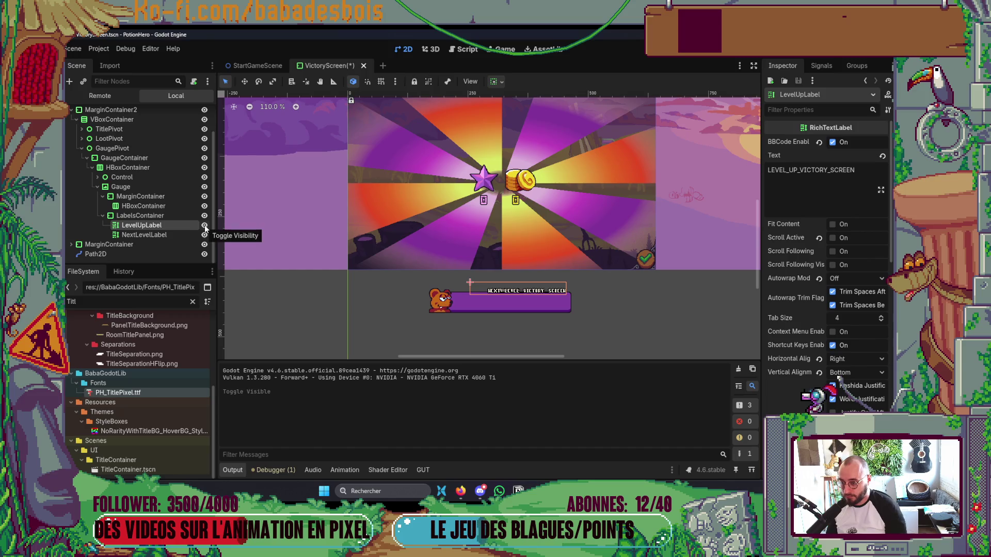
key(Up)
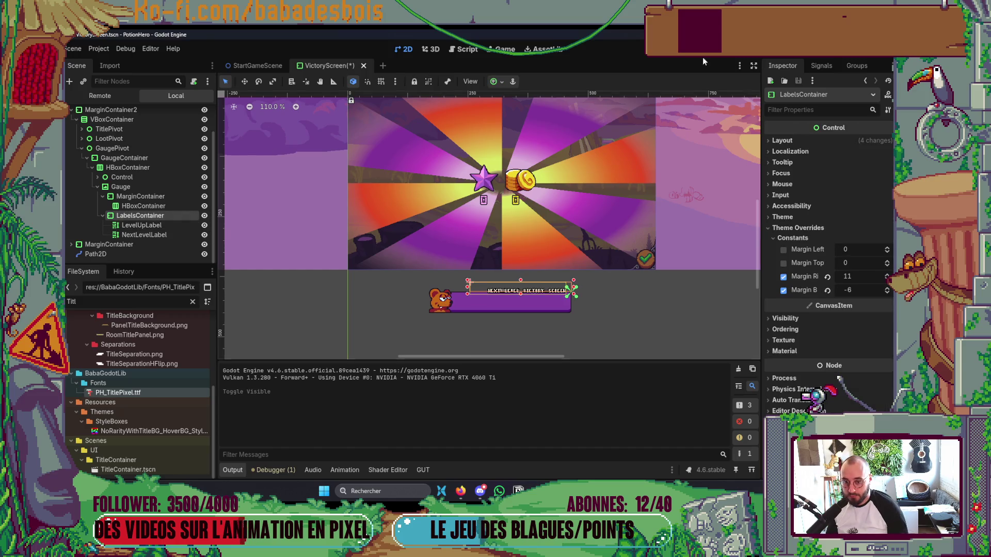
text(-7)
key(F6)
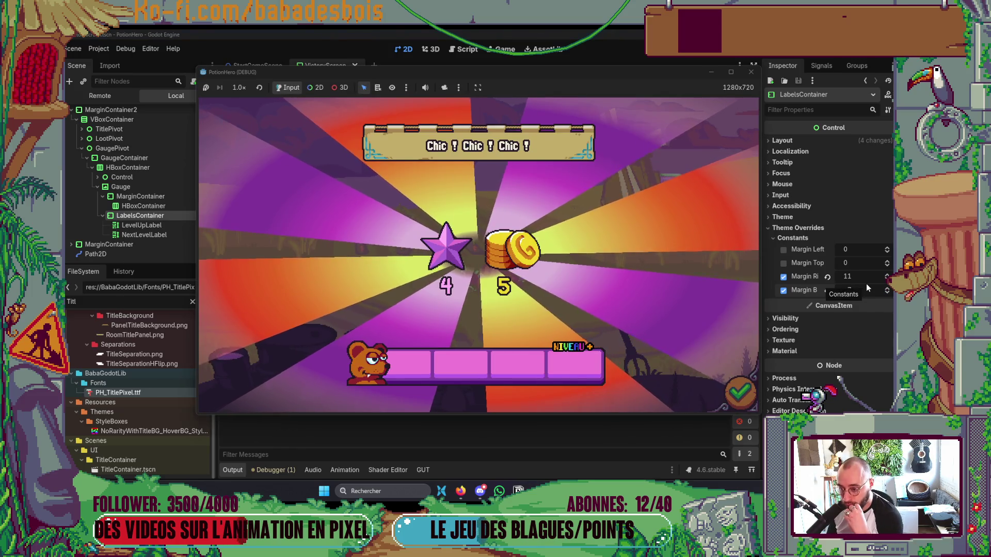
key(F8)
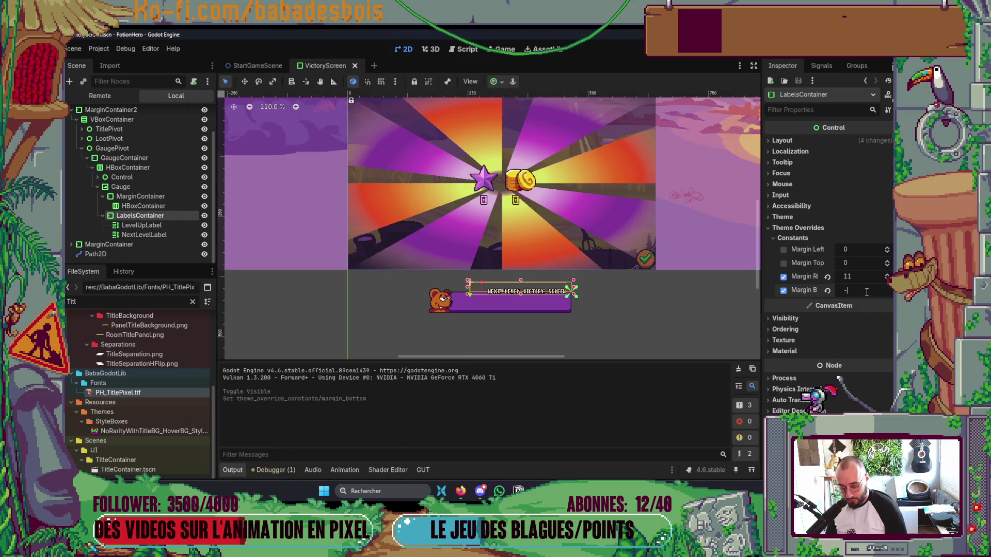
text(4)
key(F6)
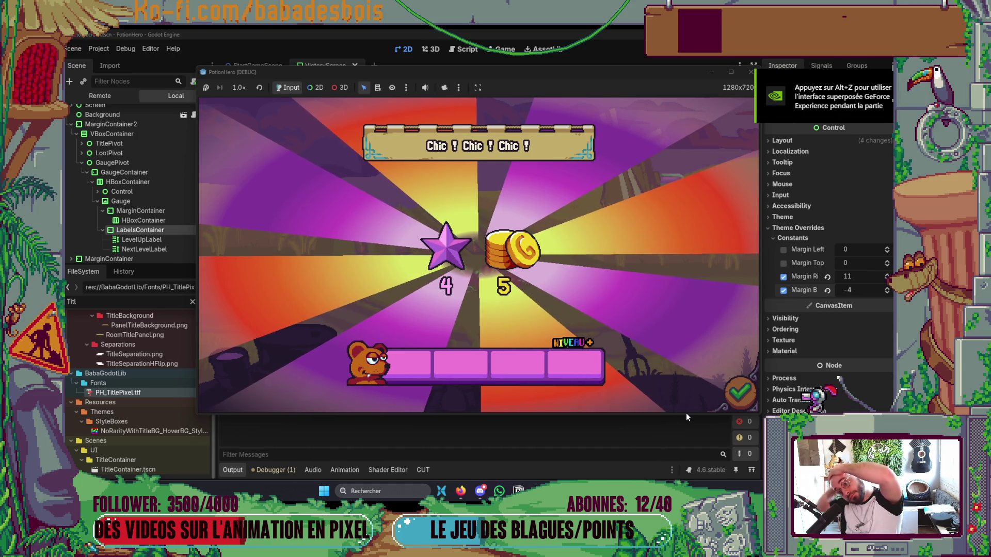
Set LabelsContainer's bottom margin override to -5 and run the victory screen to check it.
click(150, 237)
scroll(825, 372, down, 6)
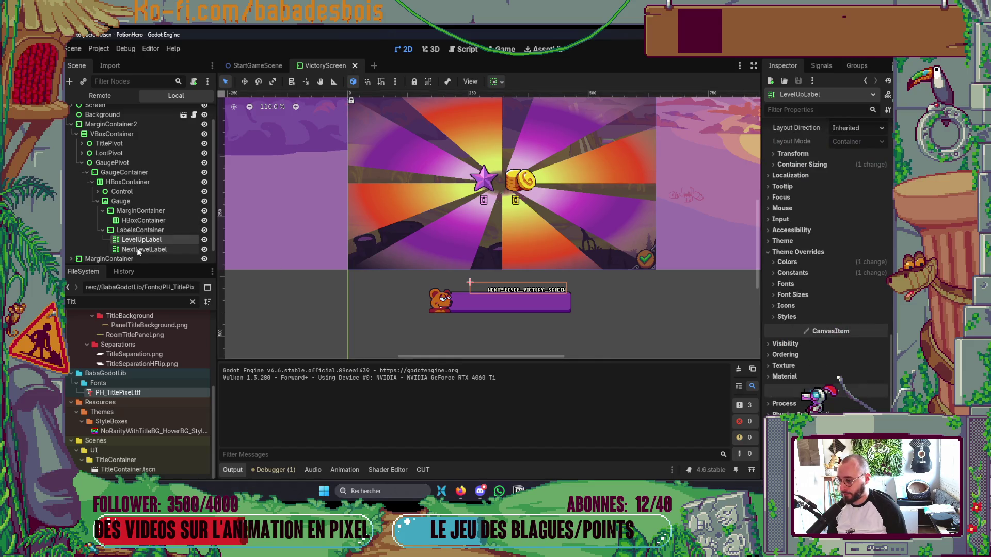
scroll(525, 282, up, 3)
click(139, 230)
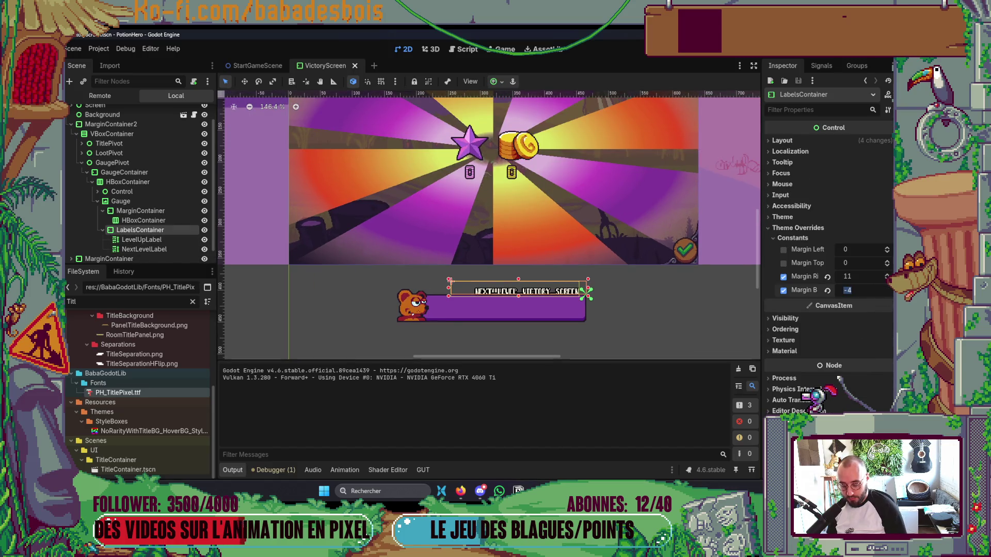
text(5)
key(Return)
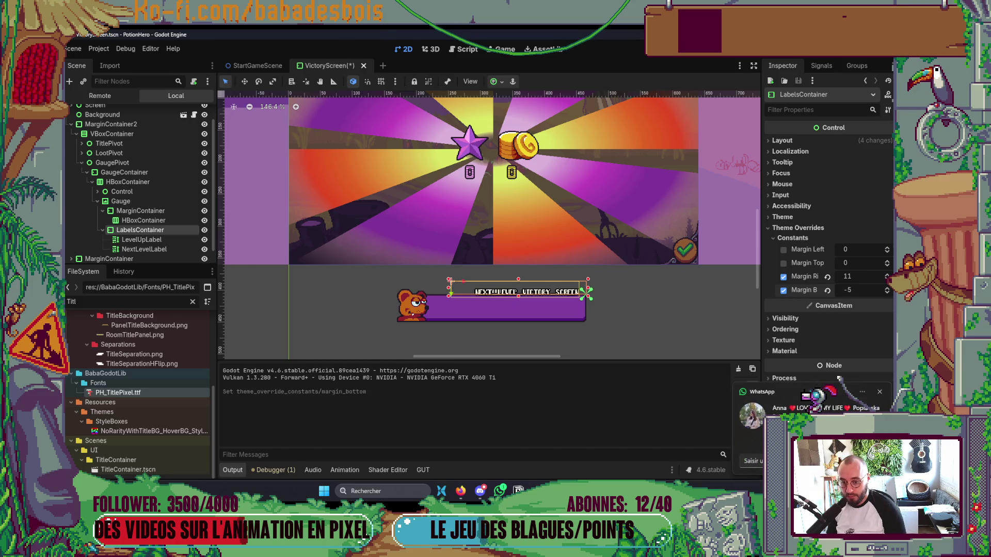
key(F6)
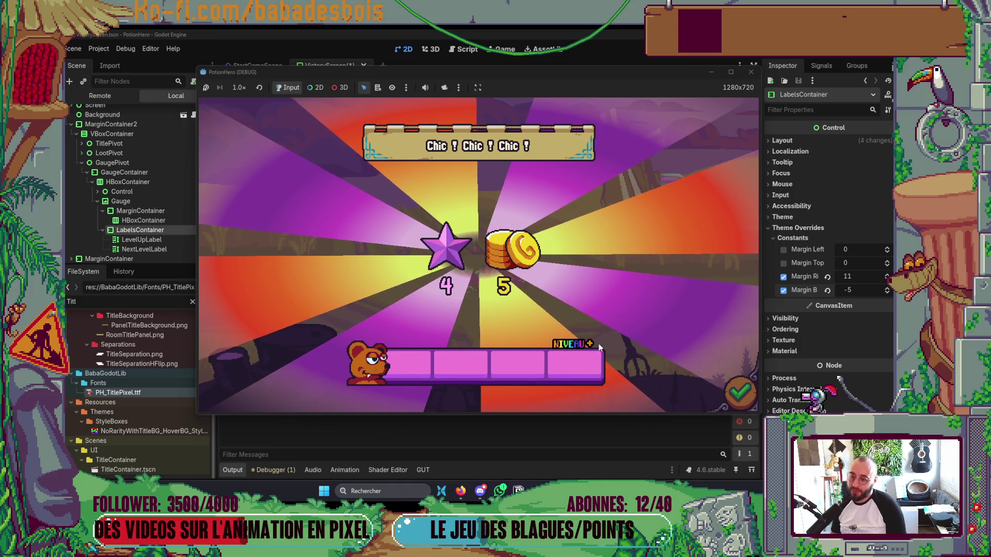
click(749, 72)
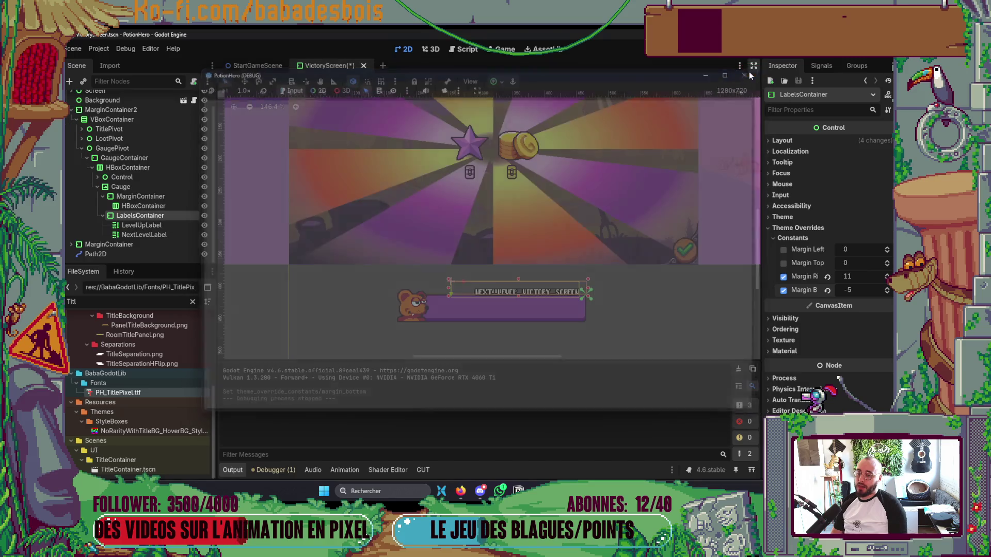
key(alt+Tab)
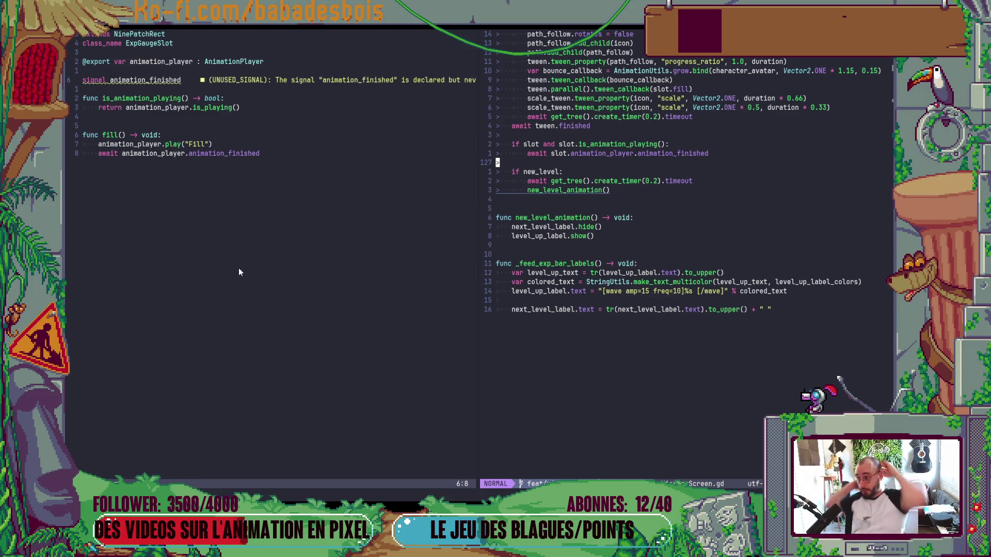
Add animation_finished.emit() after the await in fill() and save ExpGaugeSlot.gd.
click(272, 152)
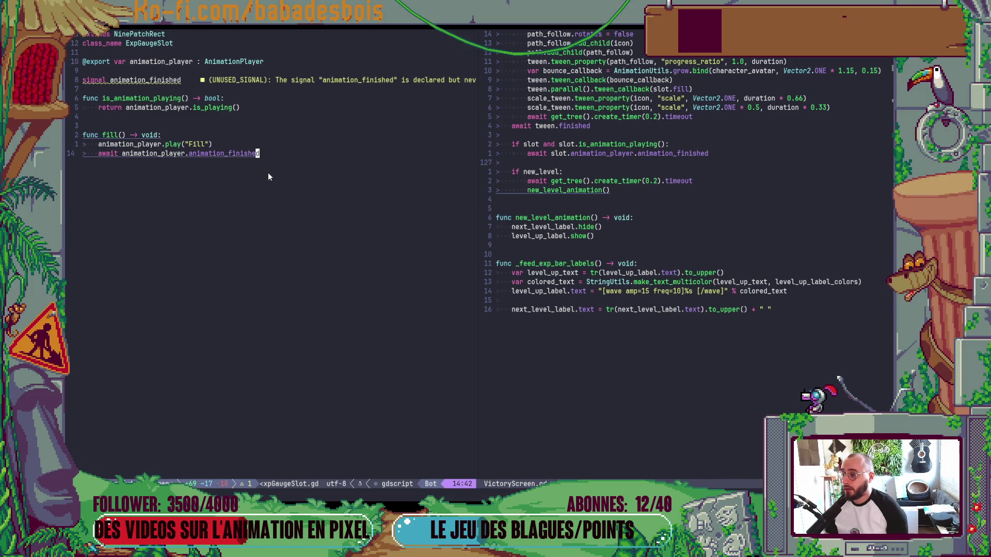
key(b)
key(b)
key(b)
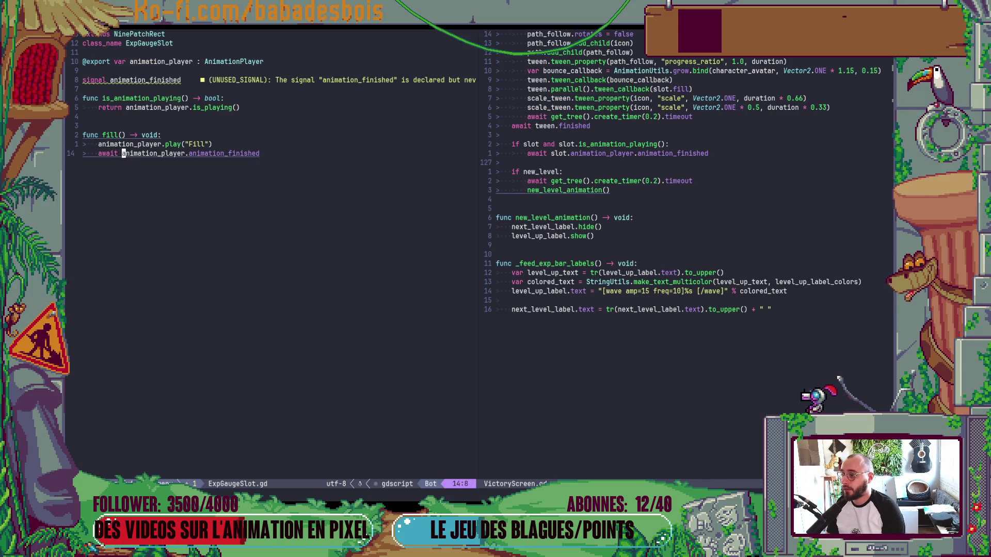
text(oemit)
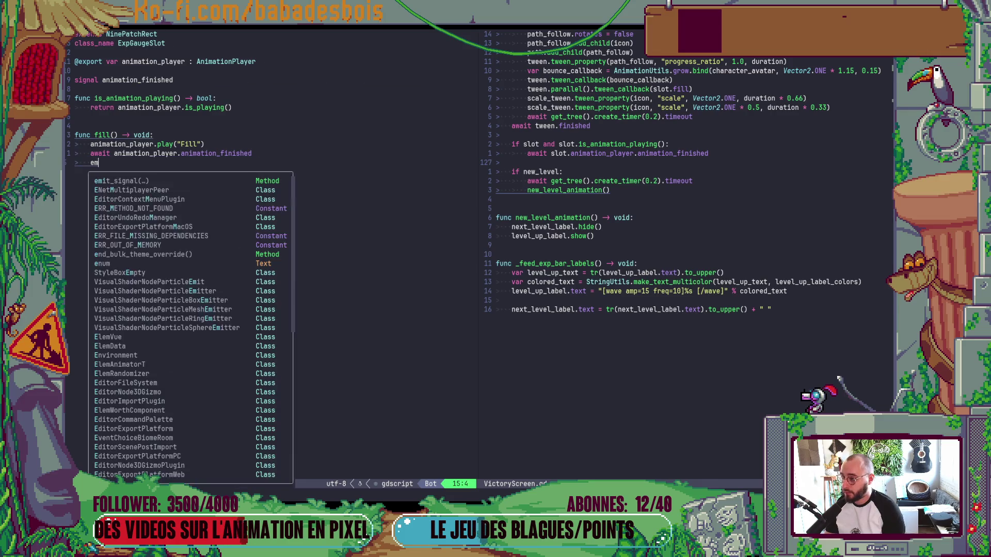
key(Return)
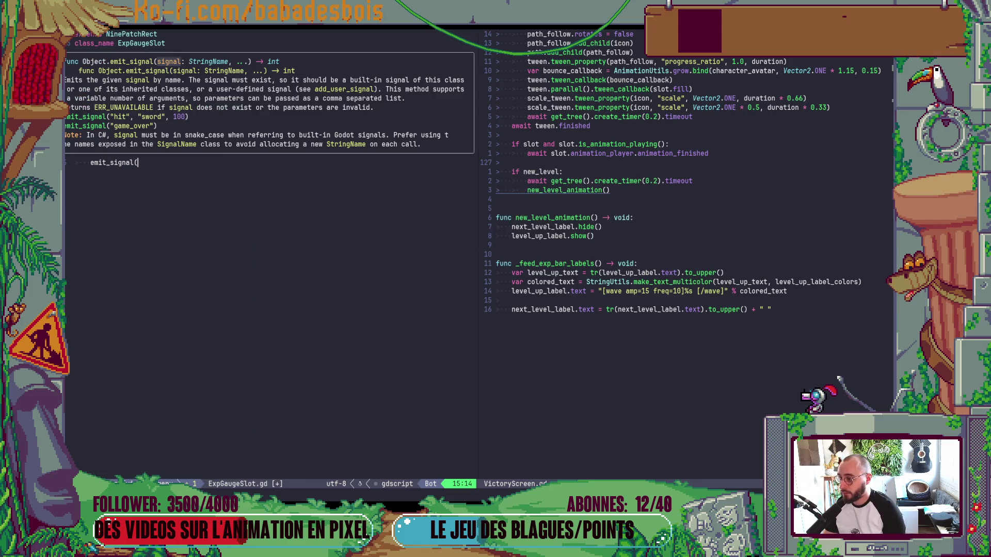
text()h)
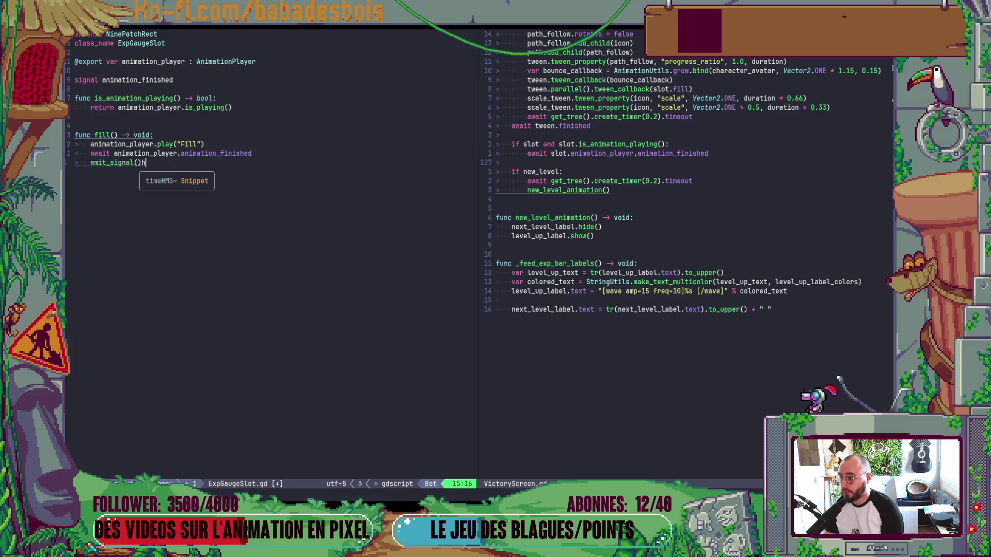
key(BackSpace)
key(Escape)
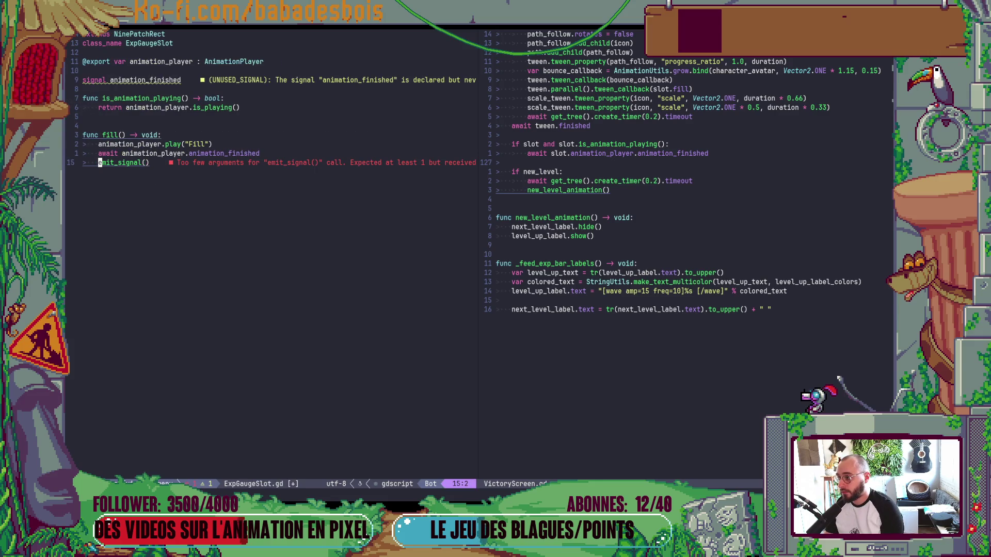
text(cwan)
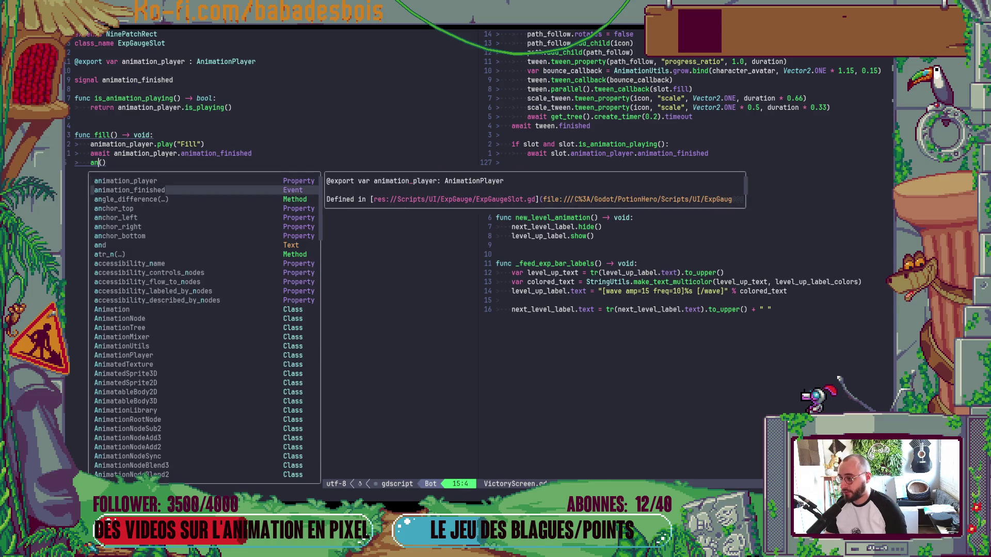
key(Return)
text(em)
key(Return)
key(Escape)
text(:w)
key(Return)
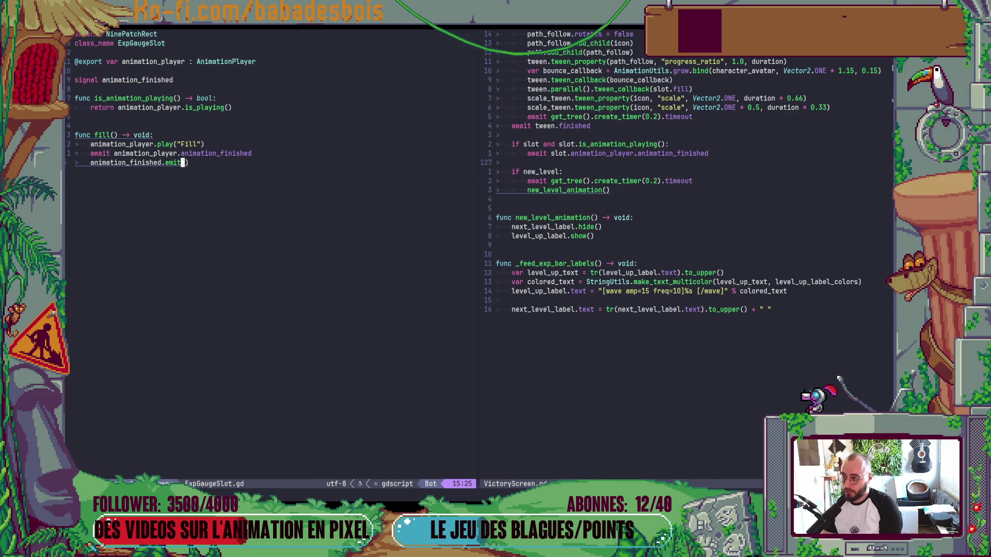
Run the game to test the level-up label, then hide LevelUpLabel in the editor.
click(516, 171)
text(:)
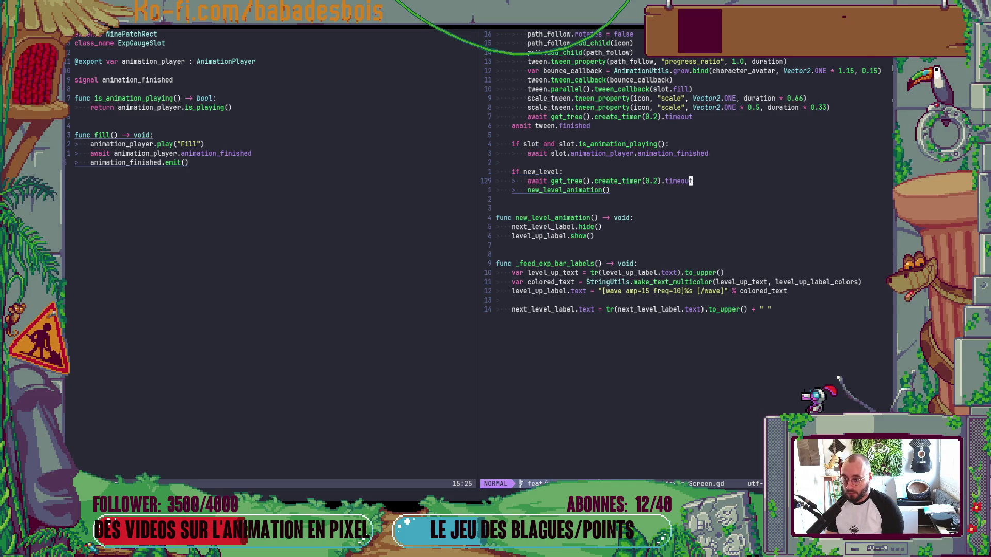
key(alt+Tab)
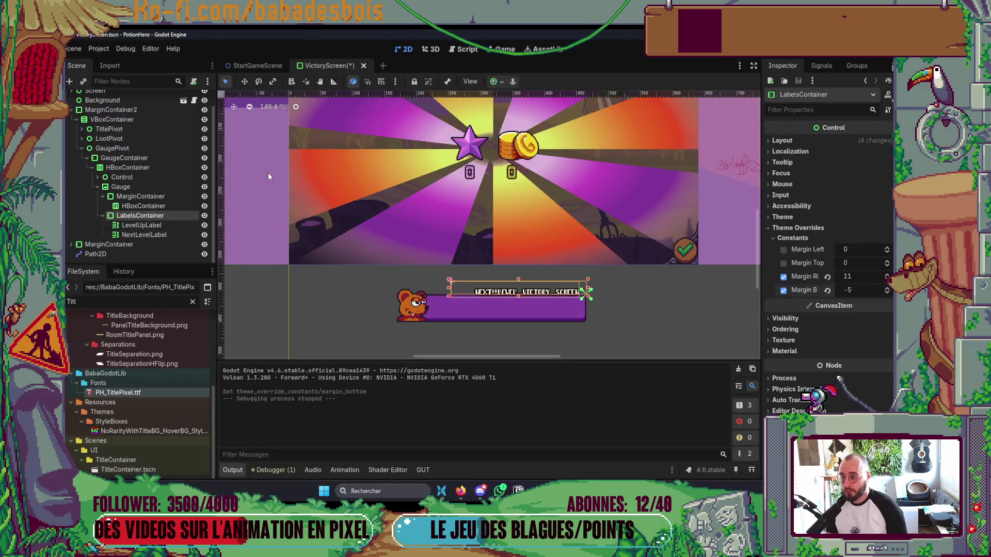
key(F6)
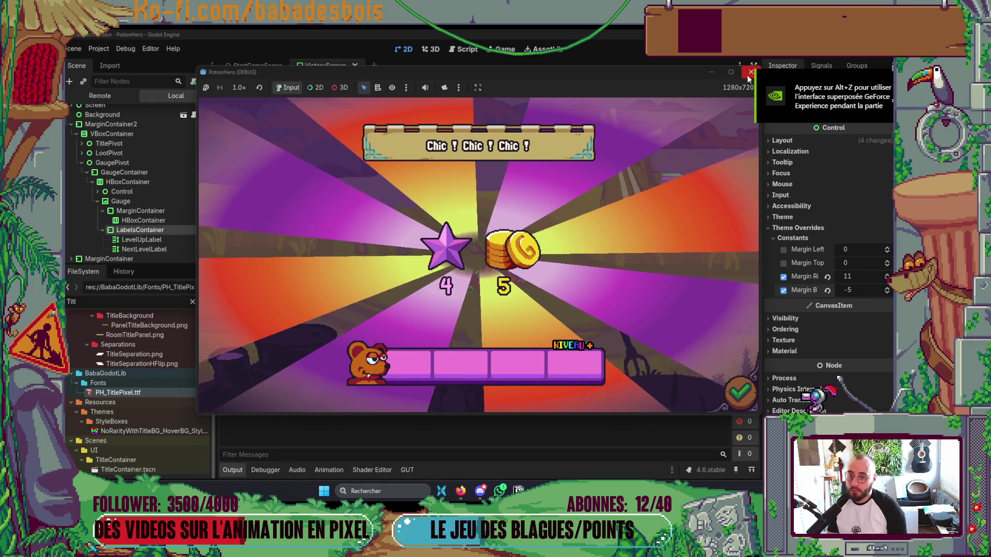
key(F8)
key(alt+Tab)
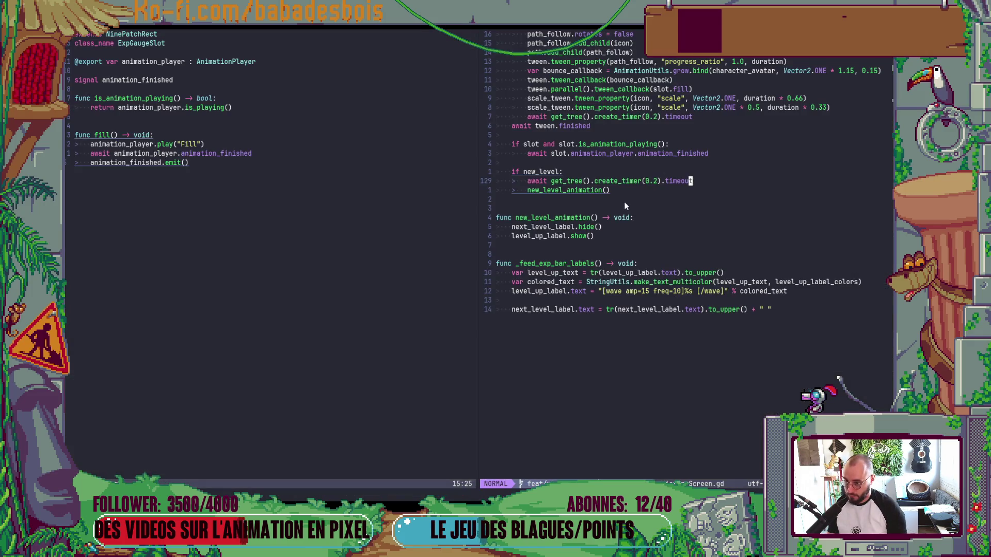
key(alt+Tab)
click(204, 225)
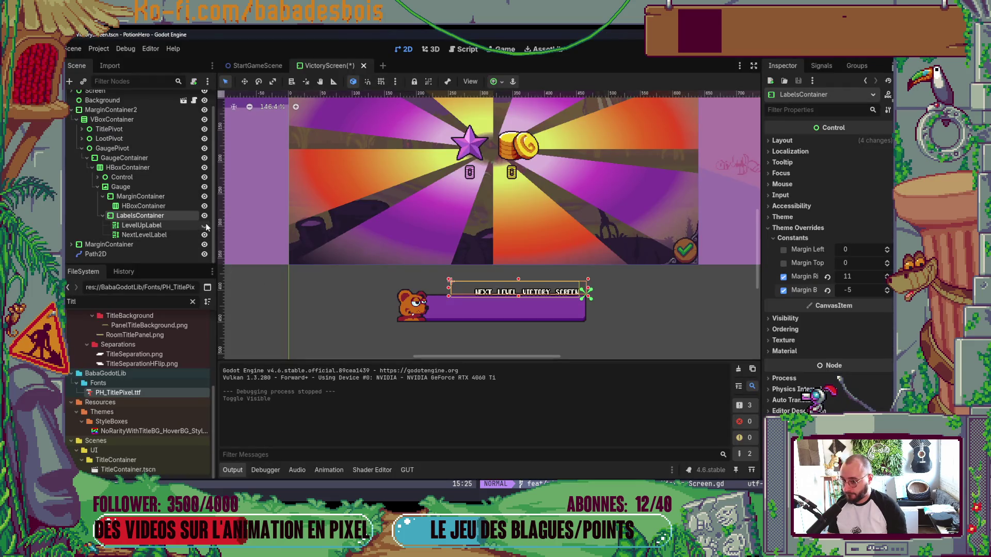
key(alt+Tab)
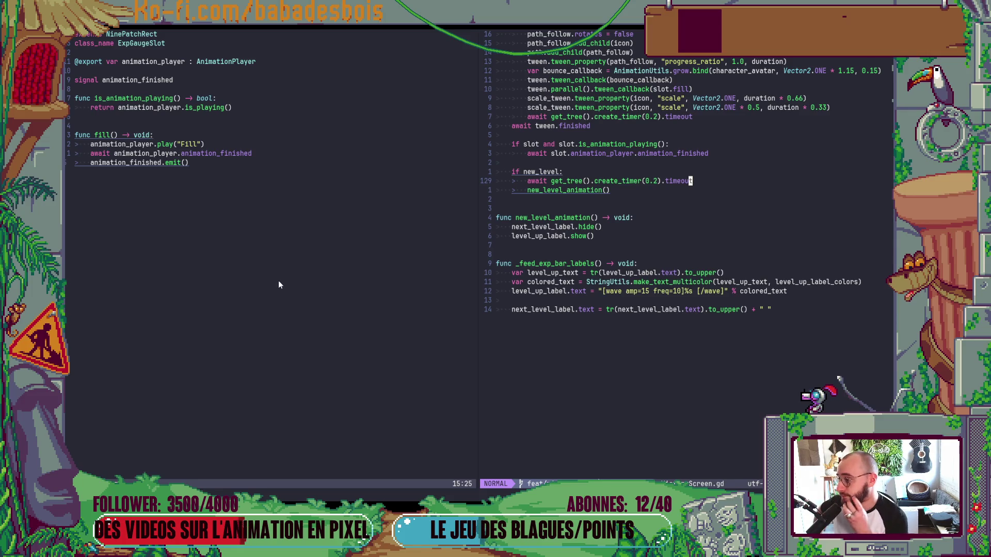
Search the project files for 'String'.
click(286, 264)
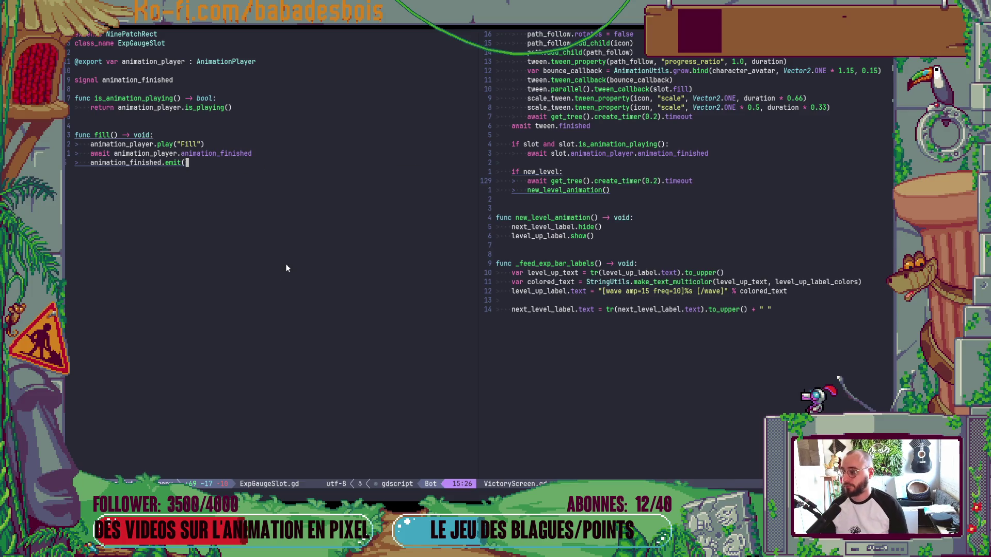
key(space)
key(f)
key(f)
text(String)
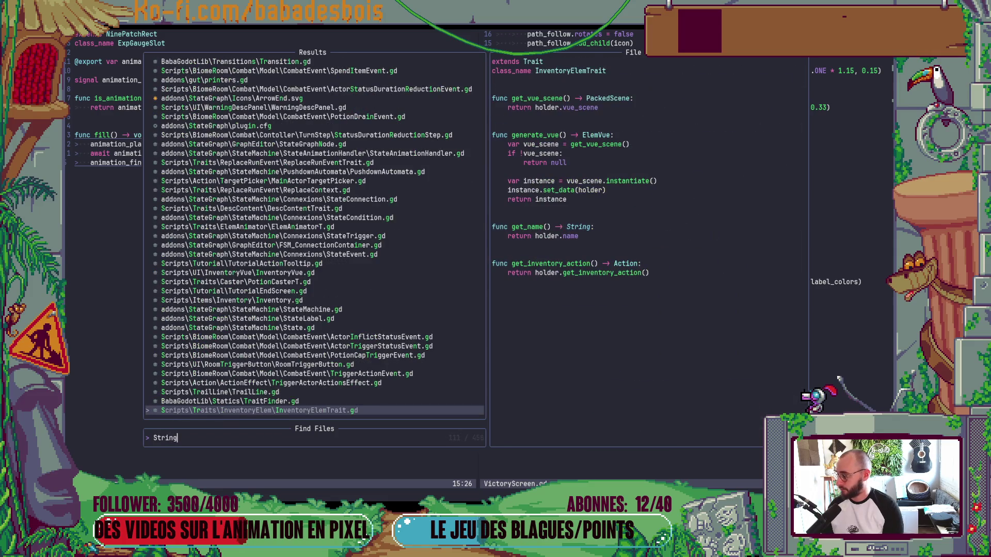
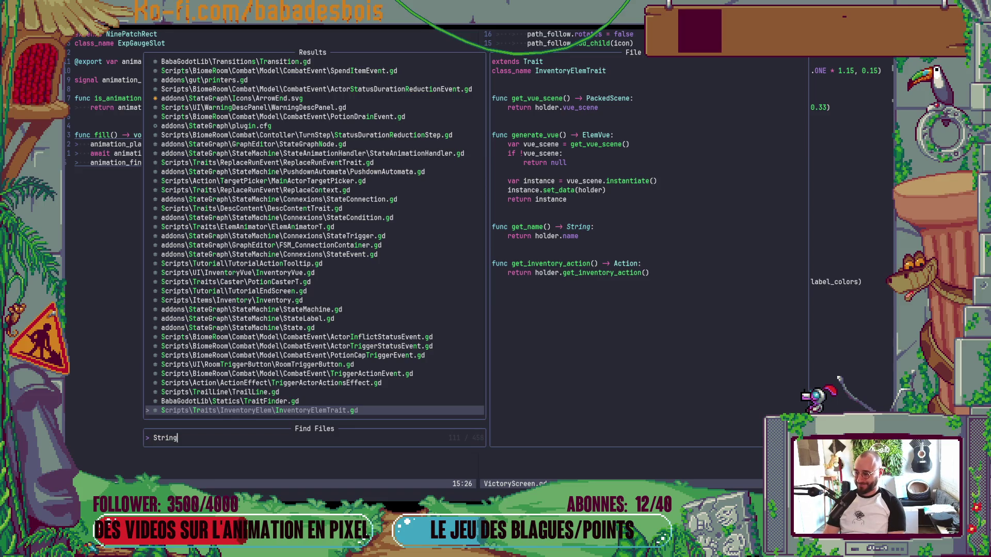
Search files for 'StringUti', then close the picker without opening anything, back on VictoryScreen.gd.
key(Up)
key(Up)
key(Up)
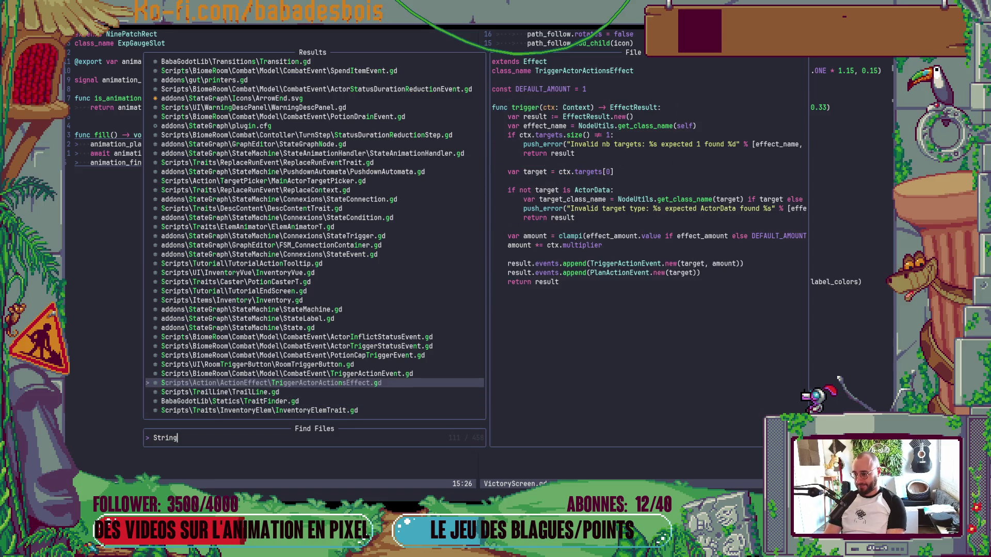
key(Escape)
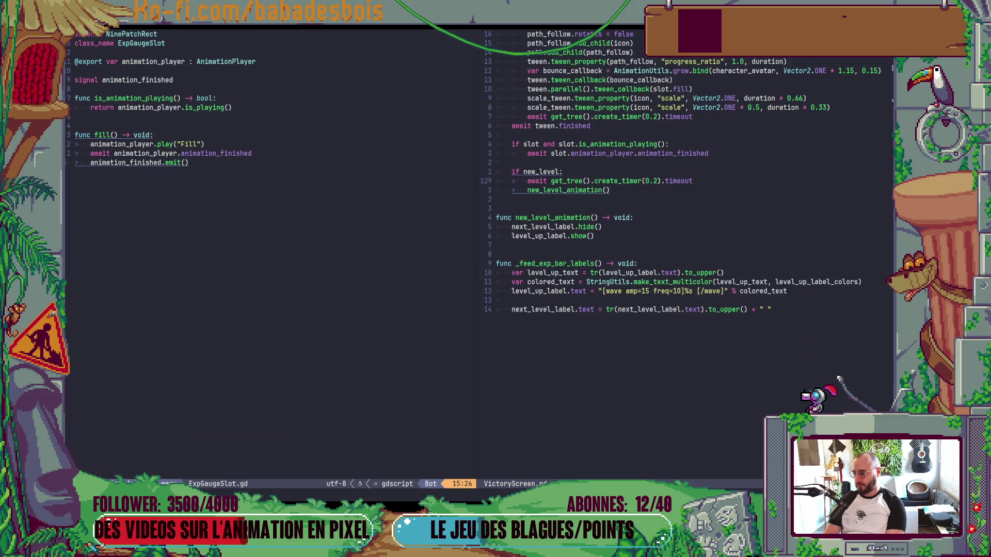
key(space)
text(f)
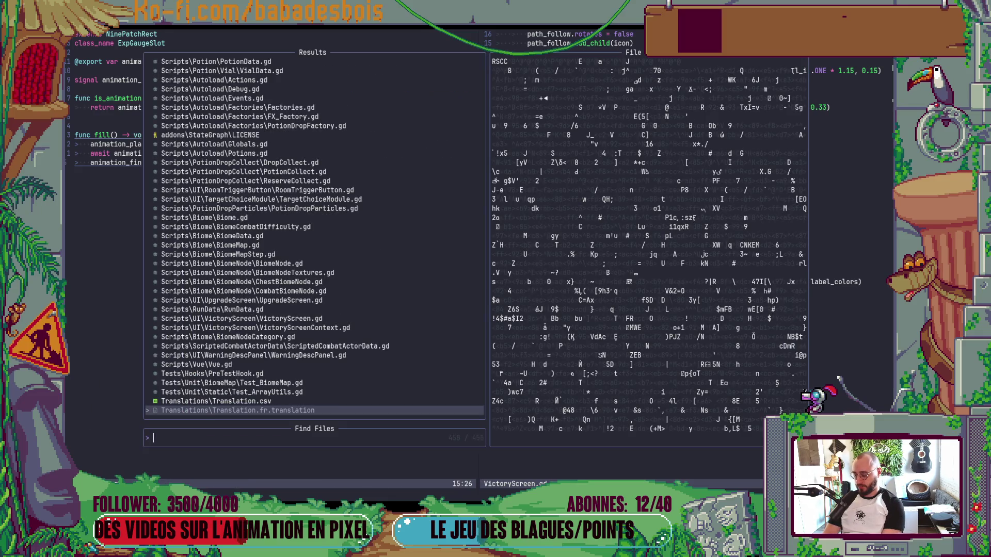
text(StirngU)
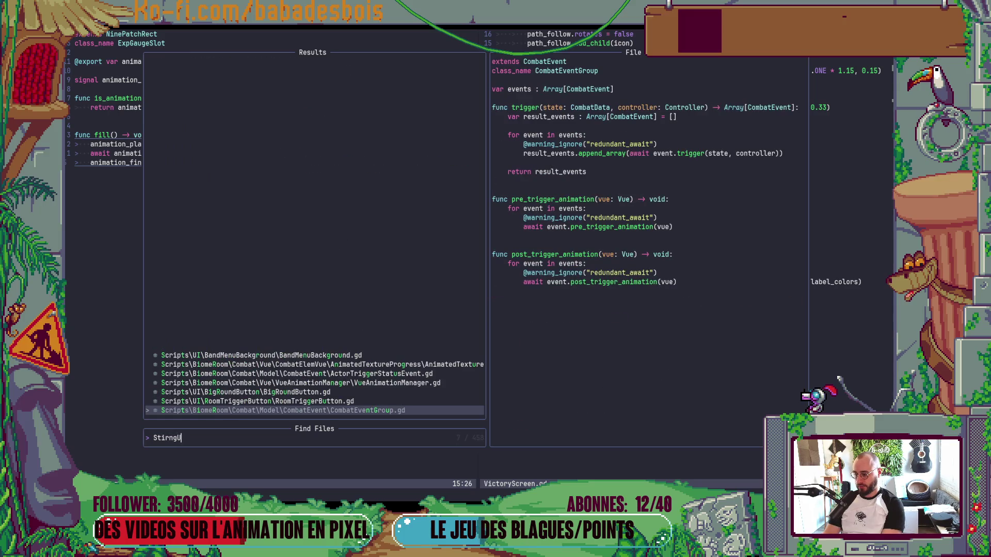
key(BackSpace)
key(BackSpace)
key(BackSpace)
text(ri)
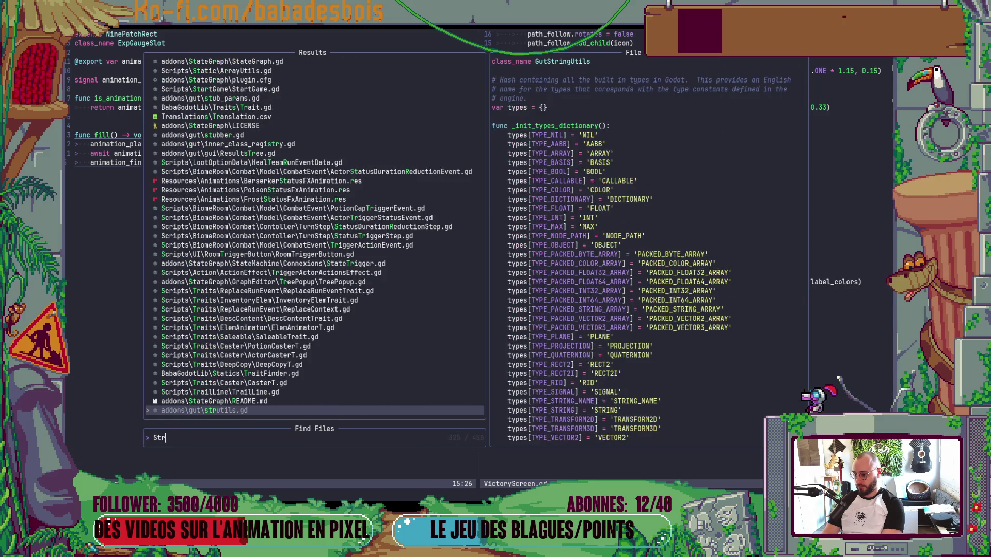
text(ngUti)
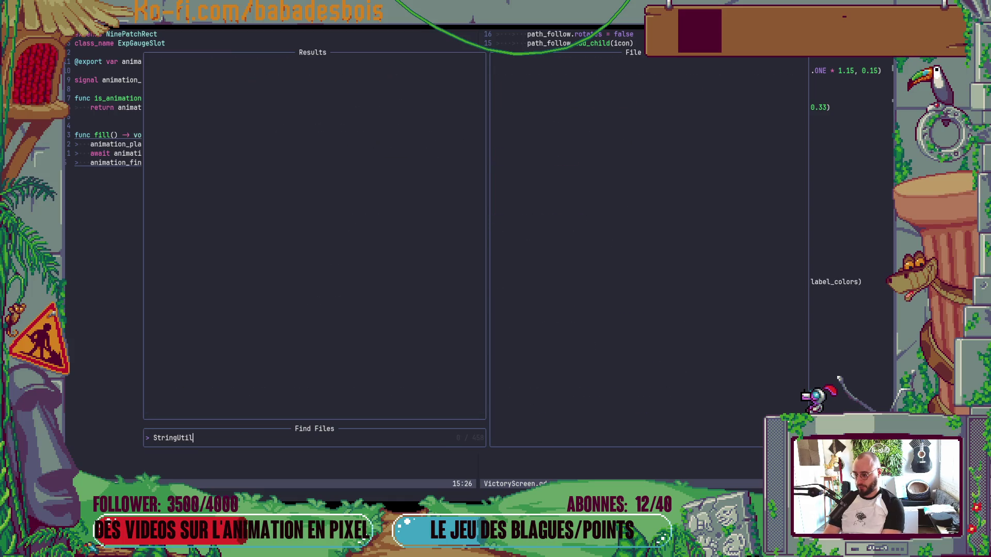
key(Escape)
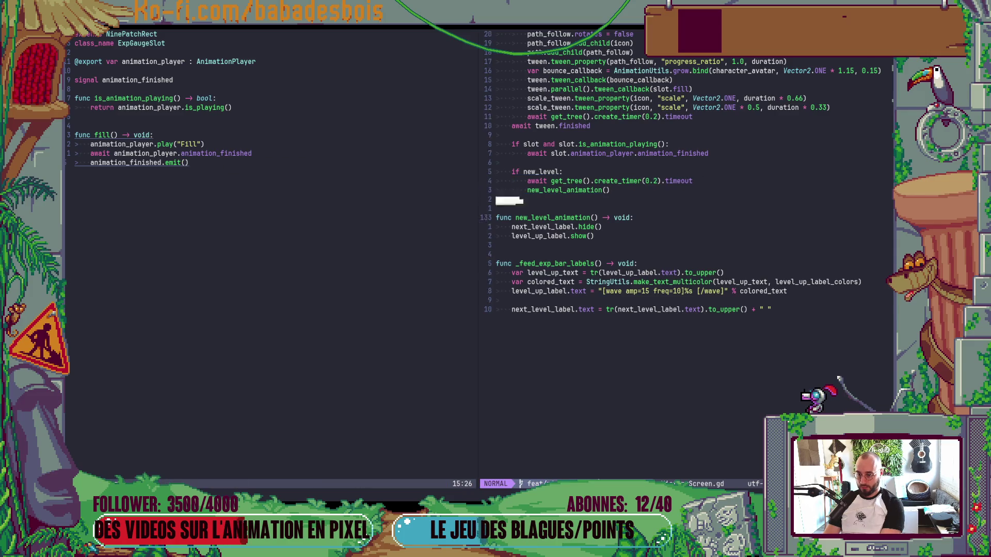
Jump to the StringUtils definition and go to the letter_count += 1 line.
click(586, 281)
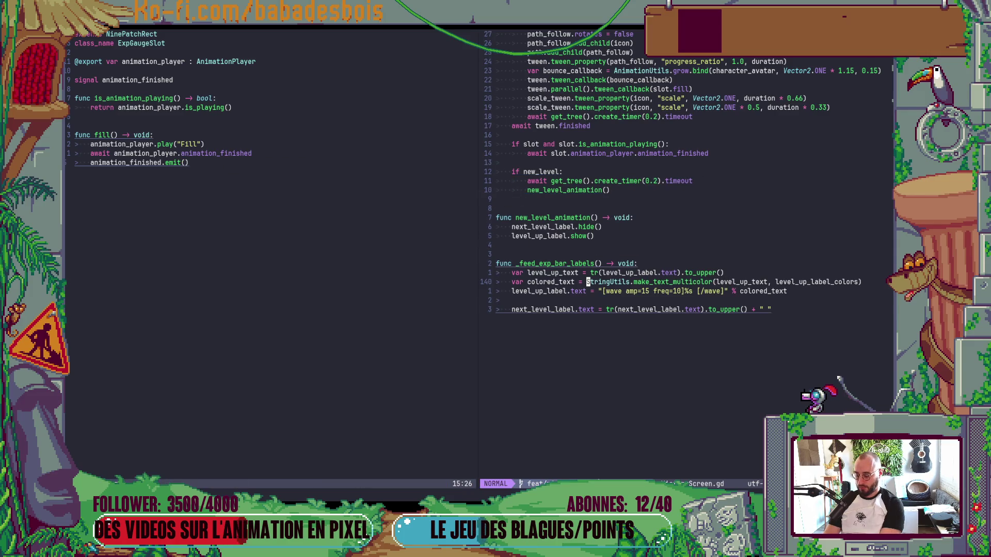
key(g)
key(d)
key(j)
key(j)
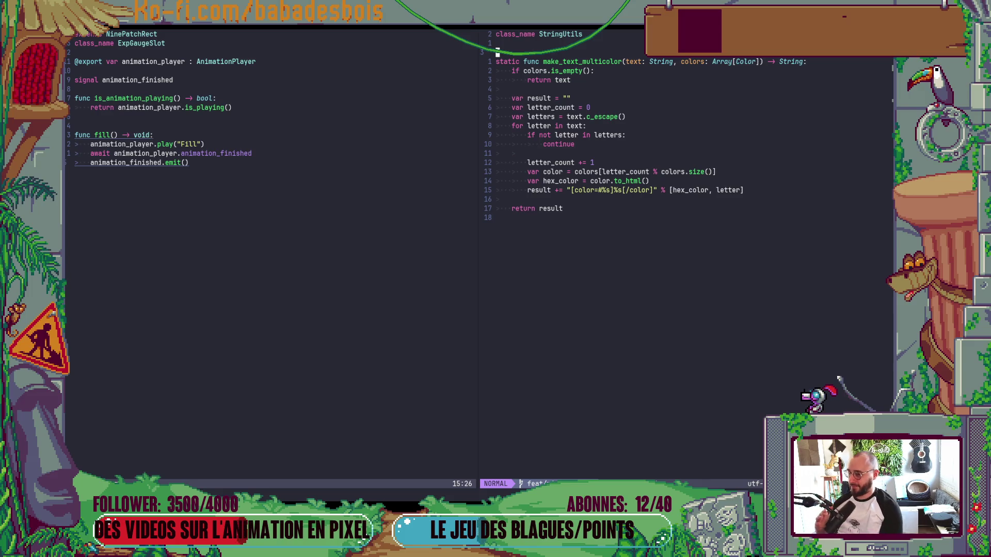
key(j)
key(j)
key(j)
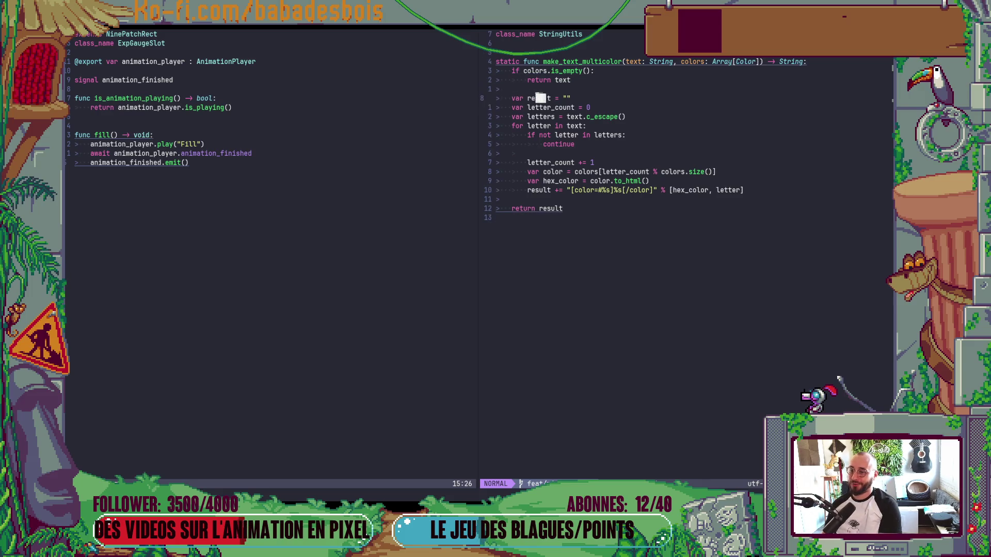
key(j)
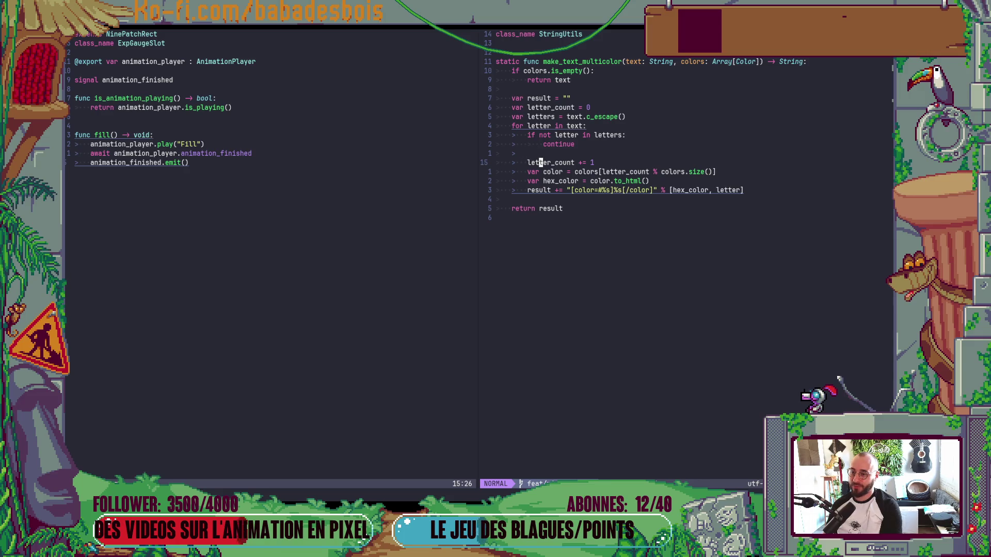
Move letter_count += 1 below the result line and save StringUtils with :w.
key(d)
key(d)
key(j)
key(j)
key(p)
key(colon)
text(w)
key(Return)
key(alt+Tab)
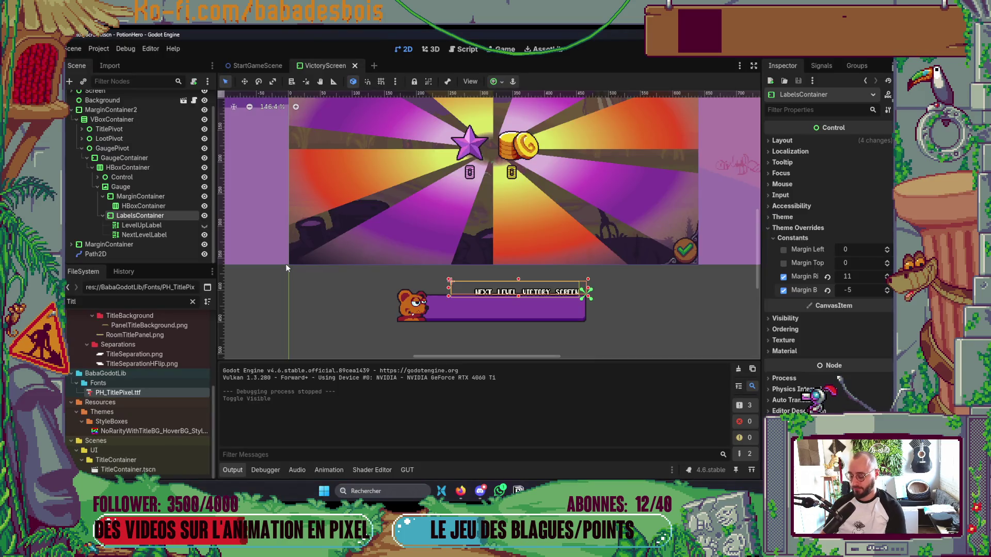
Run the game with F5 to check the victory gauge, close it, and bring up the Miro board.
key(F5)
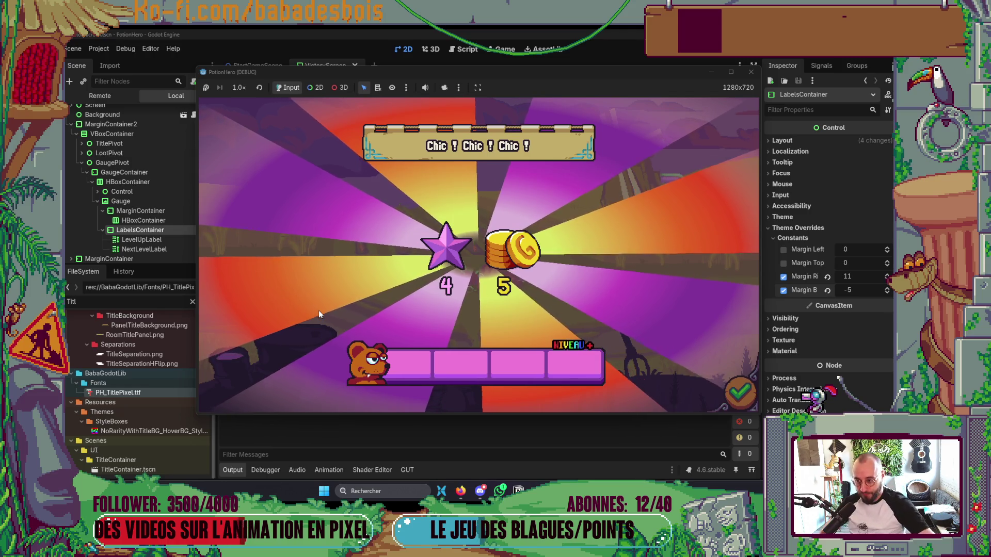
key(alt+F4)
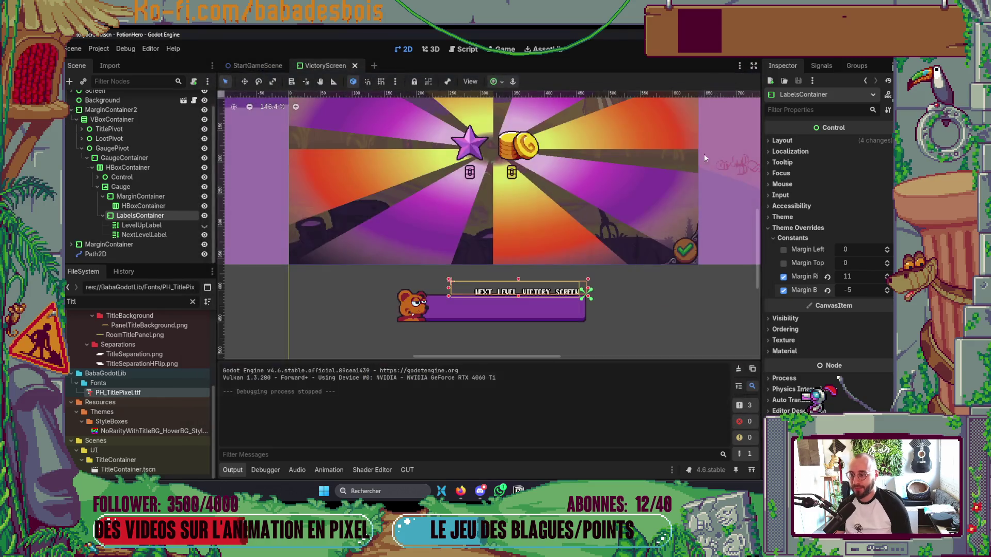
key(alt+Tab)
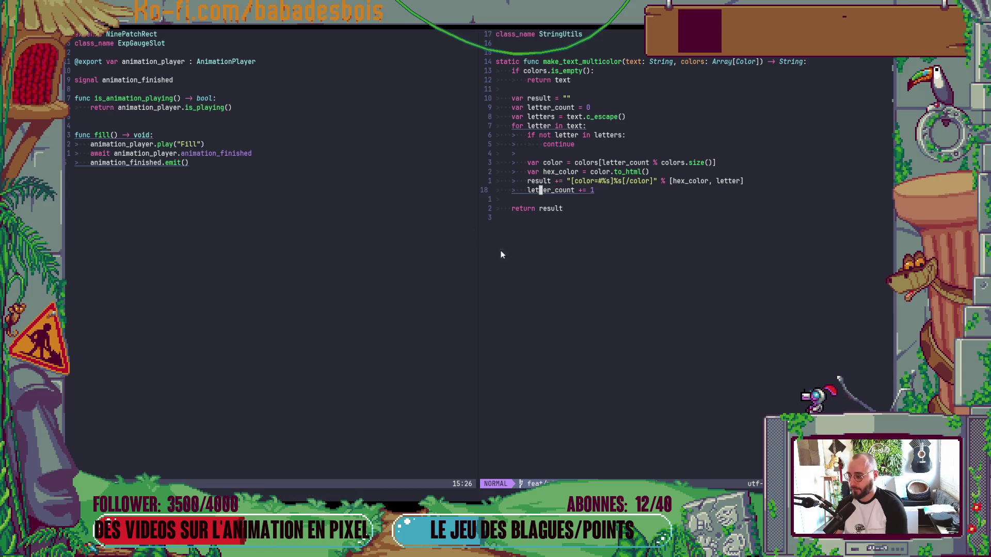
key(alt+Tab)
key(Tab)
key(Tab)
key(Tab)
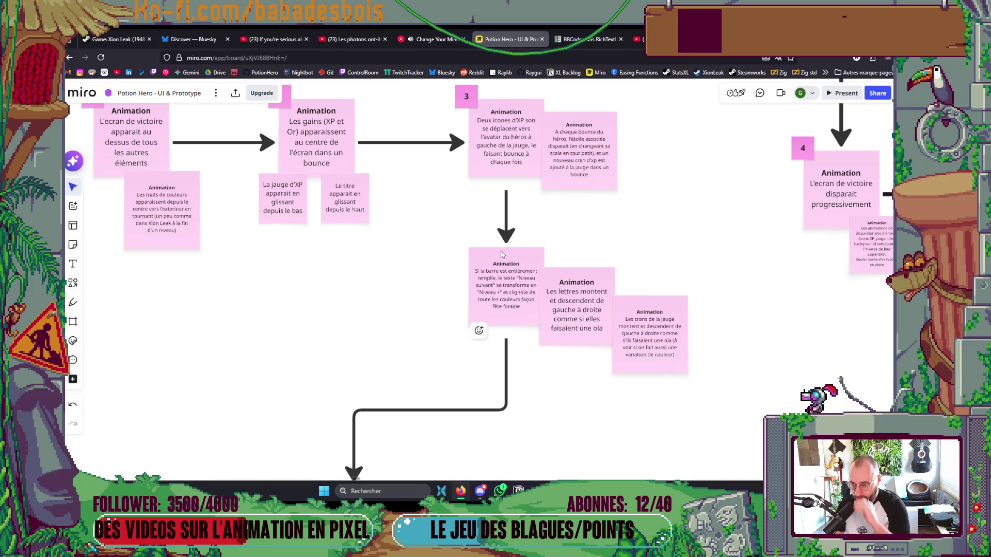
scroll(495, 361, left, 2)
scroll(496, 361, up, 1)
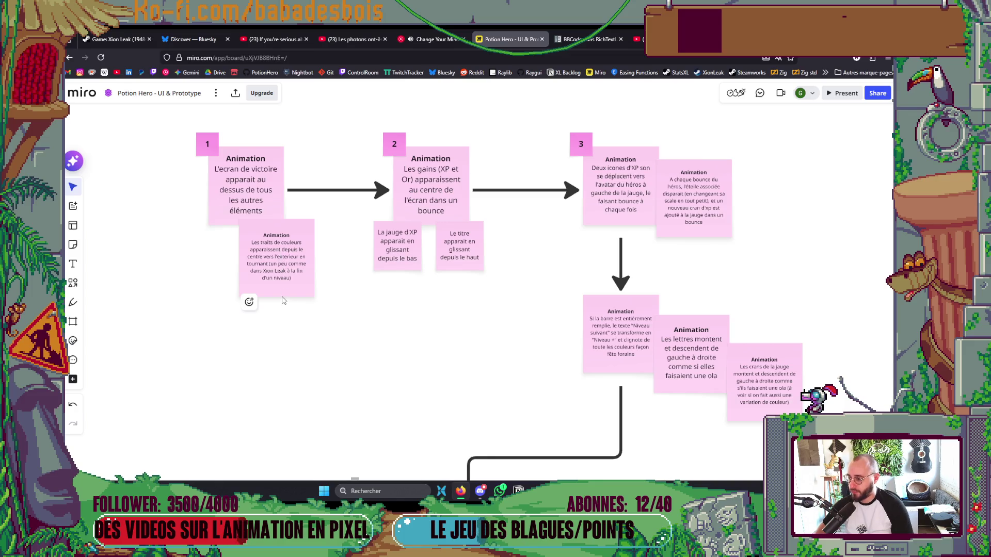
scroll(411, 289, up, 1)
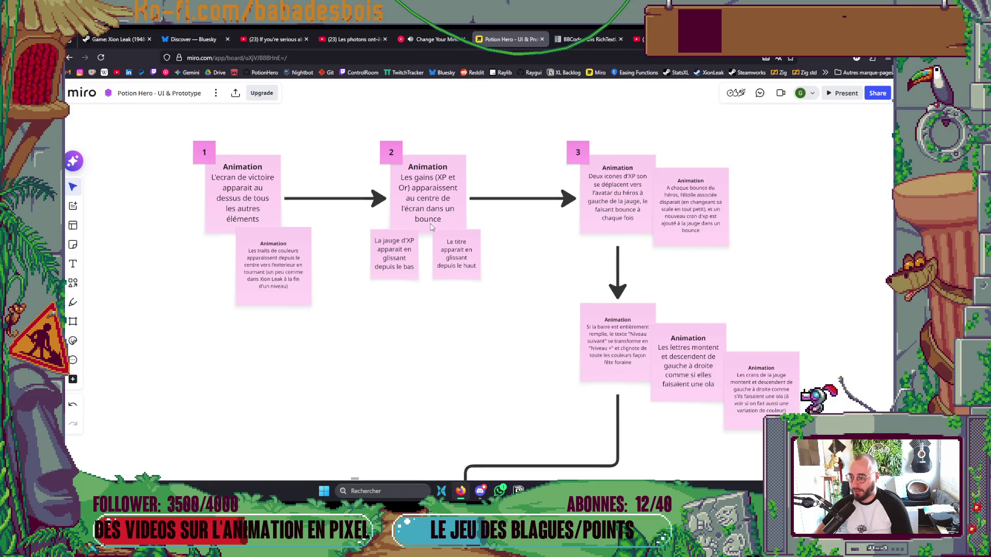
scroll(514, 322, right, 2)
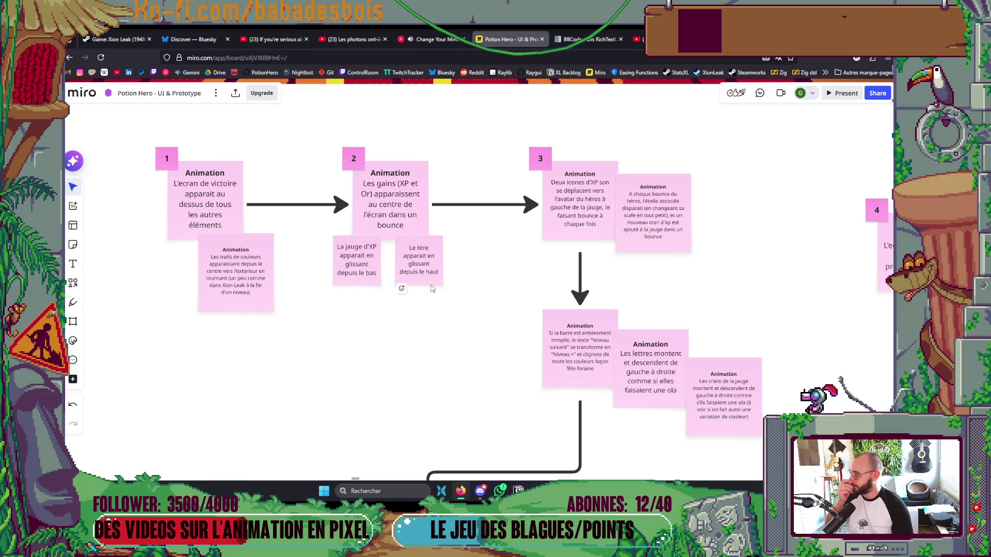
mouse_move(501, 315)
mouse_down()
mouse_move(484, 303)
mouse_move(454, 309)
mouse_up()
scroll(454, 309, down, 5)
scroll(439, 252, down, 2)
scroll(442, 254, up, 2)
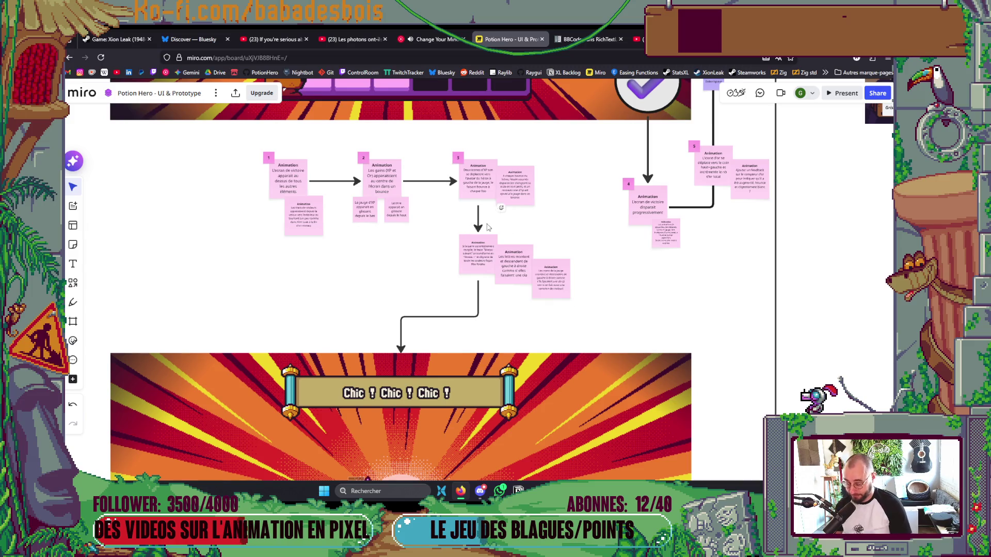
scroll(489, 228, up, 5)
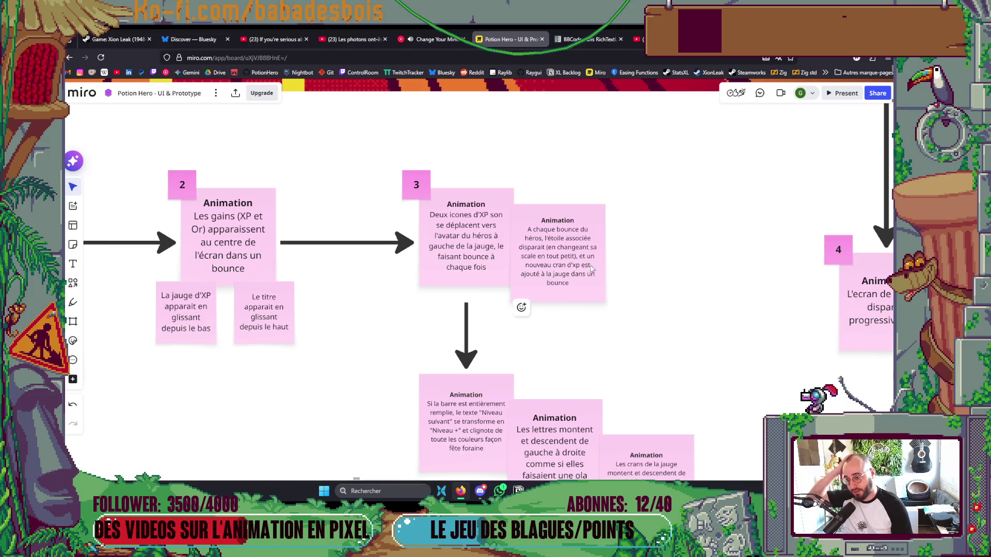
scroll(573, 287, down, 3)
scroll(504, 350, up, 5)
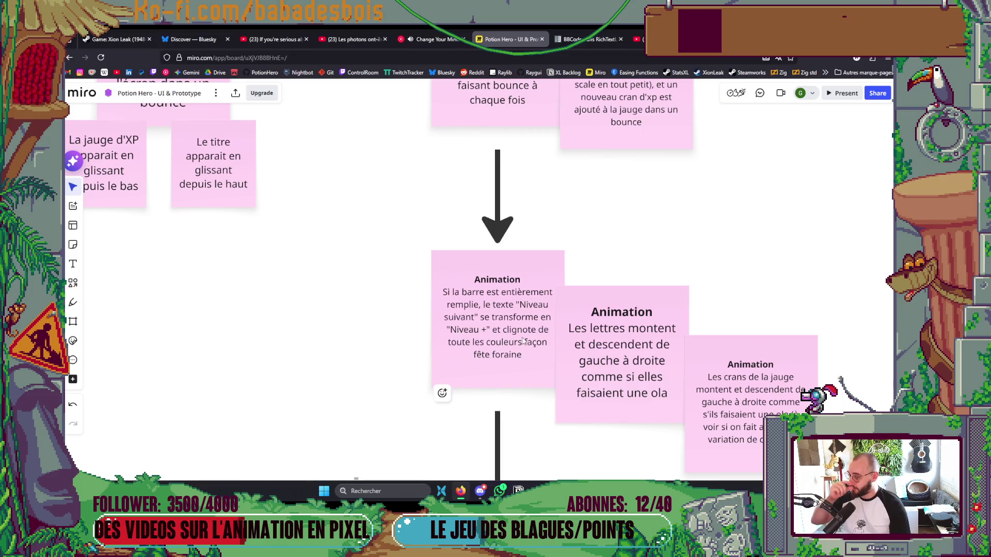
scroll(536, 289, down, 5)
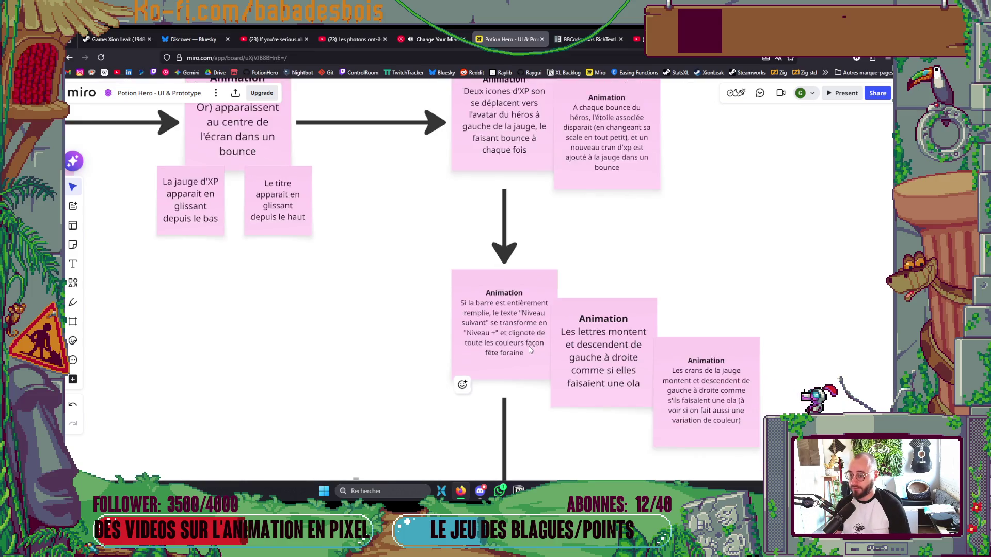
scroll(484, 176, down, 2)
mouse_move(502, 189)
mouse_down()
mouse_move(535, 248)
mouse_move(520, 258)
mouse_up()
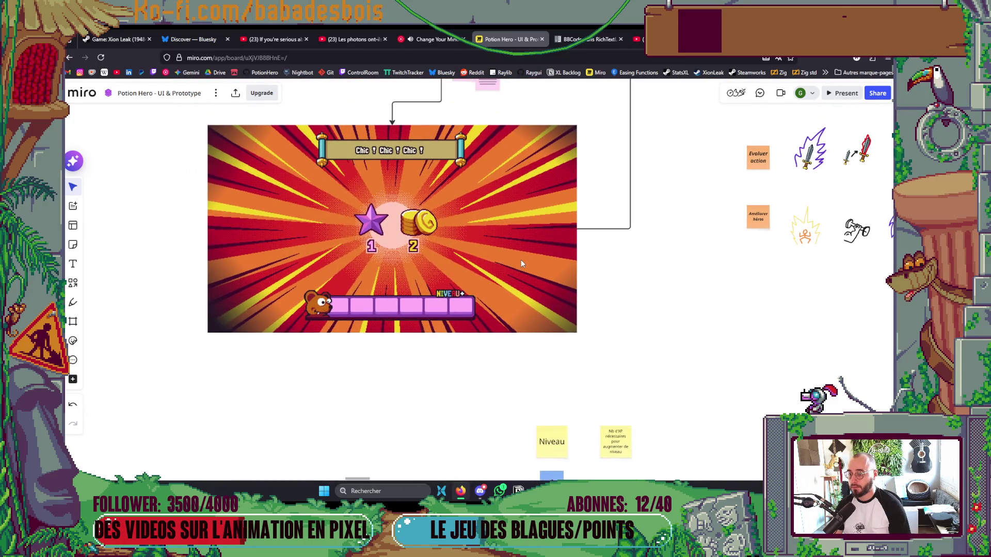
Cycle through the Godot and Neovim windows and come back to the Miro board.
key(alt+Tab)
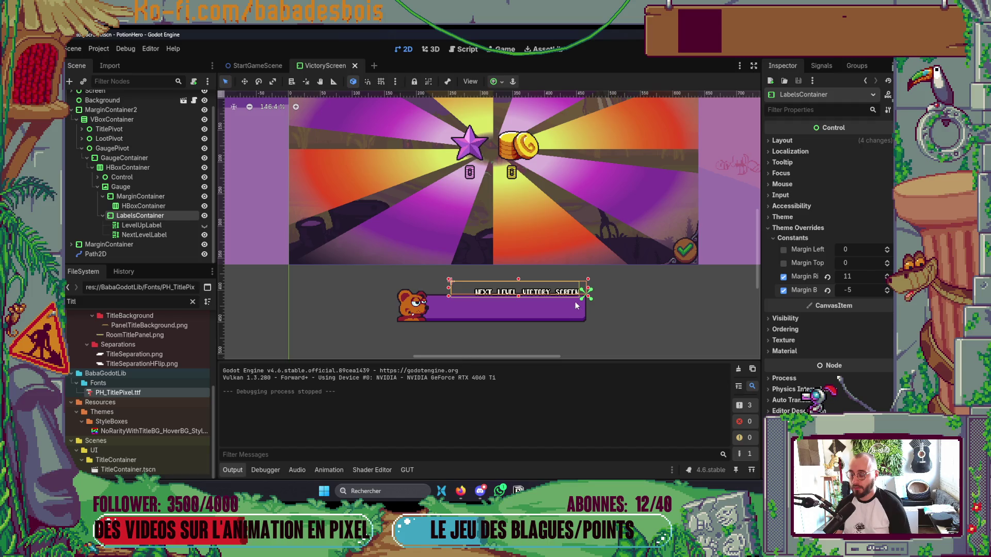
key(alt+Tab)
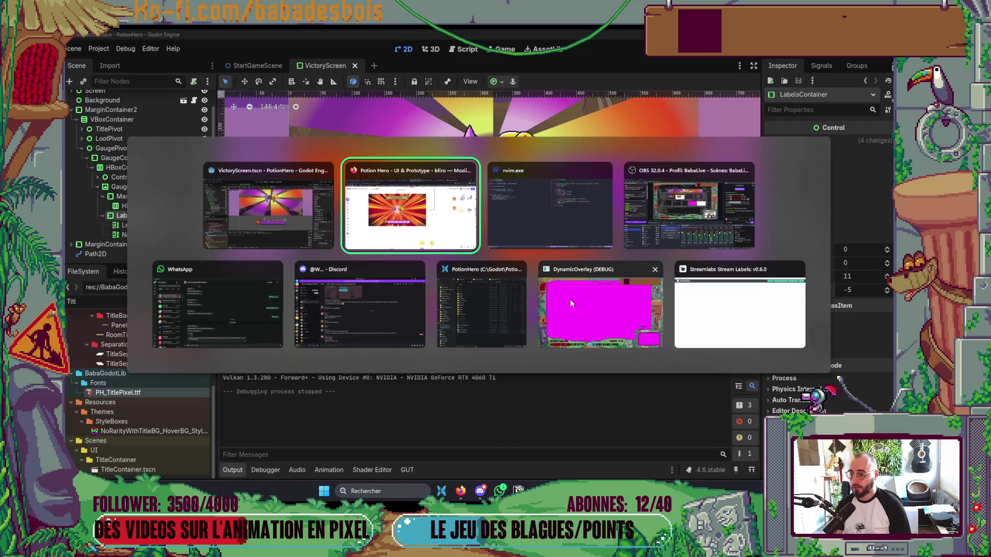
click(317, 236)
key(alt+Tab)
key(Tab)
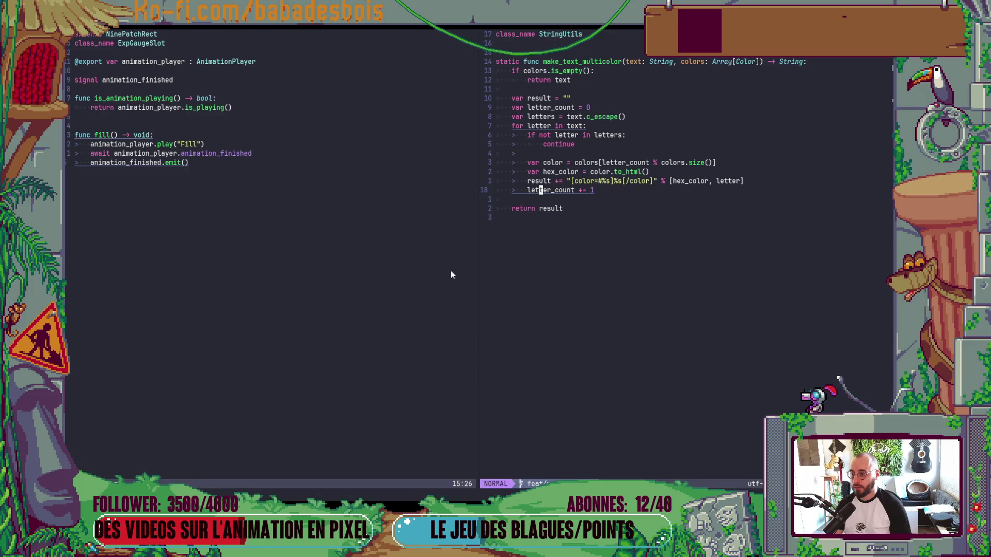
key(alt+Tab)
key(Tab)
Scroll through the wave animation sticky notes on the Miro board, then return to Godot.
scroll(515, 333, down, 4)
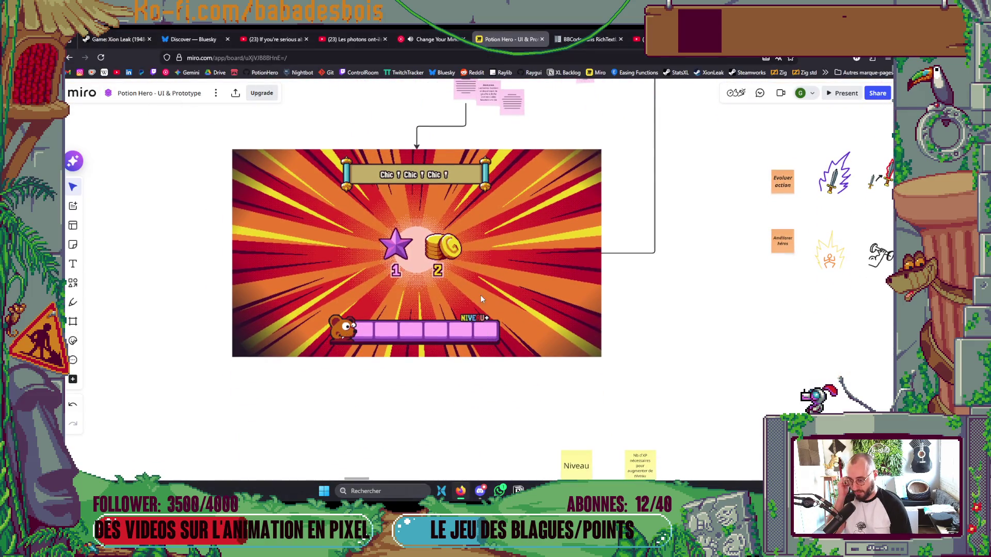
drag(481, 295, 477, 403)
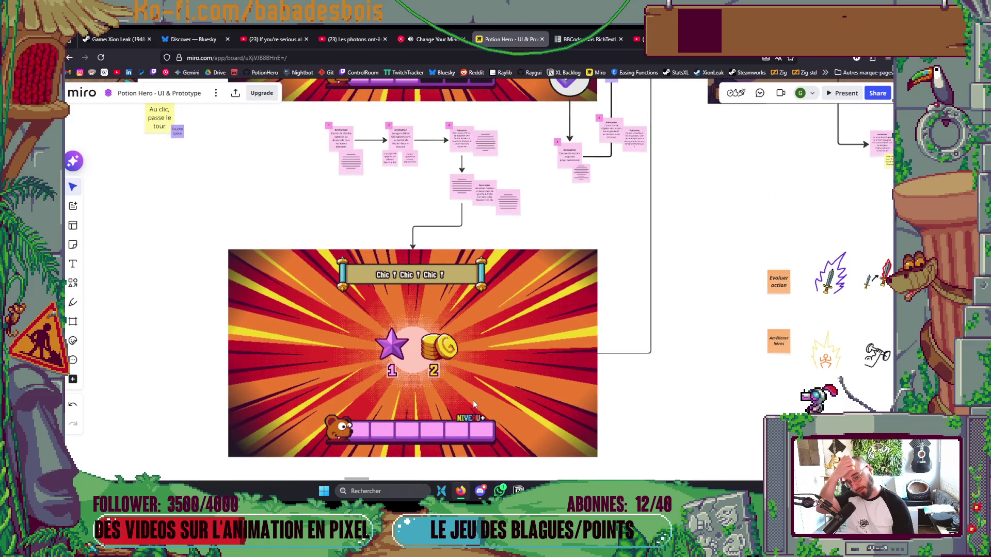
scroll(473, 397, up, 3)
scroll(490, 399, down, 2)
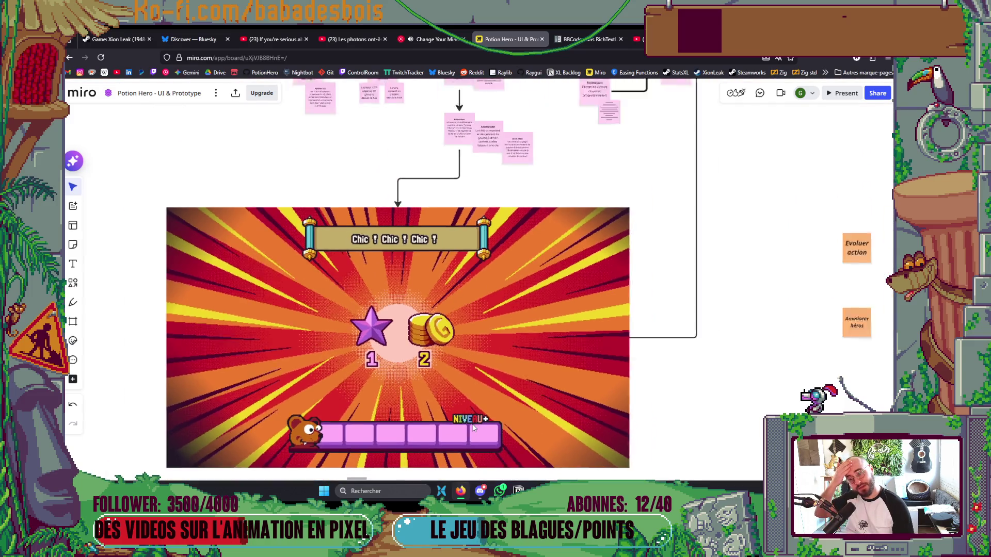
scroll(493, 320, up, 6)
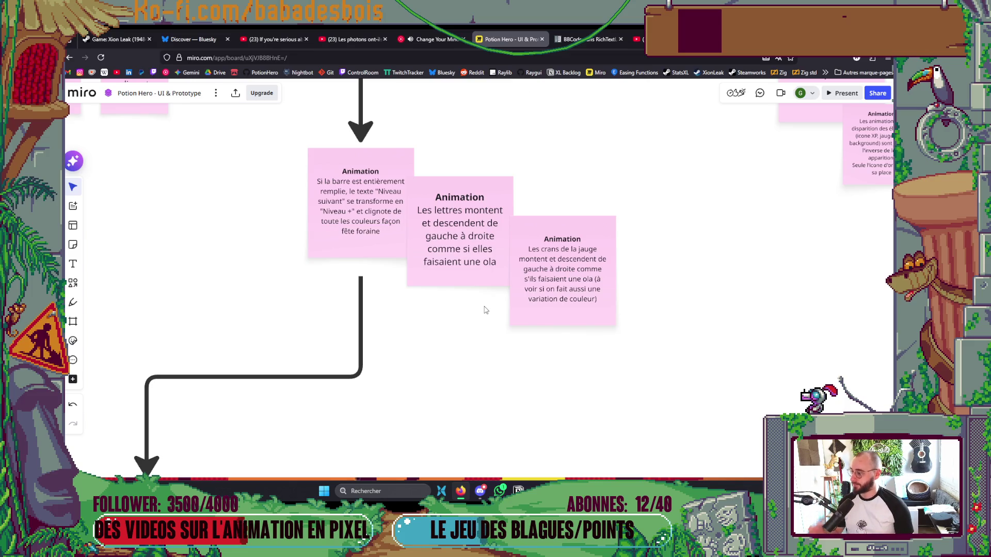
key(alt+Tab)
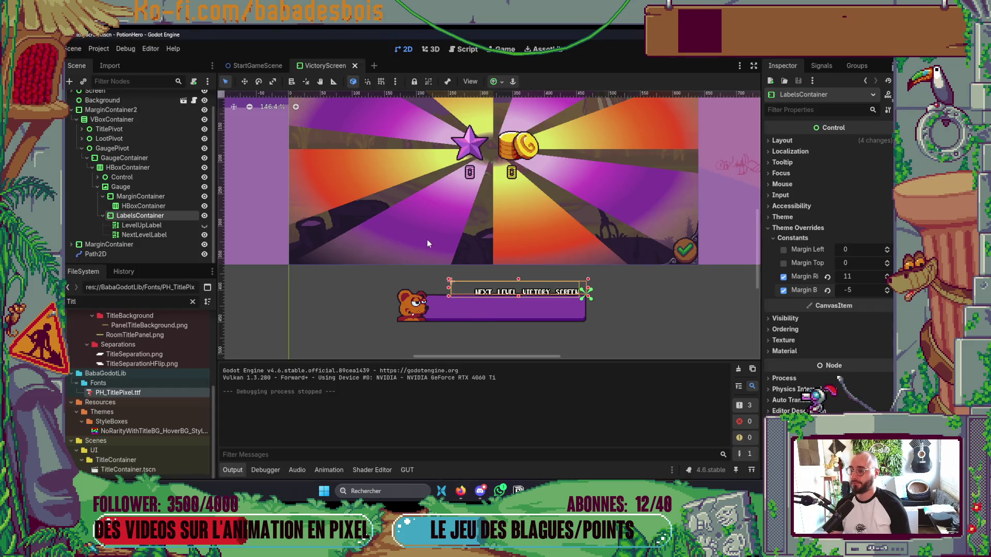
Quick-open the ExpGaugeSlot scene and select its AnimationPlayer node.
key(ctrl+shift+o)
text(Exp)
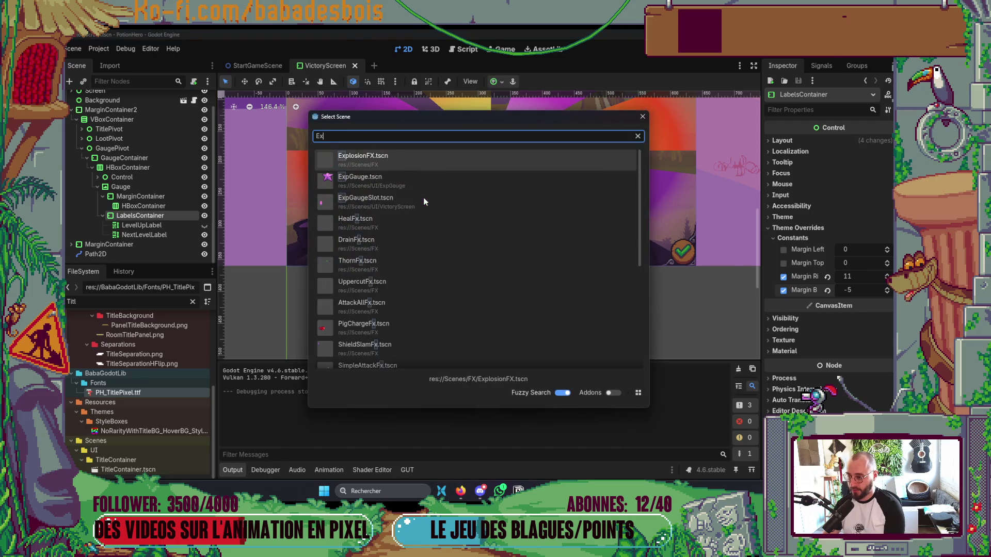
key(Down)
key(Down)
key(Return)
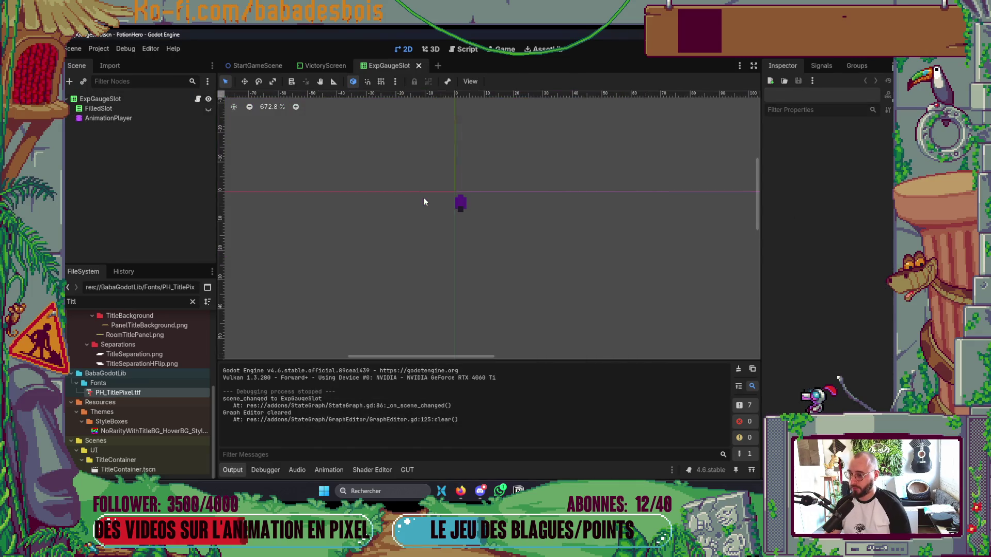
click(156, 118)
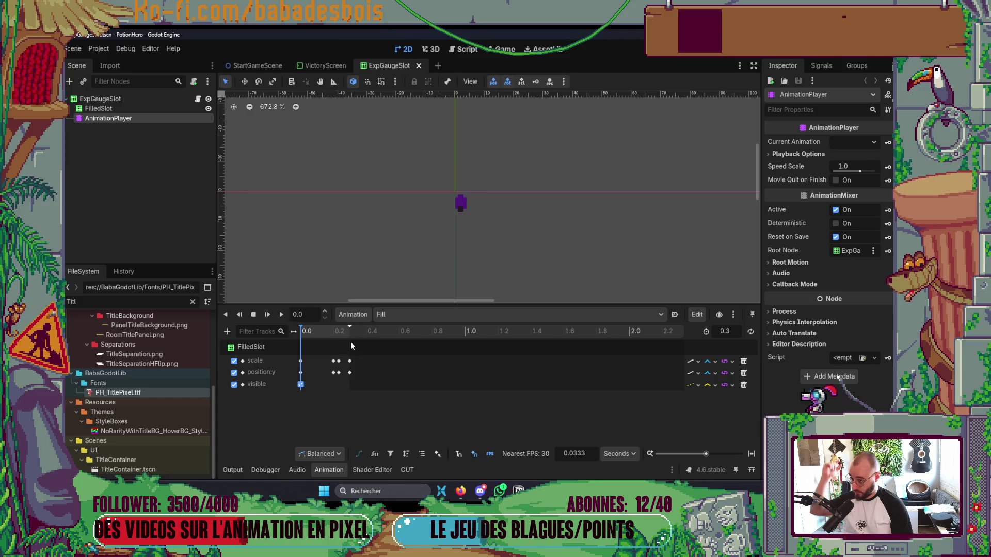
Create a new animation named Ola and begin adding a property track.
click(355, 315)
click(392, 334)
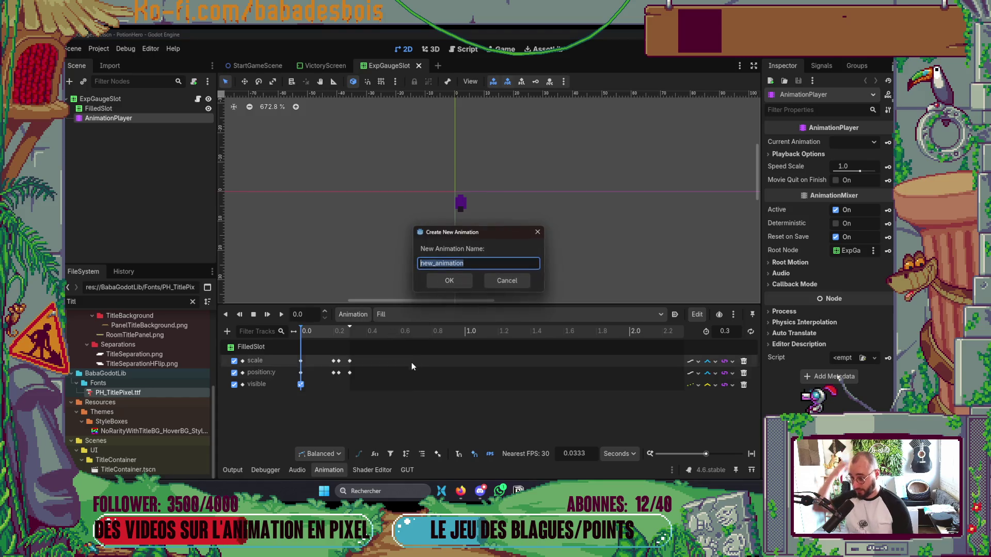
text(Ola)
key(Return)
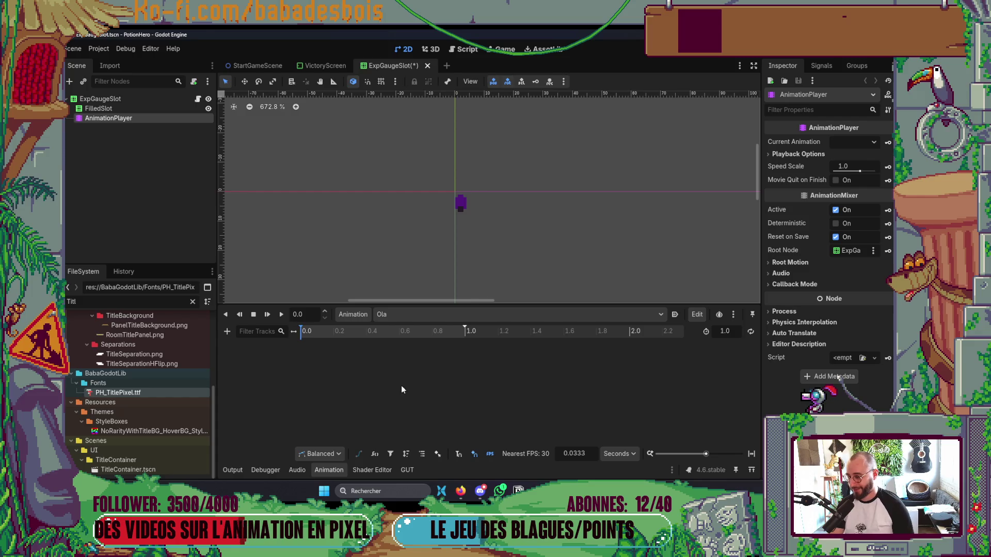
click(227, 331)
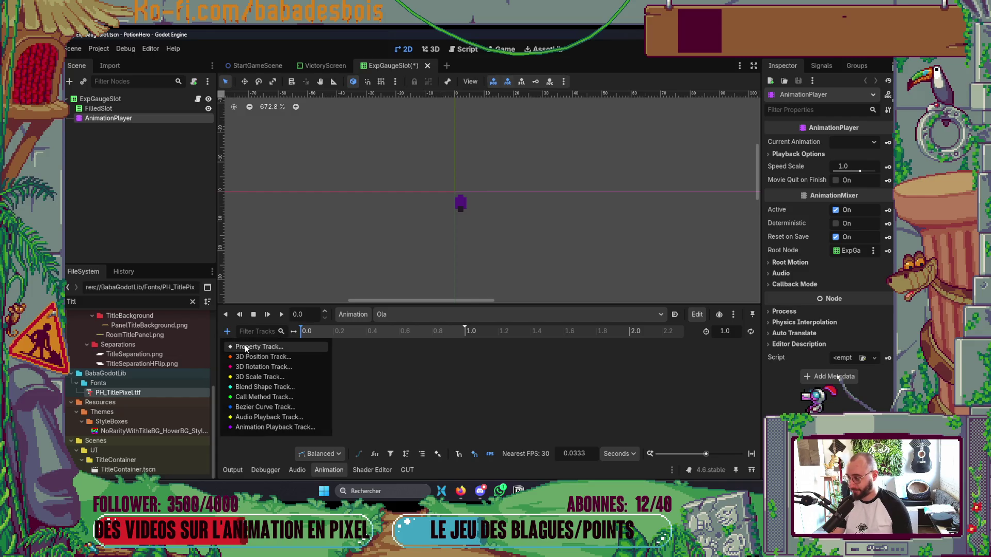
click(246, 346)
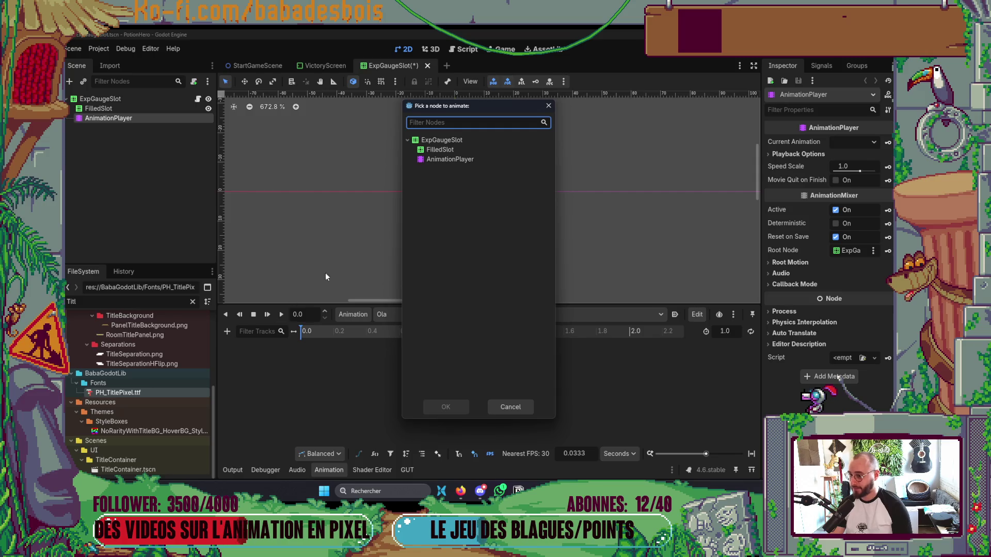
Add a FilledSlot position track keyed at 0.0 and narrow its path to position:y.
double_click(447, 148)
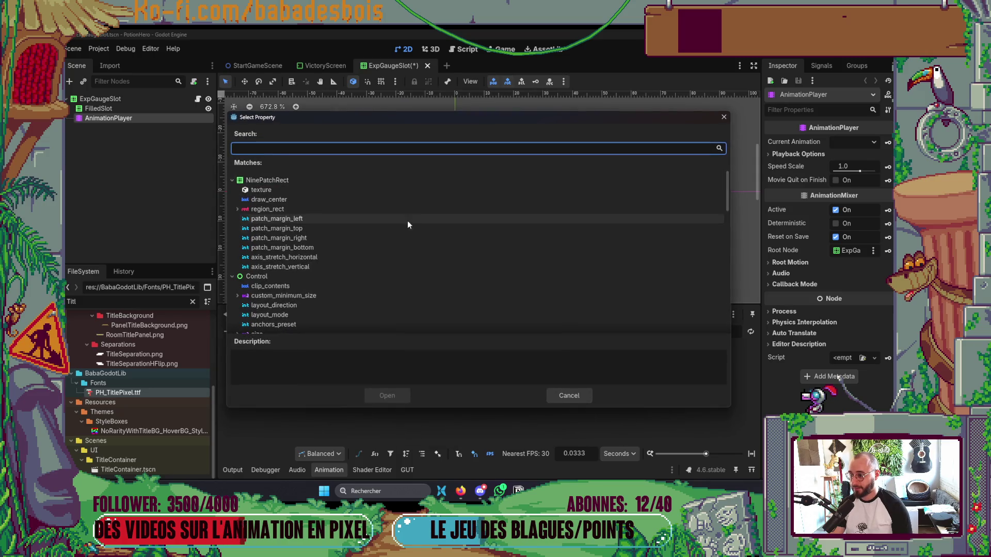
text(posi)
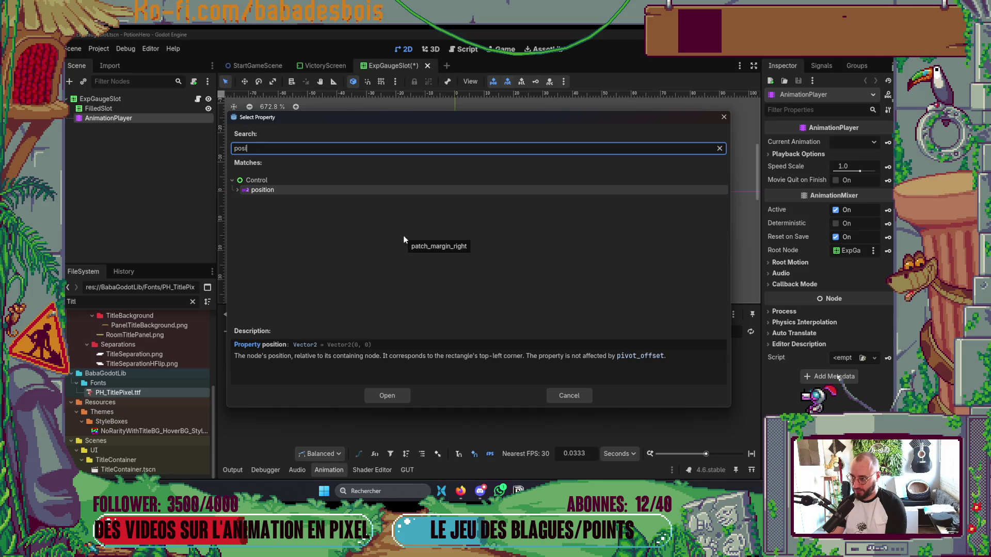
key(Return)
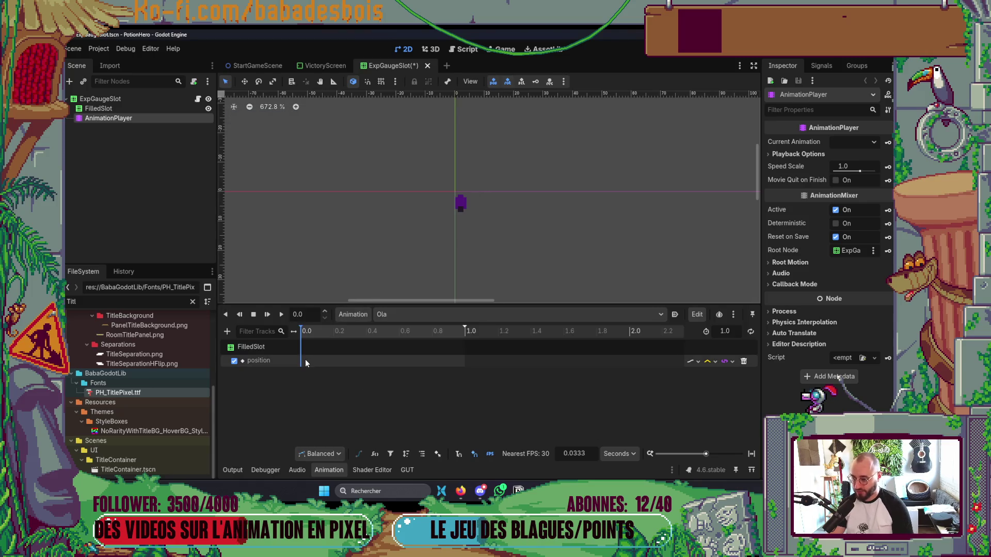
right_click(301, 365)
click(313, 367)
click(300, 362)
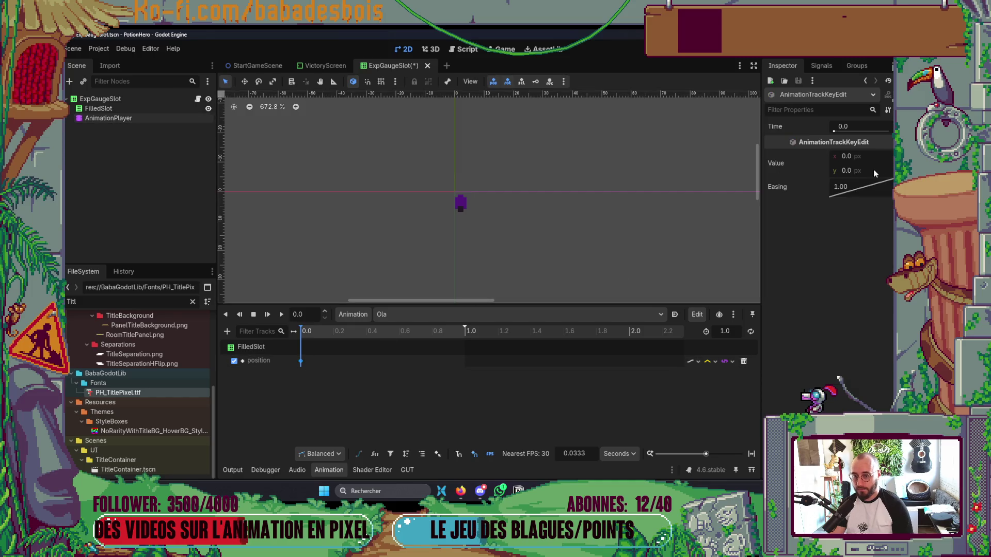
double_click(258, 361)
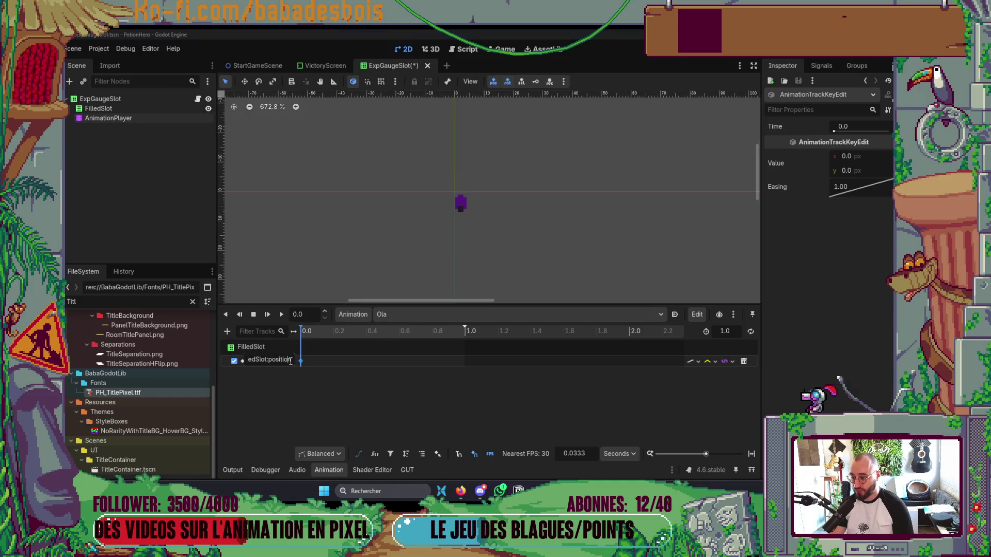
text(:y)
key(Return)
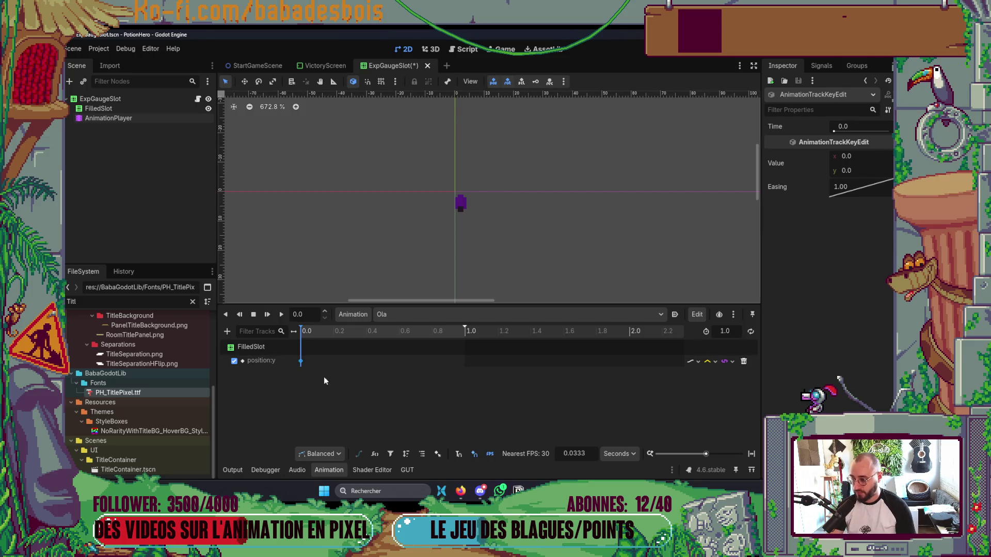
Replace the position:y key with a fresh one at 0.0 and change the track's interpolation.
right_click(301, 362)
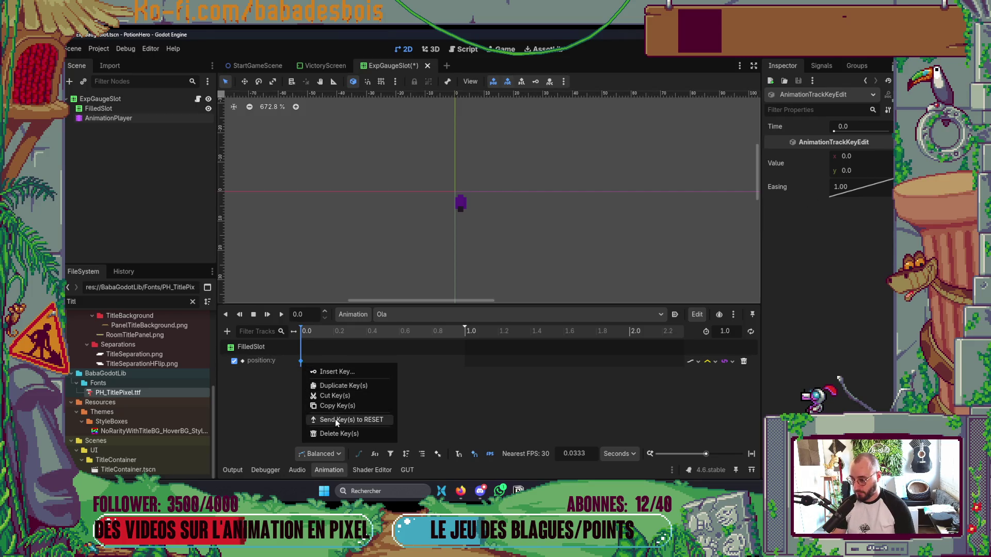
click(336, 431)
right_click(309, 363)
click(320, 366)
drag(308, 361, 301, 361)
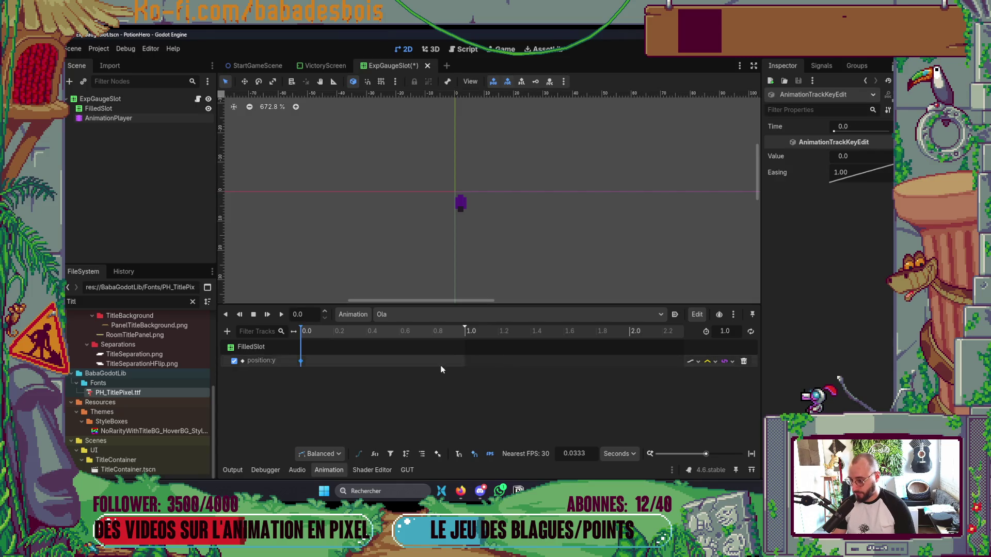
click(711, 362)
click(724, 396)
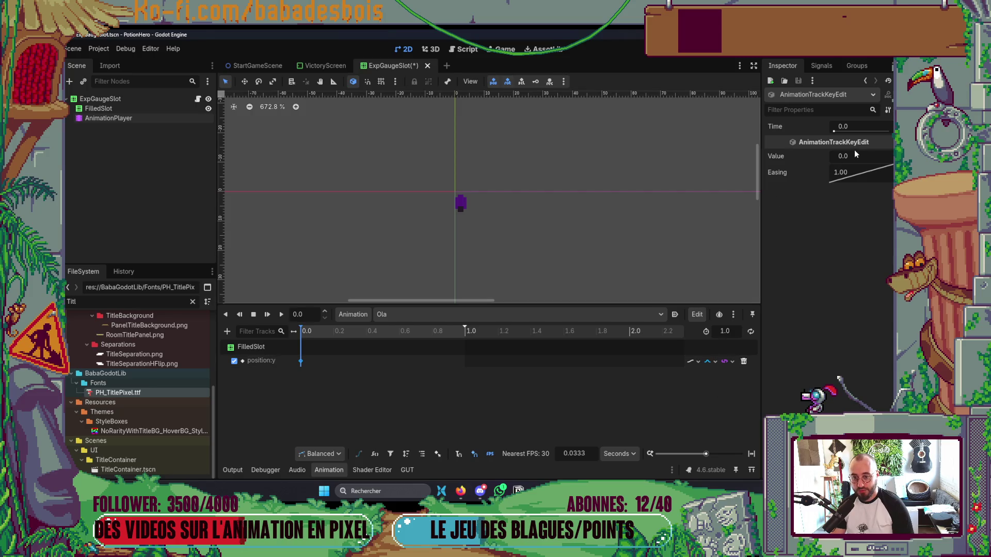
Turn on looping and set the Ola animation length to 0.3 seconds.
click(751, 331)
double_click(724, 331)
text(0.)
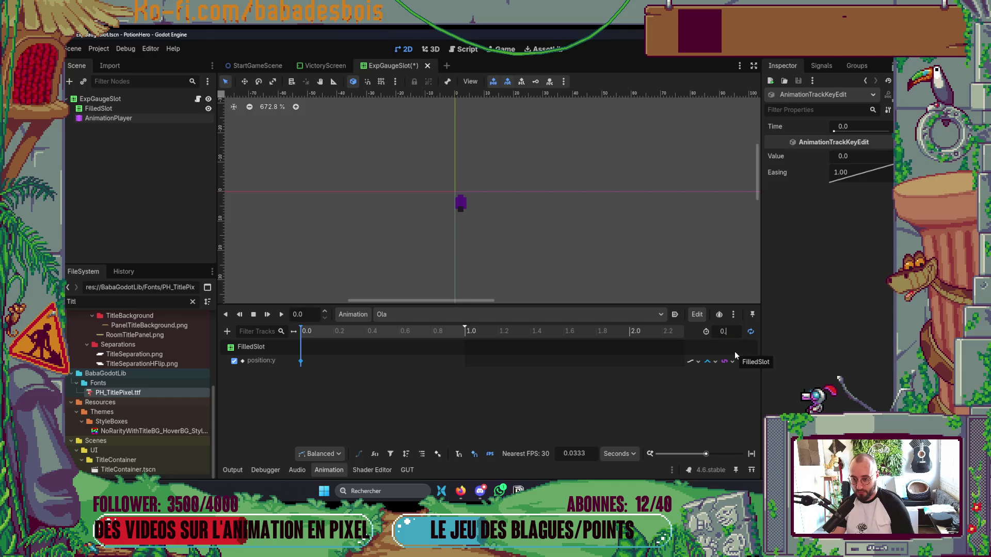
text(3)
key(Return)
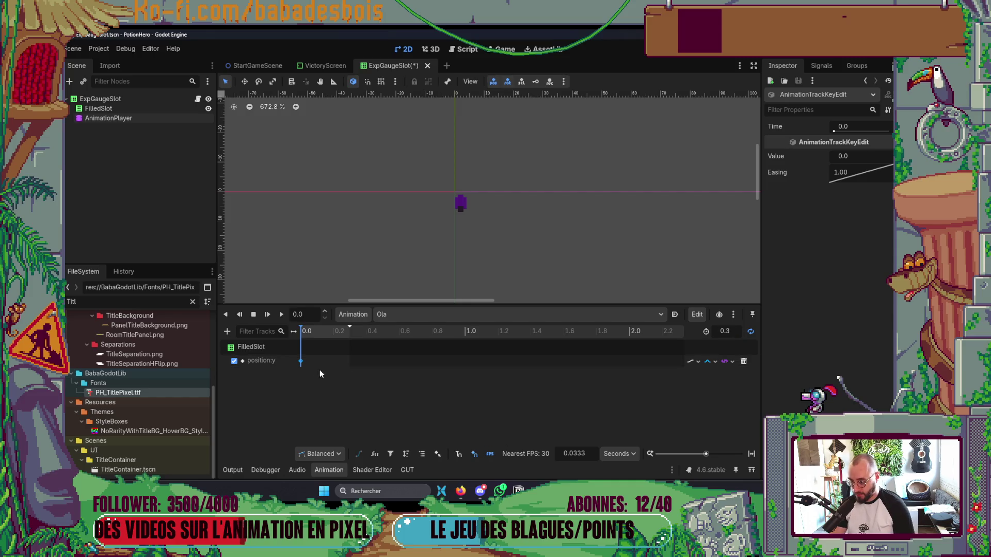
Add a second position:y key with value 4.0.
right_click(326, 361)
click(343, 368)
click(327, 362)
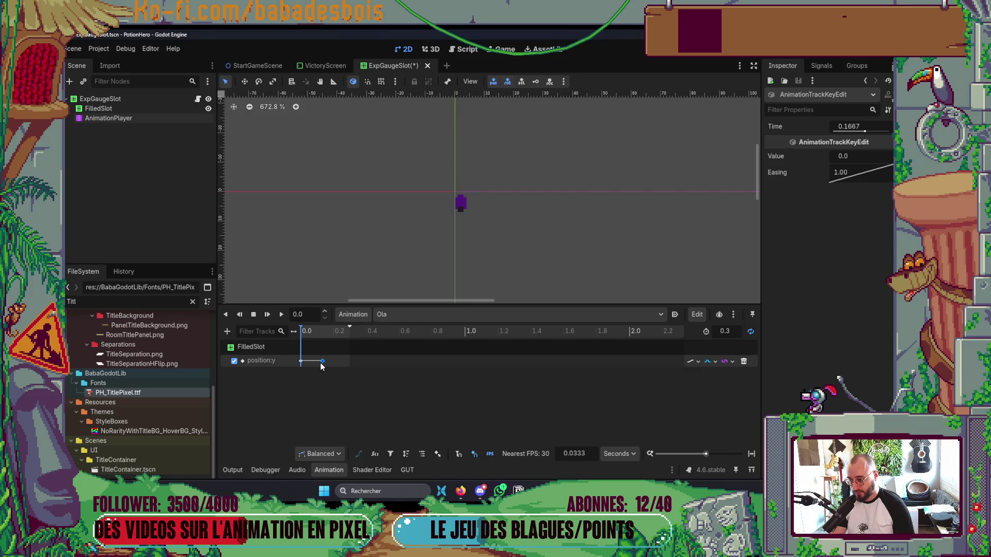
click(844, 156)
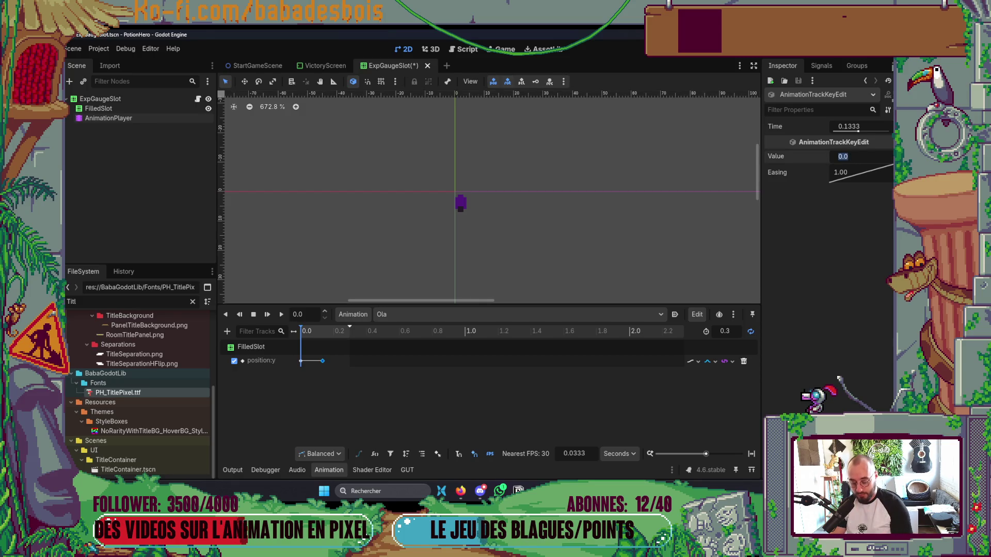
text(4)
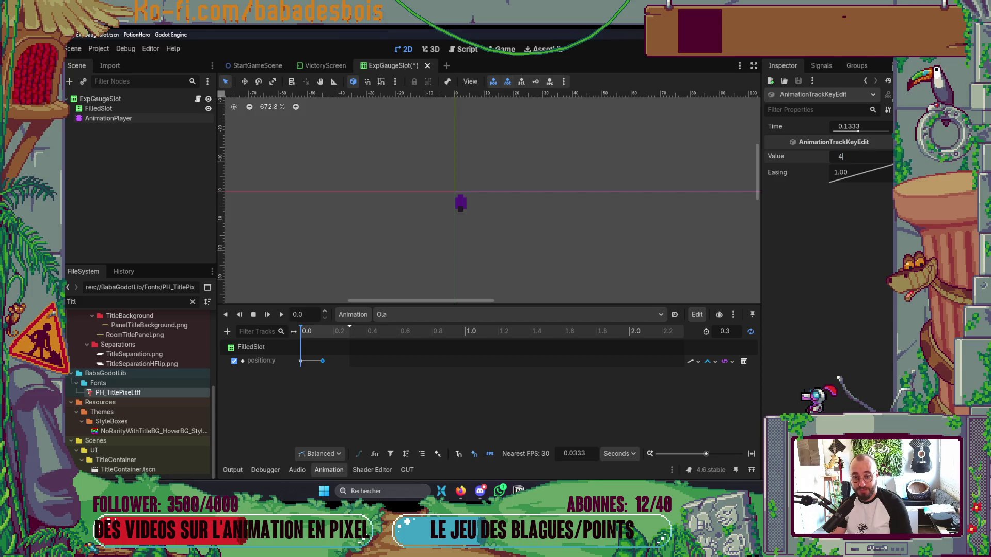
key(Return)
Add a third position:y key and drag it to 0.3 seconds.
right_click(345, 361)
click(367, 367)
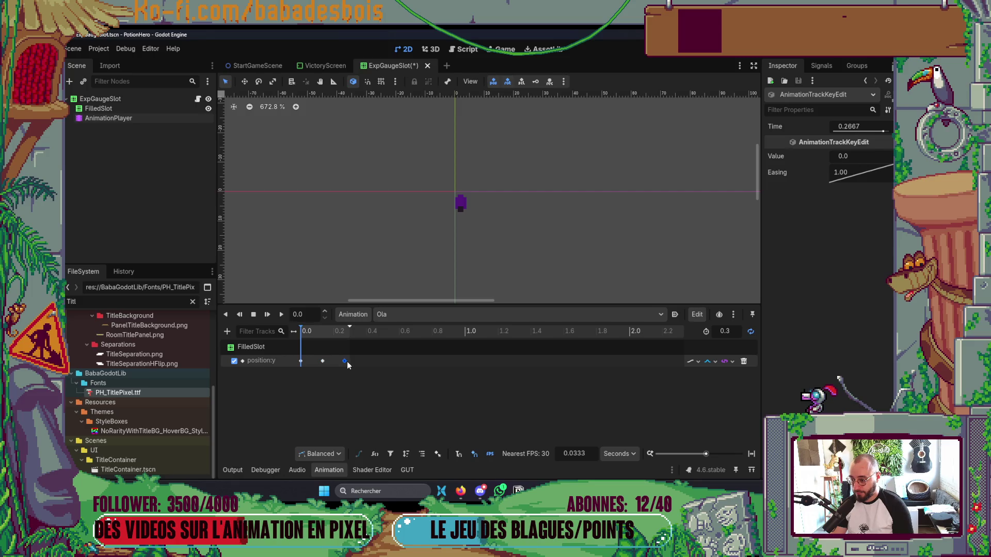
drag(349, 361, 328, 364)
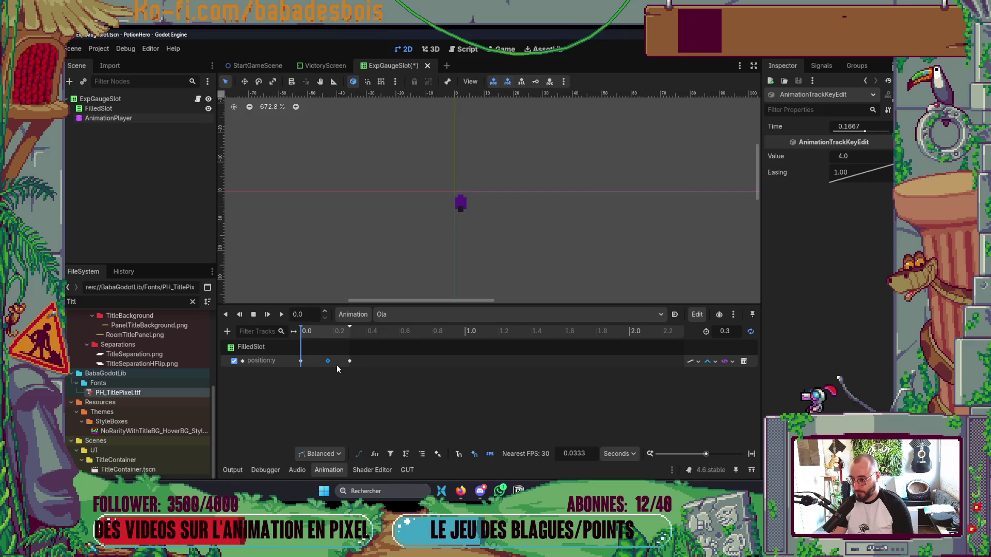
Set the middle key's time to 0.15 seconds and select the key at 0.3.
click(877, 125)
text(1.5)
key(Return)
key(ctrl+z)
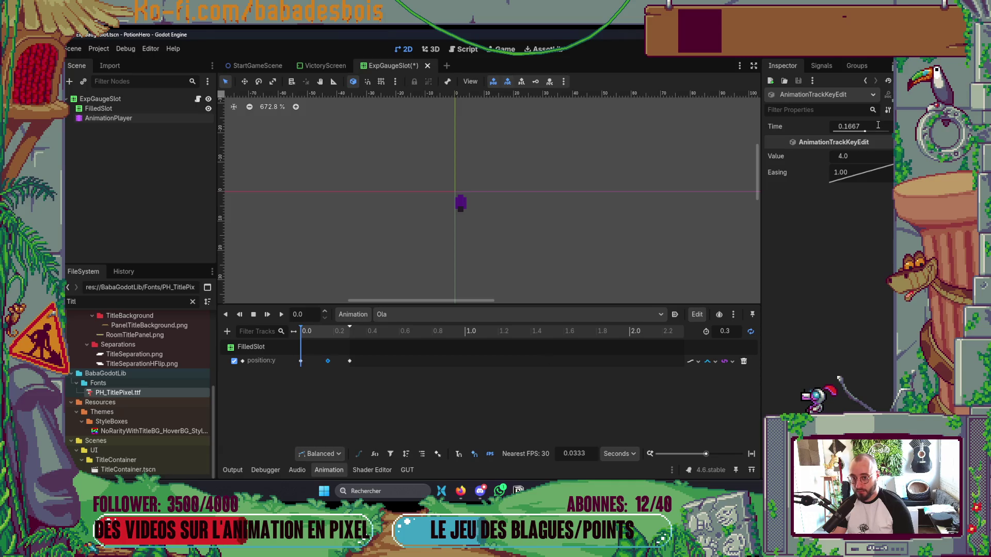
click(876, 126)
text(0.1)
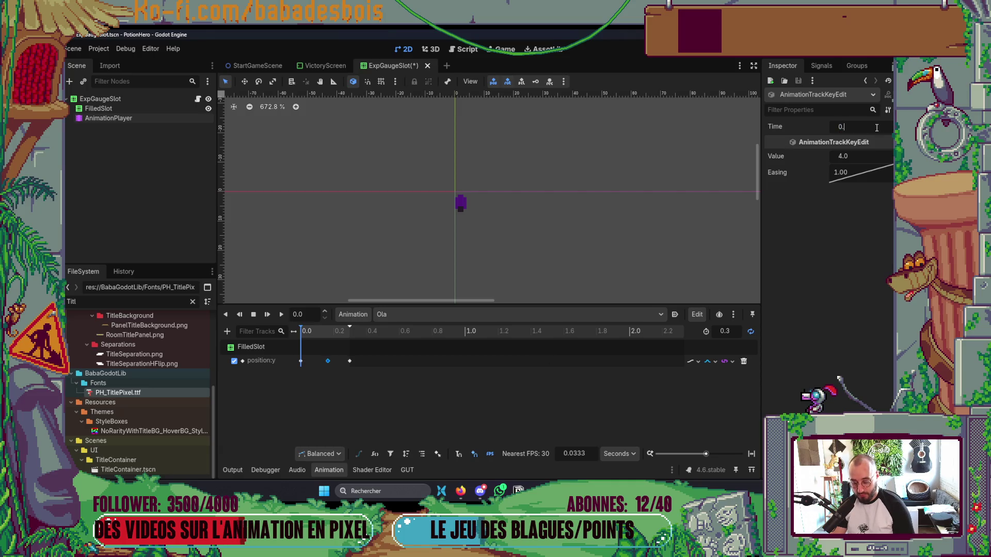
text(5)
key(Return)
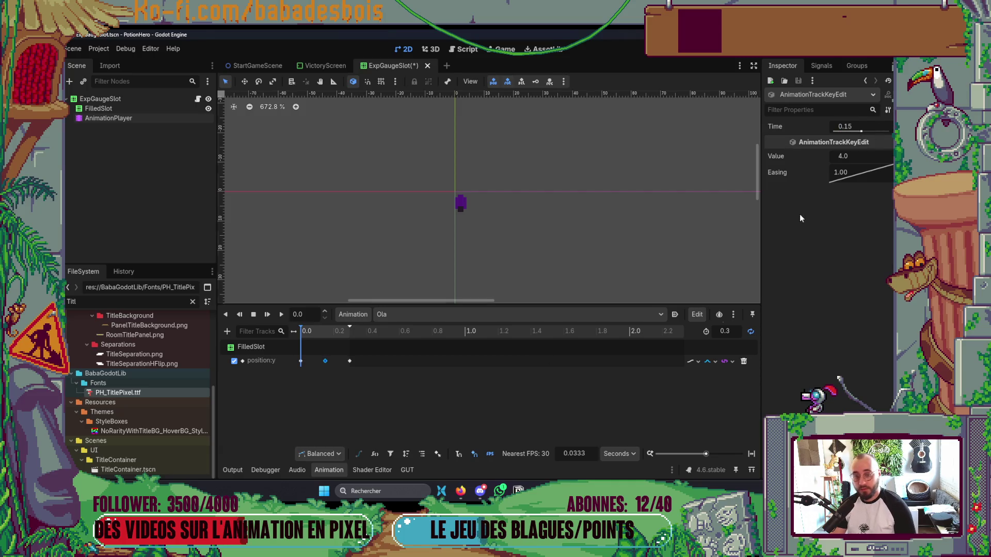
click(350, 361)
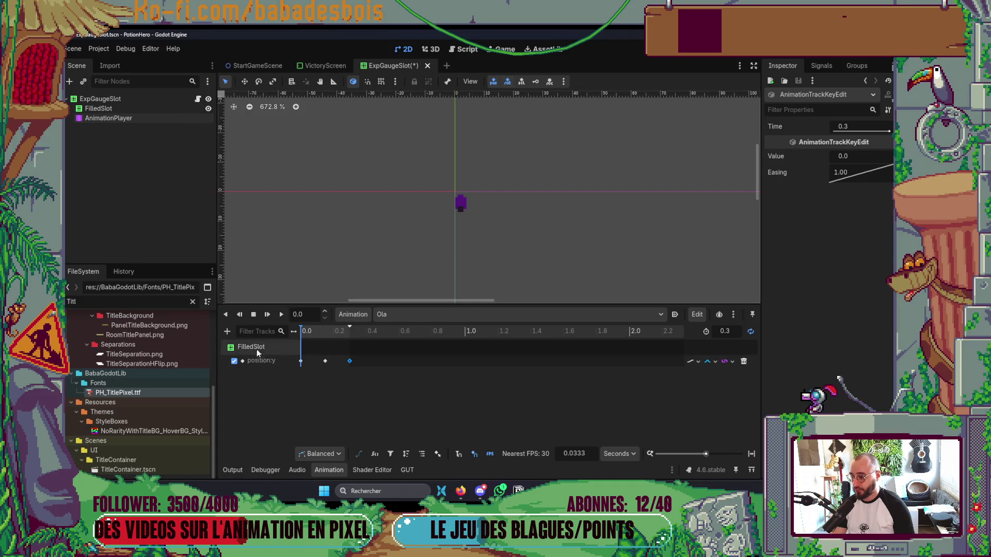
click(227, 333)
Add a FilledSlot scale track keyed at 1 × 1 at time 0.
click(302, 425)
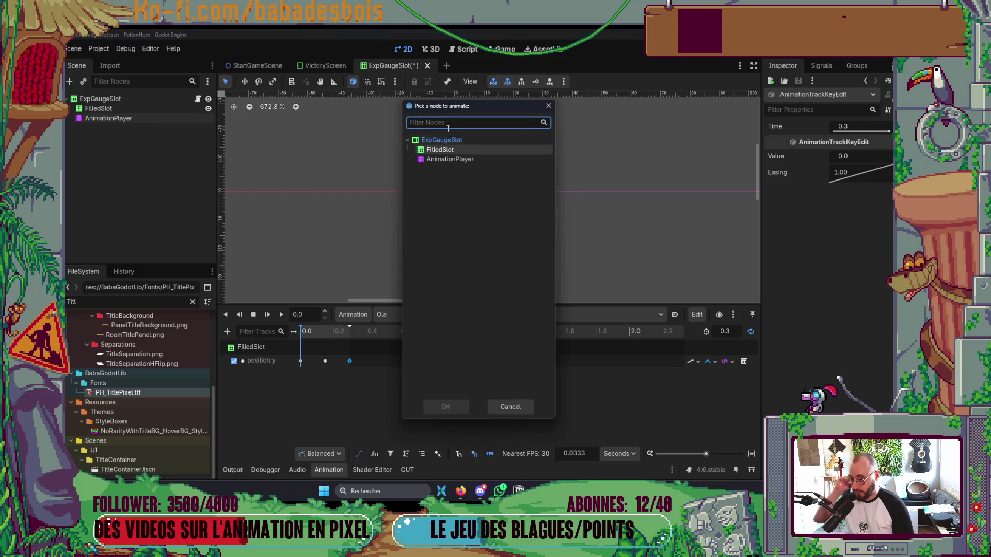
double_click(452, 151)
text(scal)
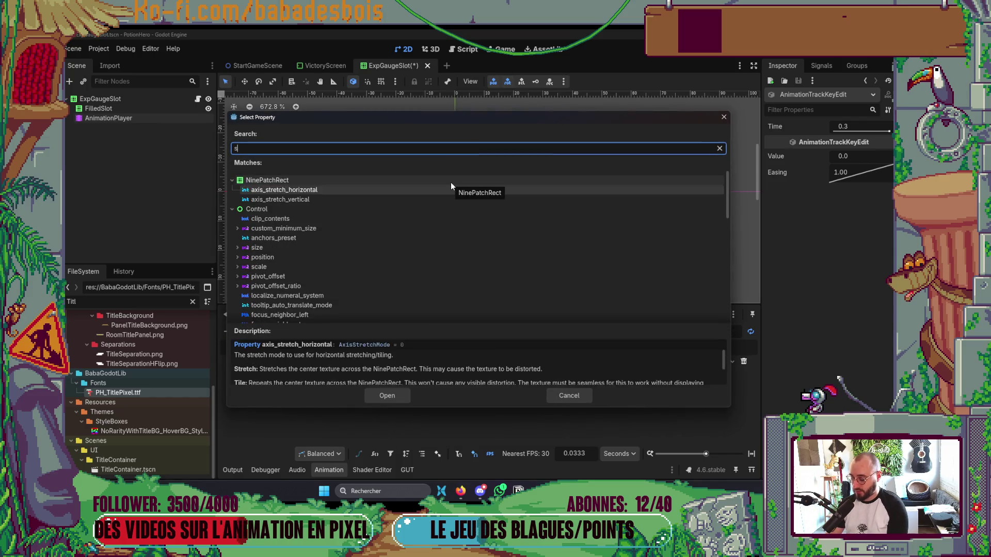
key(Return)
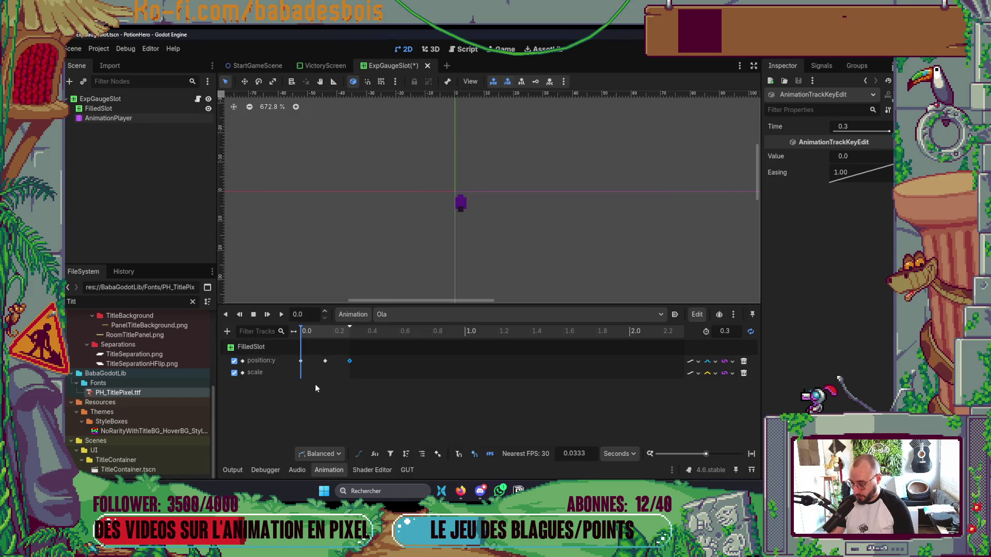
right_click(302, 374)
click(330, 382)
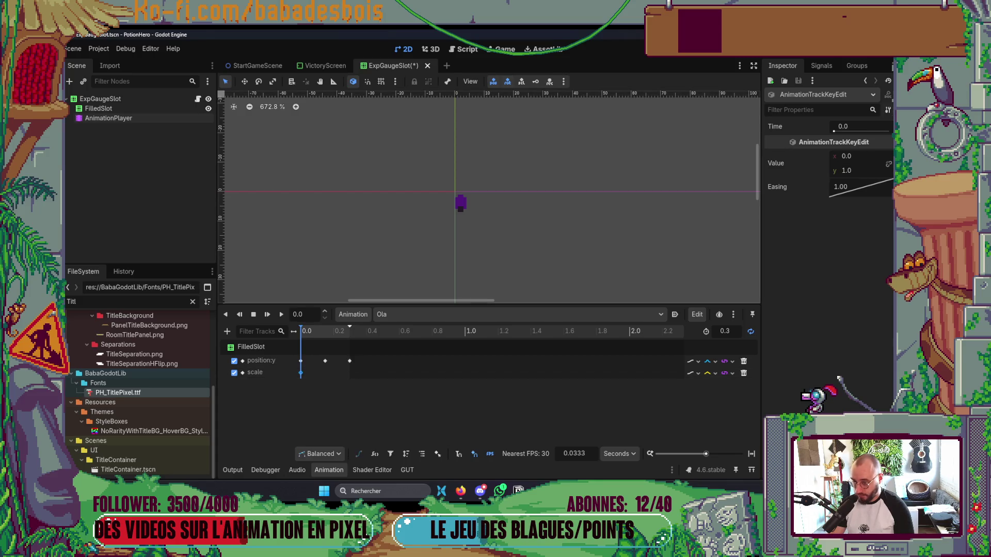
click(858, 156)
text(1)
key(Return)
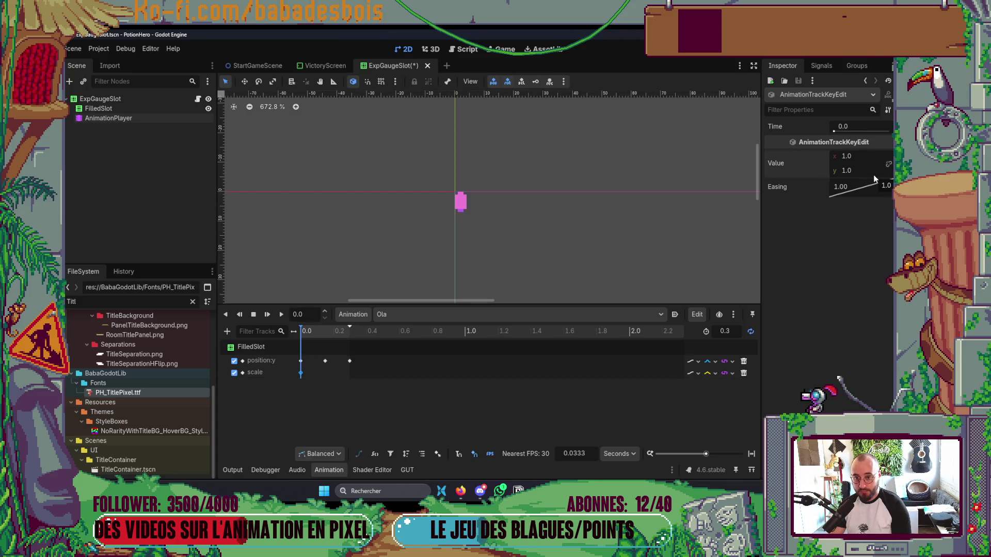
Preview the animation, then set the 0.15 position:y key to -4.0.
click(281, 315)
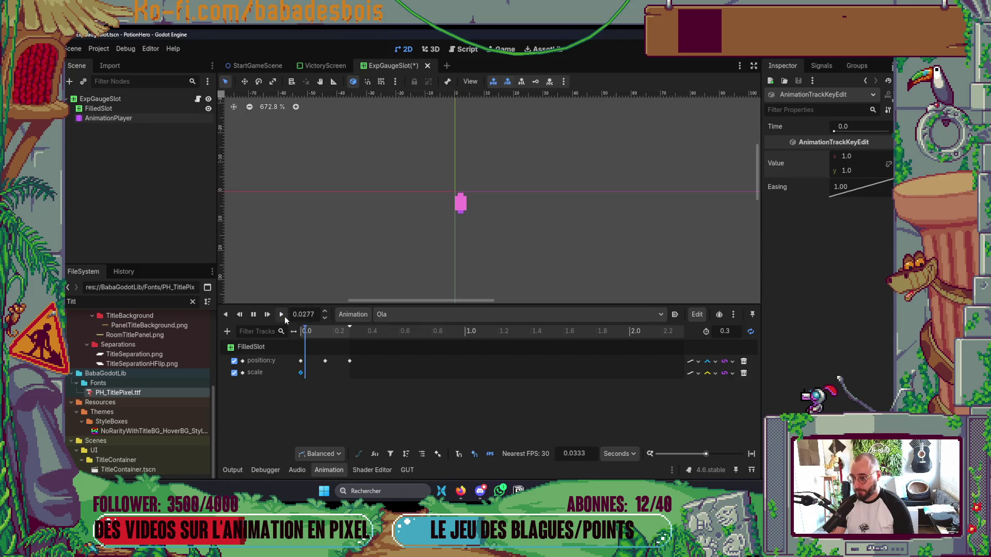
key(s)
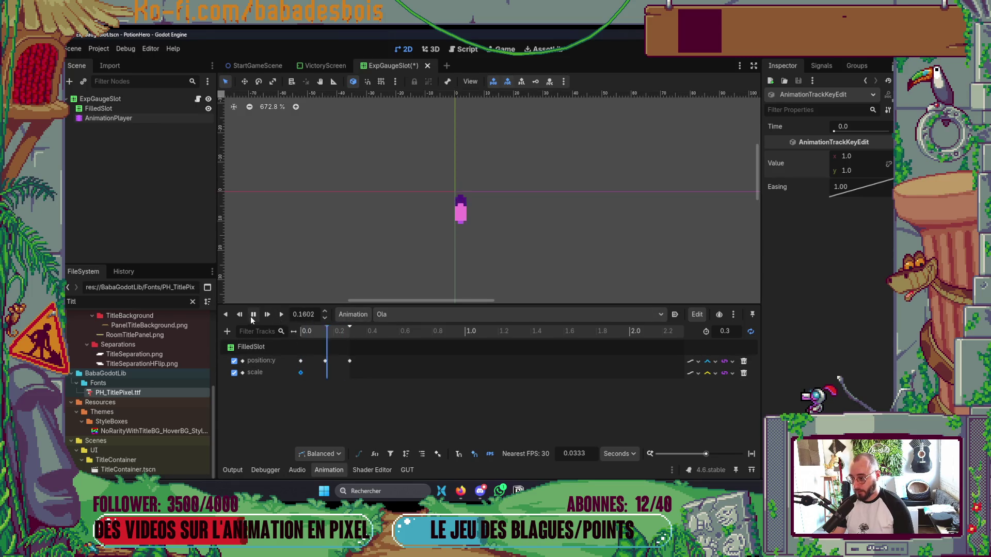
click(324, 361)
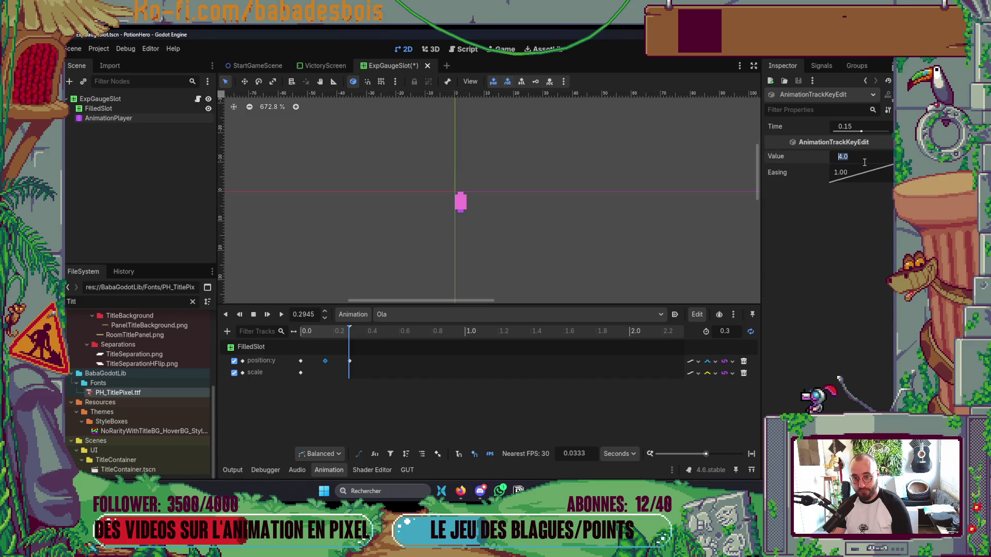
text(-4)
key(Return)
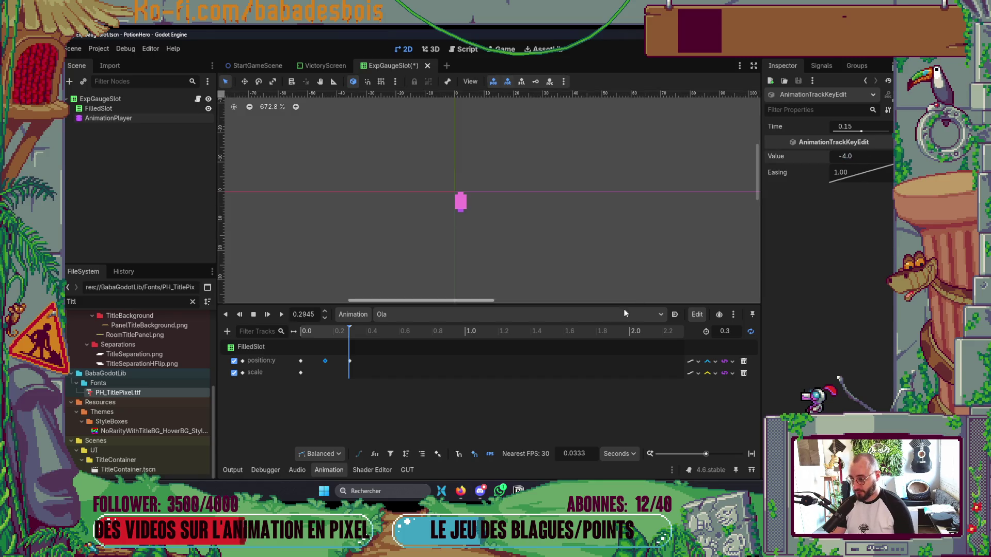
Preview Ola and change the 0.15 position:y key to -2.0.
click(281, 315)
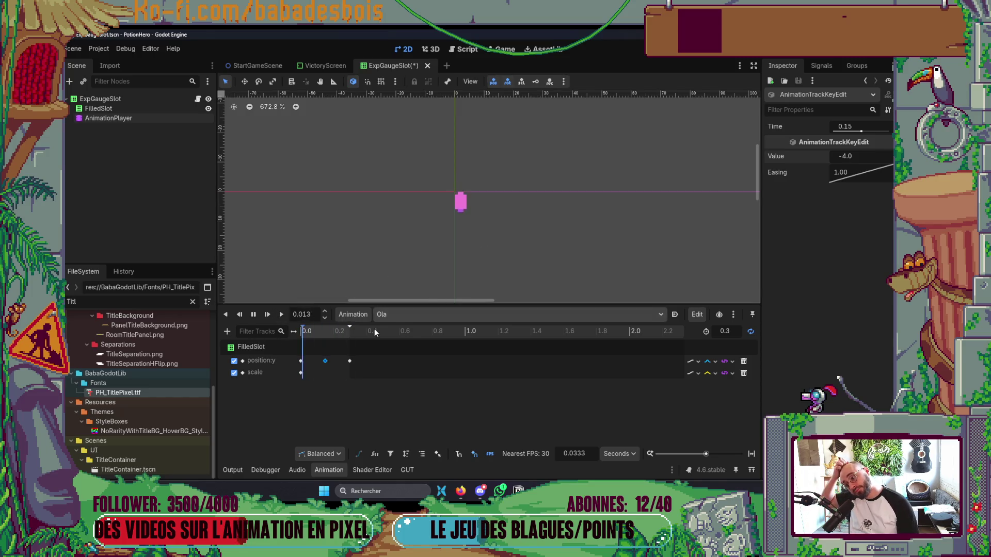
click(328, 363)
click(863, 158)
text(-2)
key(Return)
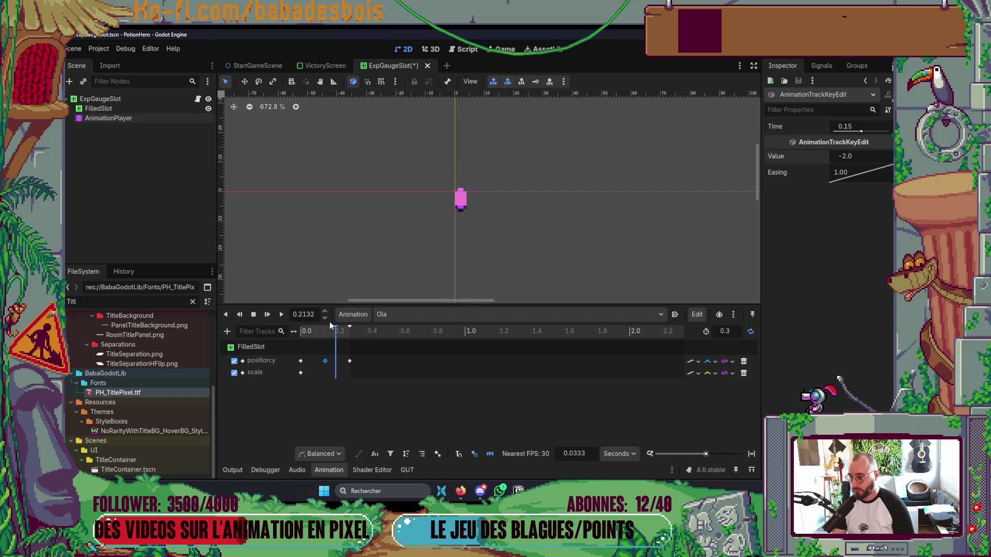
drag(333, 331, 252, 340)
key(d)
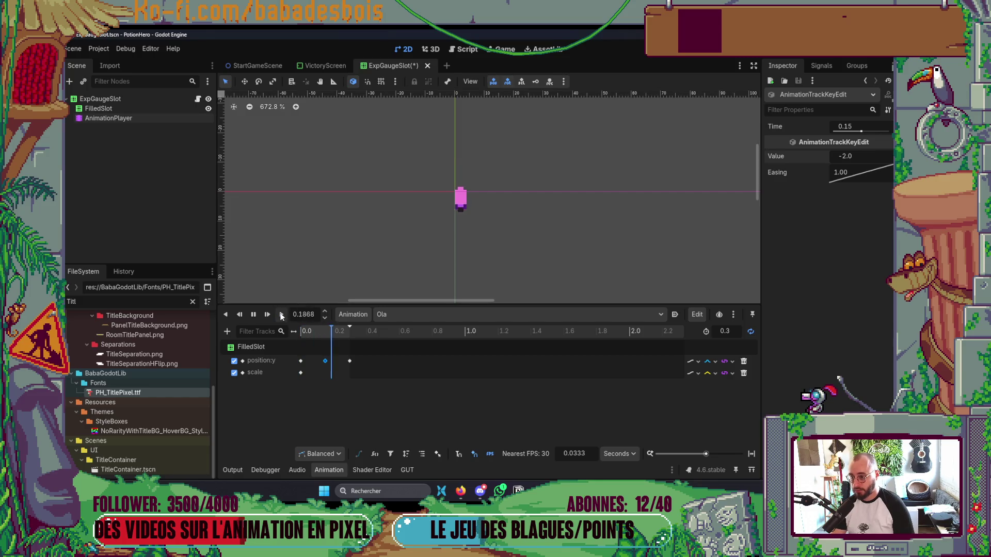
scroll(454, 222, down, 3)
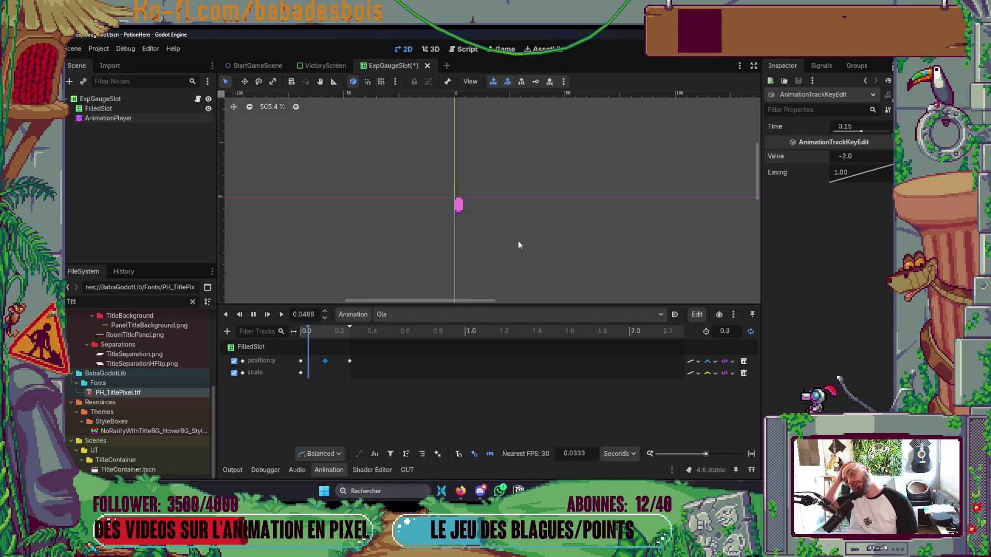
Set the key to -3.0, turn looping off and play Ola once.
click(871, 159)
text(-3)
key(Return)
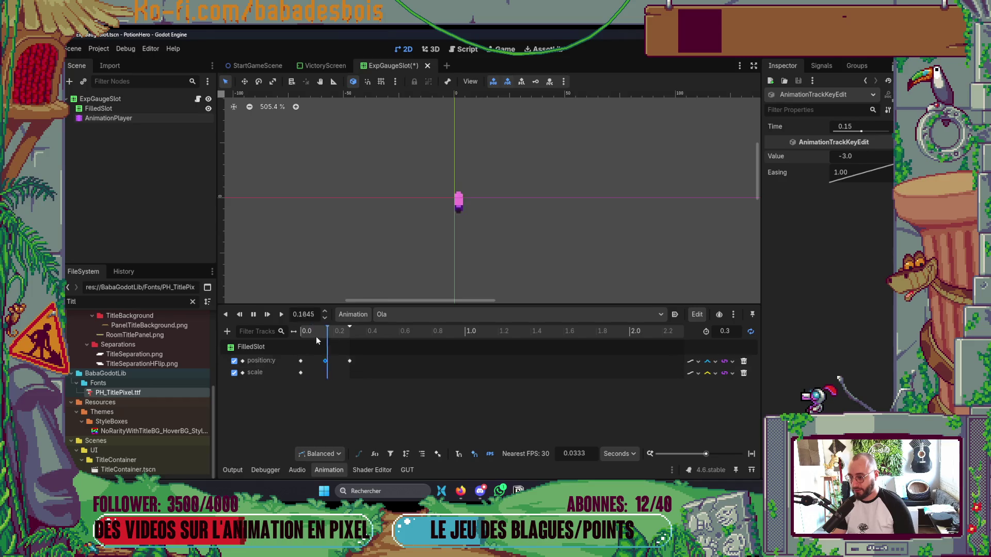
click(253, 315)
click(253, 315)
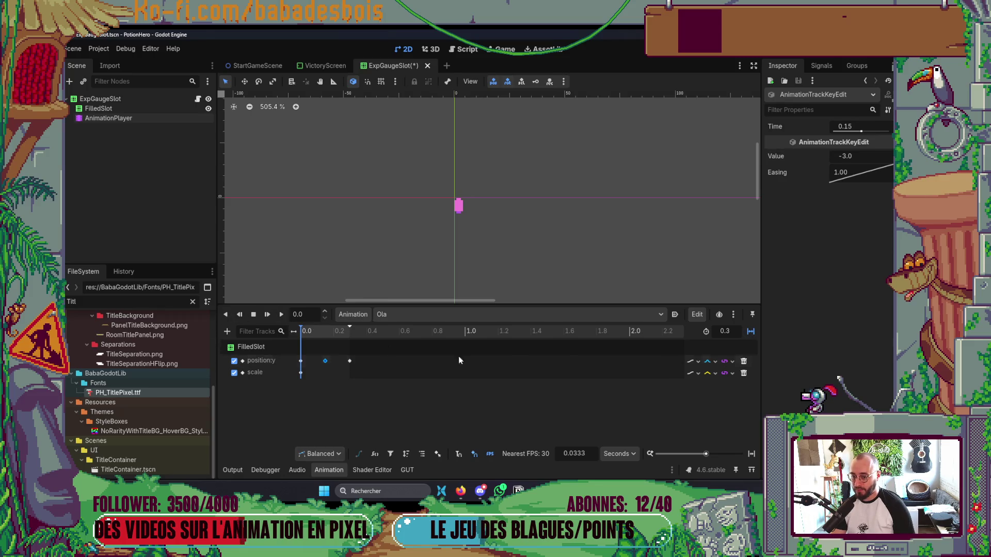
click(752, 332)
click(283, 315)
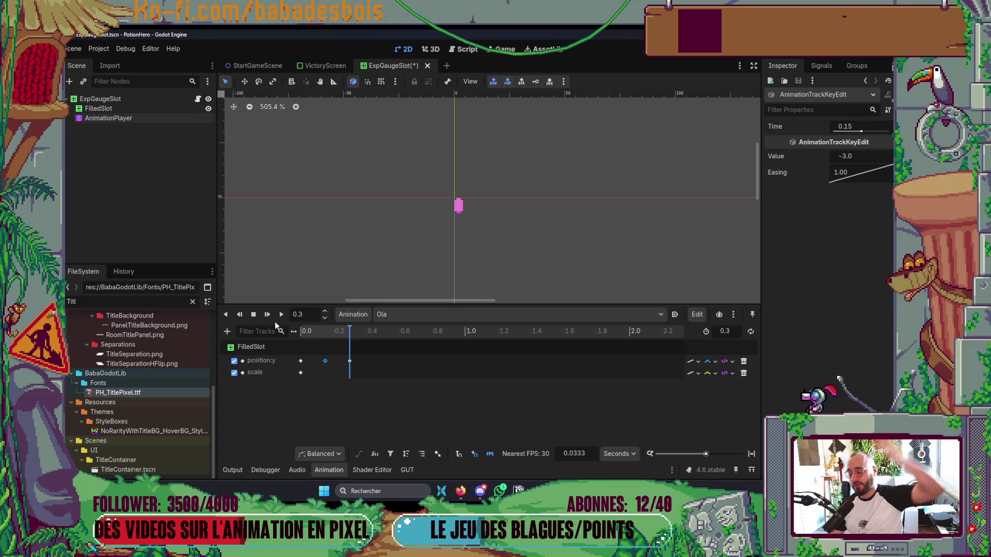
key(alt+Tab)
key(alt+Tab)
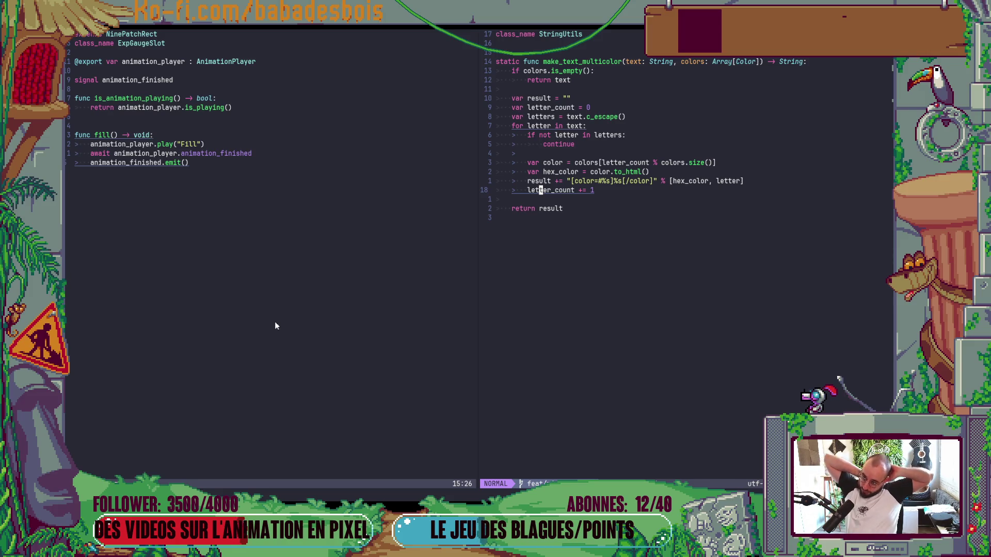
Jump to the last line of ExpGaugeSlot and open Telescope Find Files with an empty query.
key(G)
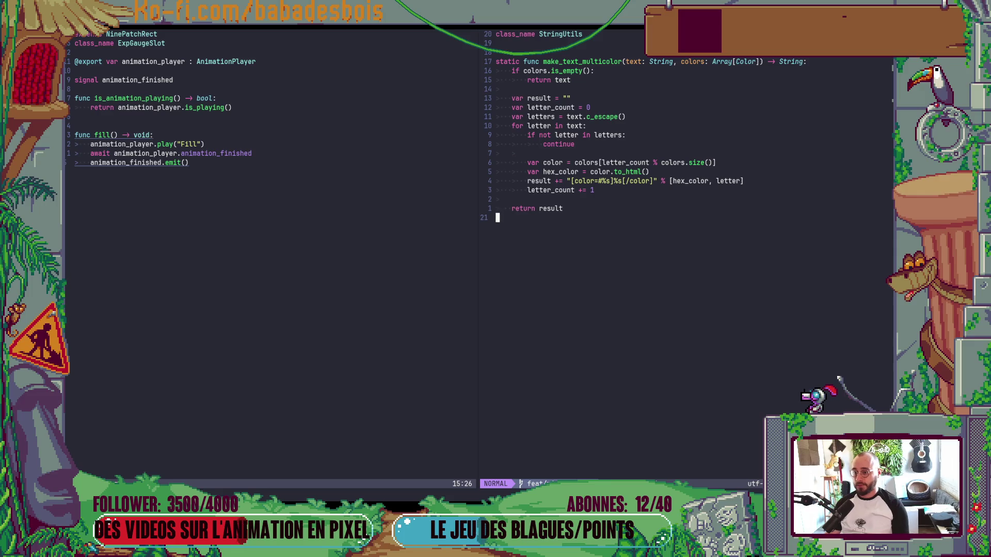
key(colon)
key(Escape)
key(space)
key(f)
key(f)
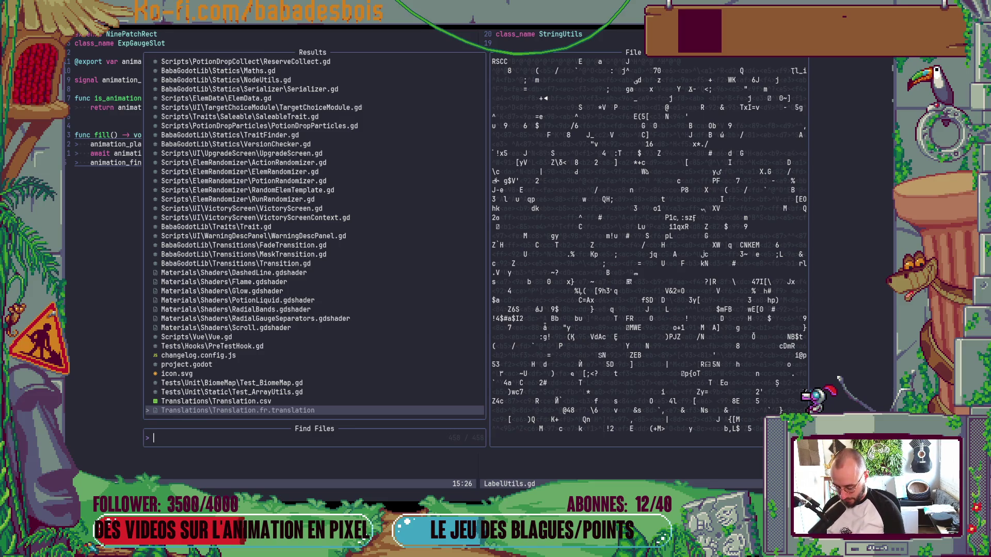
Find VictoryScreen.gd with the Telescope search 'Victor', open it and jump to its end.
text(Vicor)
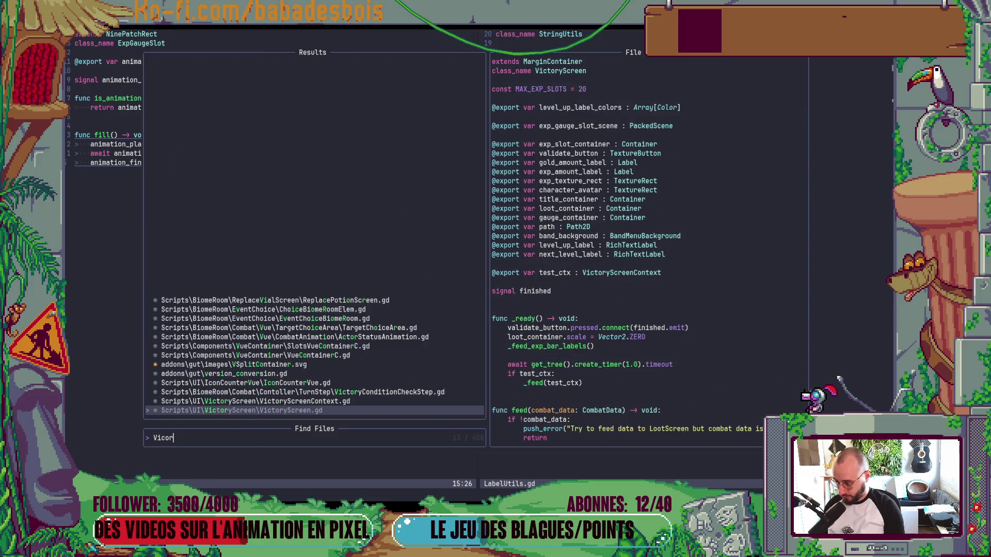
key(BackSpace)
text(tor)
key(Return)
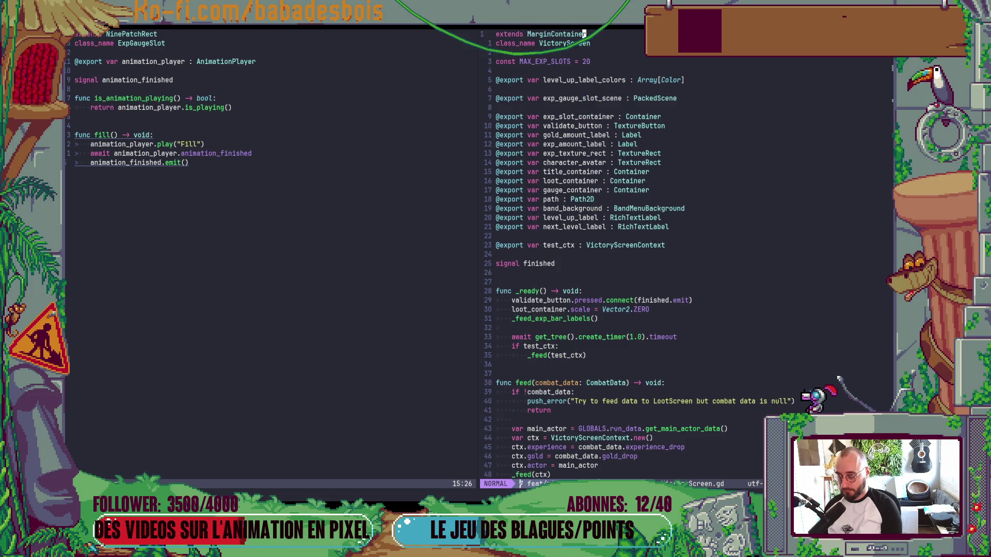
key(shift+g)
Add blank lines after the last function in VictoryScreen.gd.
key(ctrl+w)
key(h)
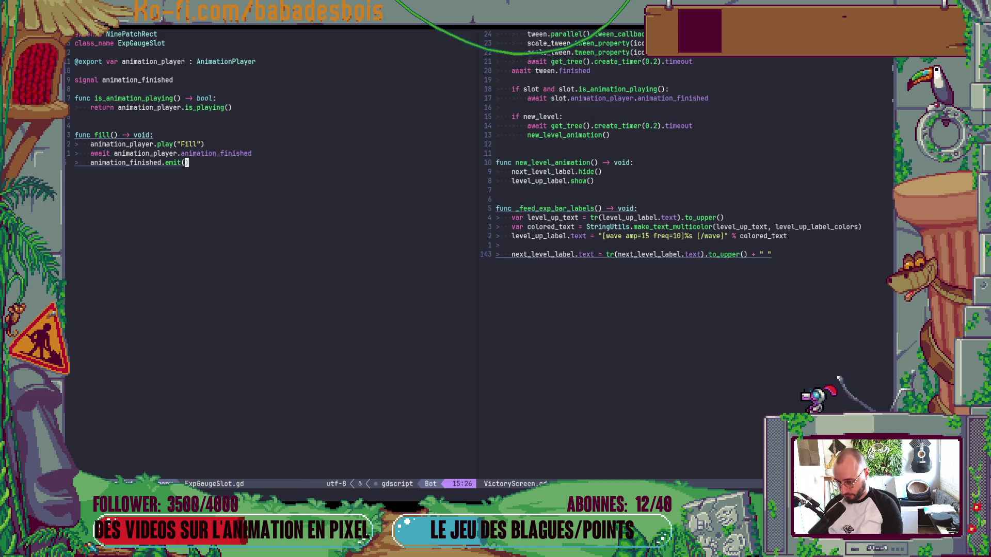
key(ctrl+w)
key(l)
key(k)
key(k)
key(k)
key(j)
key(j)
key(j)
key(o)
key(Return)
key(Return)
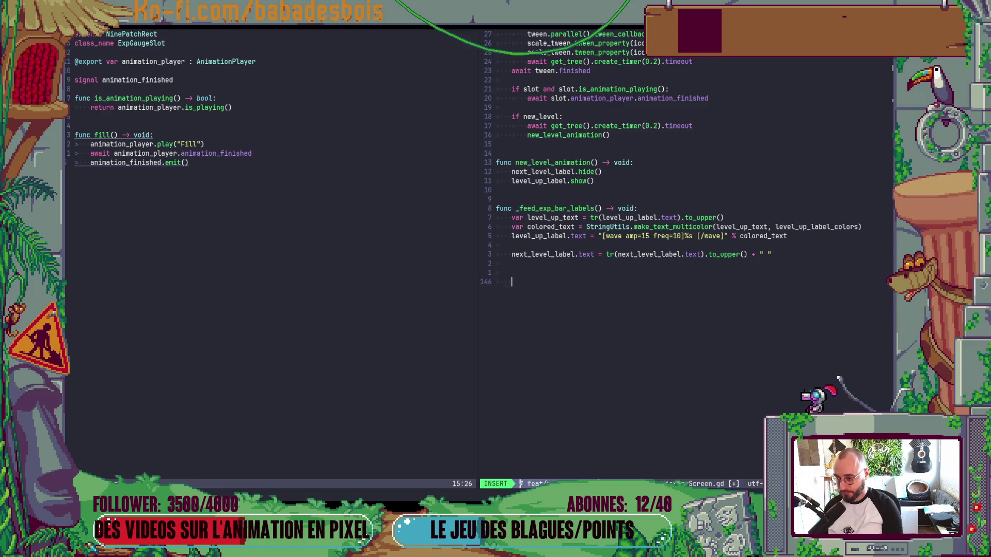
key(Escape)
Reopen ExpGaugeSlot.gd in the left pane through the project file finder.
key(ctrl+w)
key(h)
key(space)
key(f)
key(f)
text(Exp)
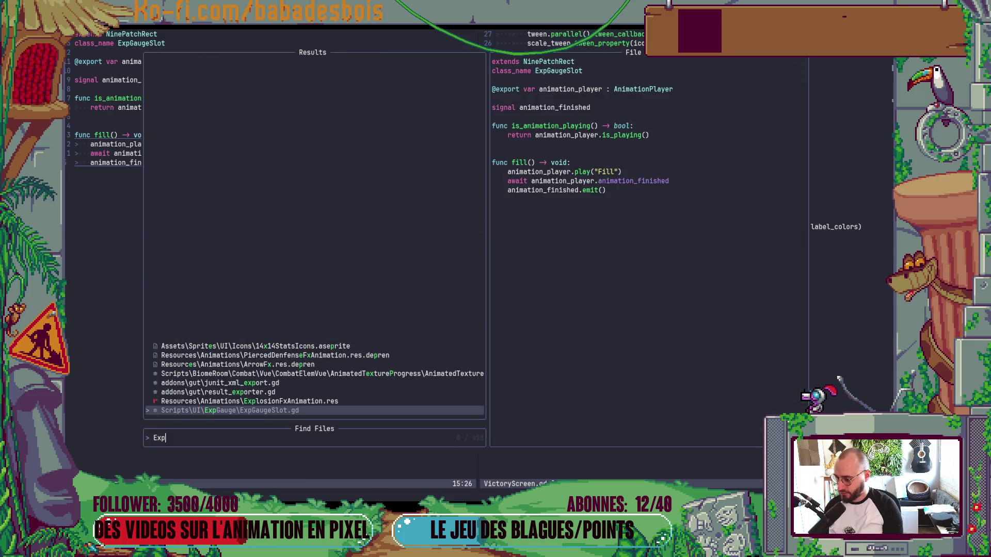
key(Return)
Start a new 'func _gauge_' declaration in VictoryScreen.gd.
key(ctrl+w)
text(li)
text(func)
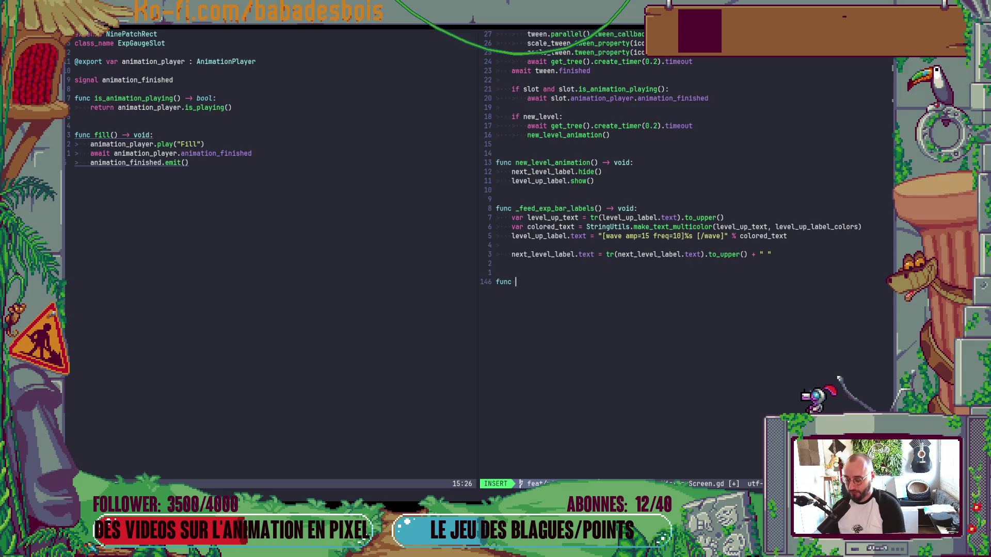
text(_)
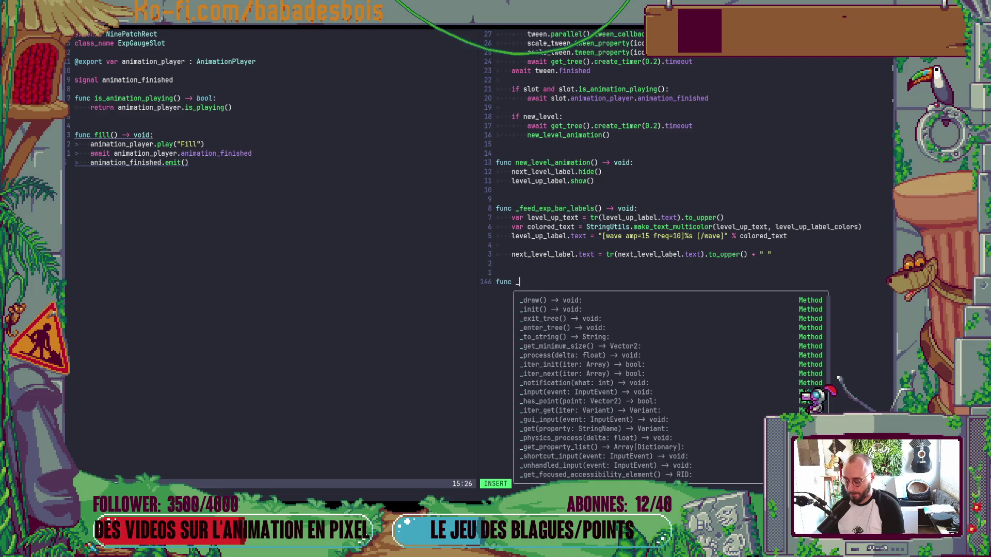
text(gauge_)
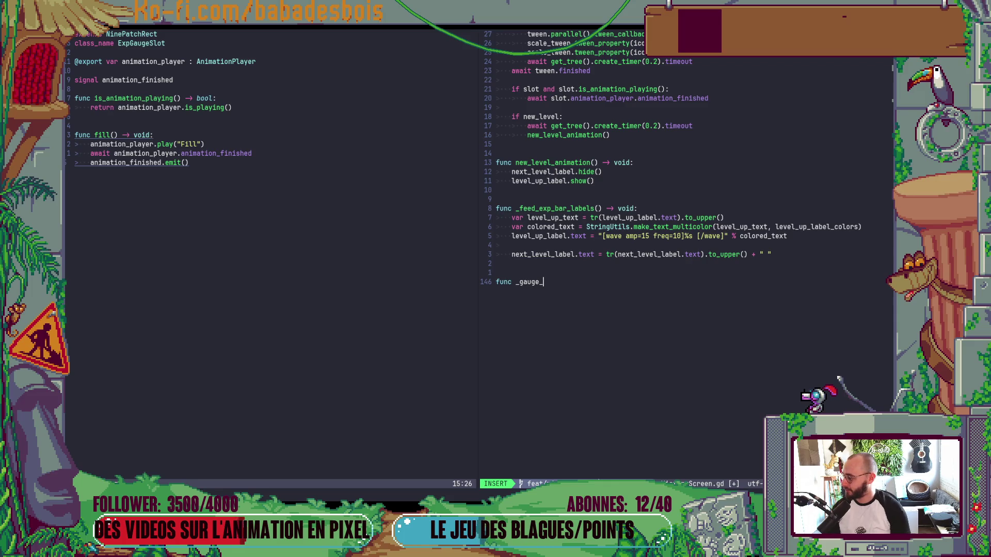
key(alt+Tab)
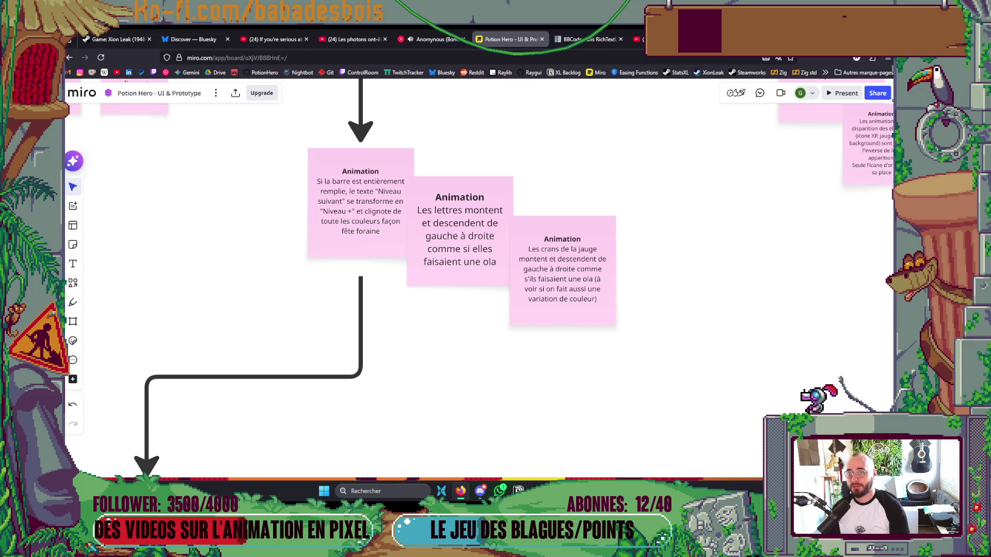
Go from the Miro wave-animation notes back to the Neovim terminal.
key(alt+Tab)
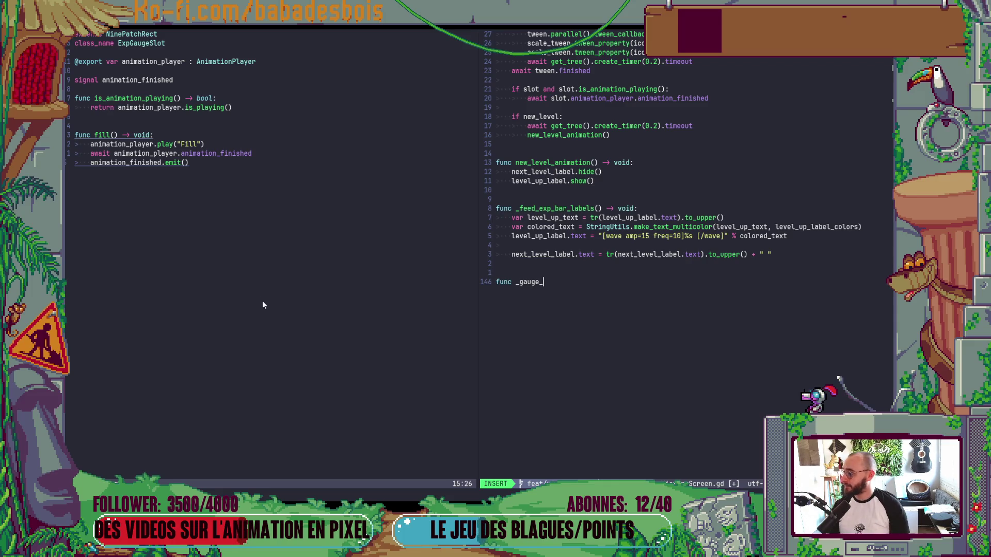
Write the _gauge_wave_animation() -> void: signature with a pass body and save.
text(wac)
key(BackSpace)
text(ve_animatuoi)
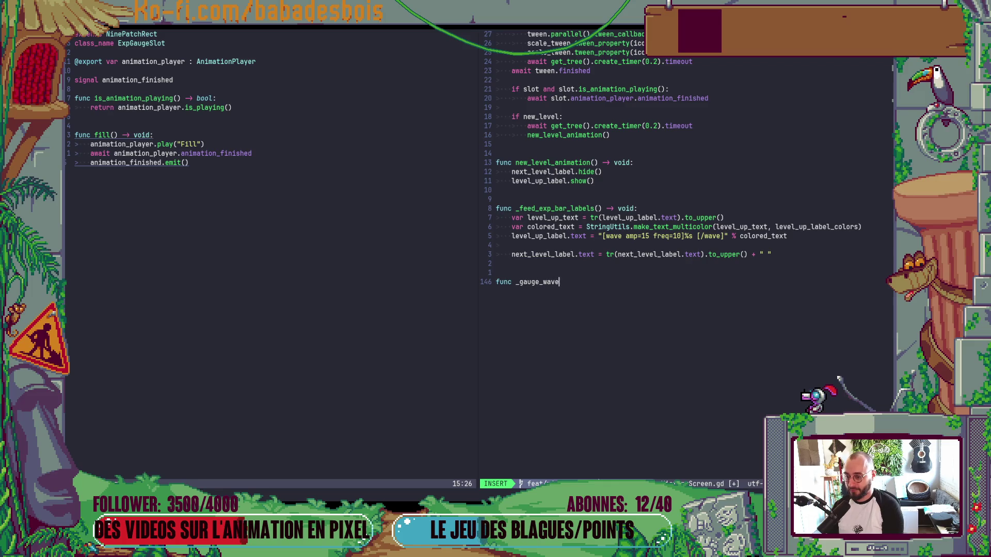
key(BackSpace)
key(BackSpace)
key(BackSpace)
text(ion() -> void:)
key(Return)
text(pass)
key(Escape)
text(:w)
key(Return)
Replace the pass placeholder with the var slots line reused from earlier code.
key(b)
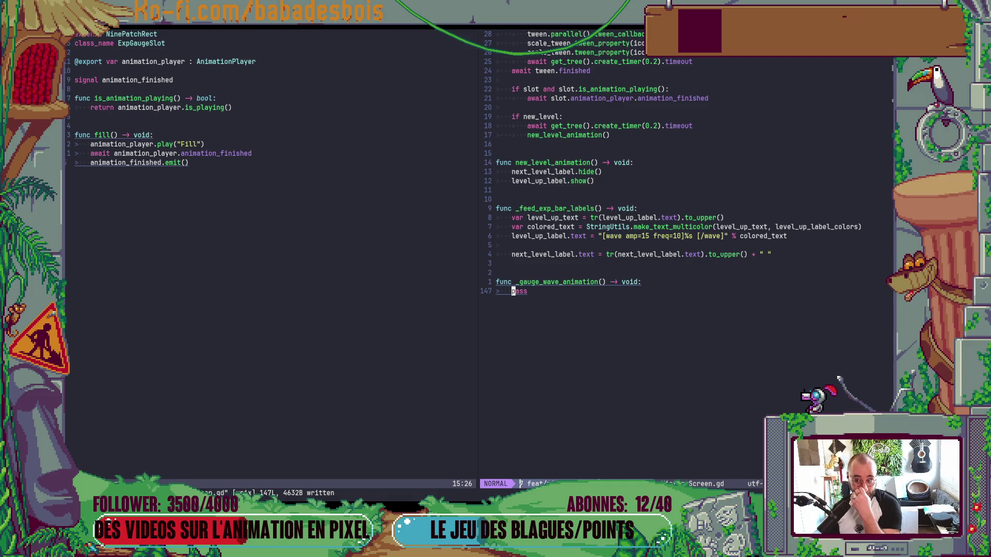
scroll(695, 226, up, 7)
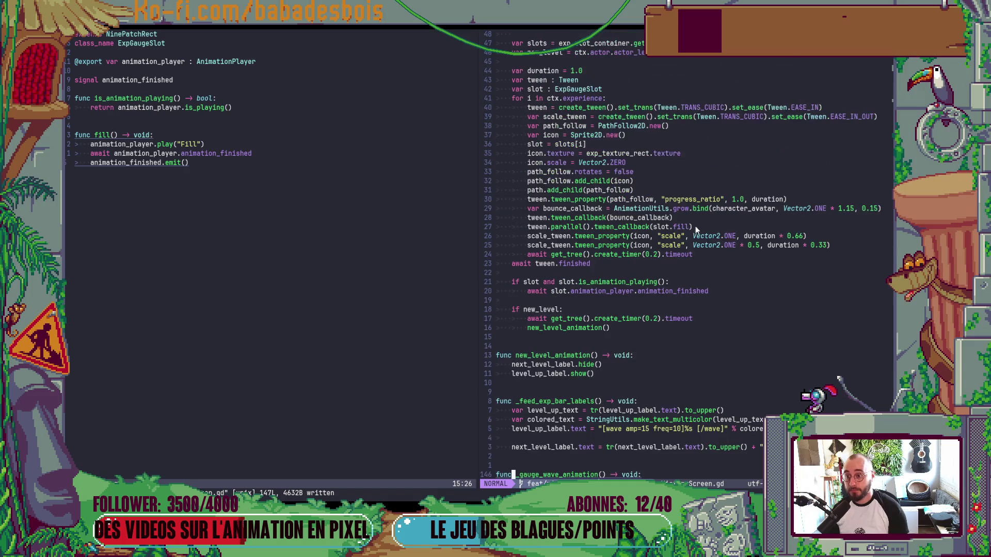
scroll(649, 167, up, 1)
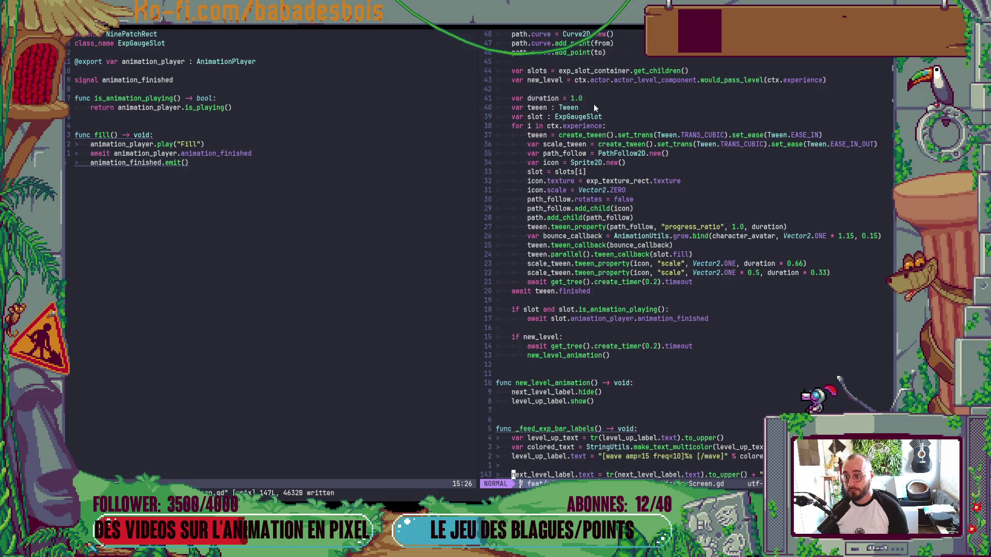
scroll(603, 113, up, 1)
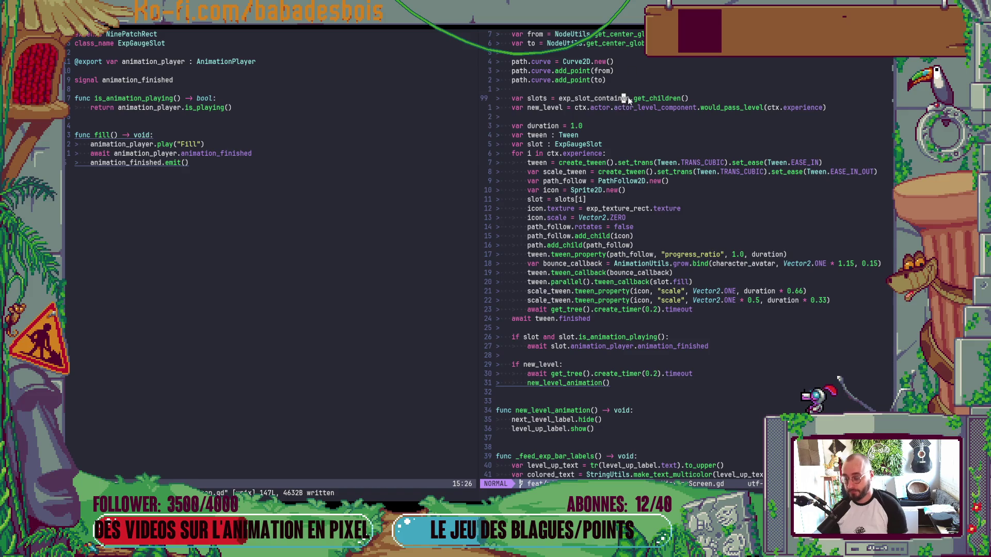
click(627, 97)
scroll(536, 279, down, 5)
scroll(537, 279, down, 5)
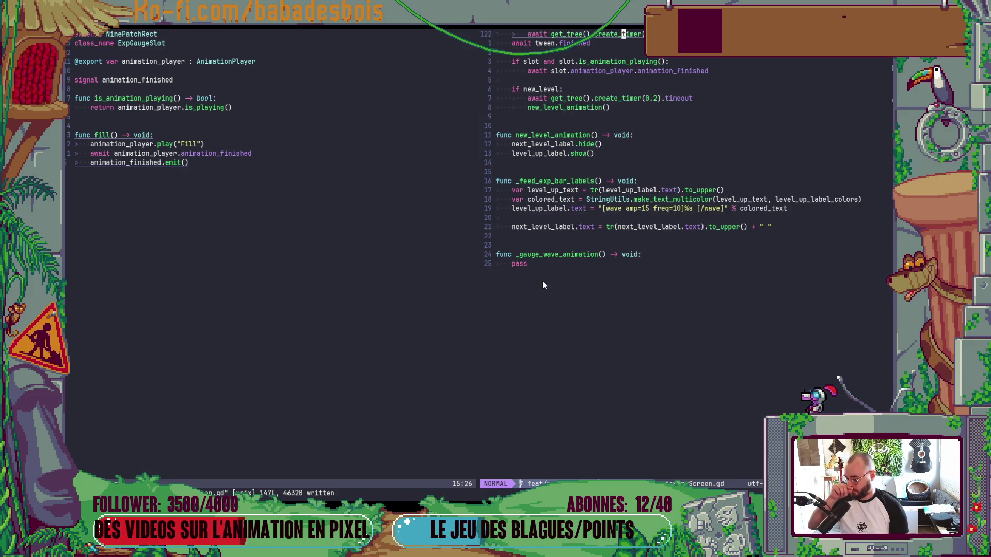
click(540, 267)
key(shift+v)
key(p)
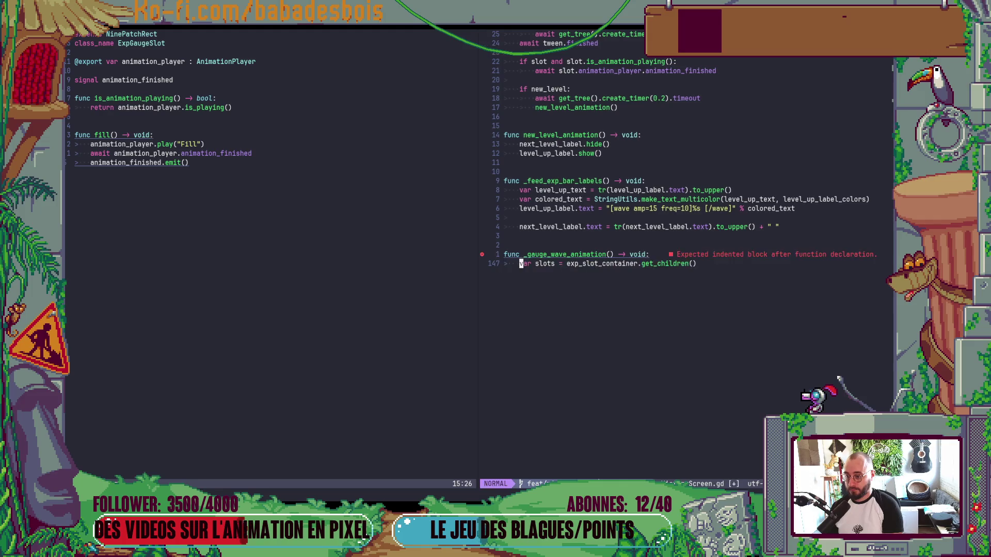
Begin a new 'func' line below fill() in ExpGaugeSlot.gd.
click(185, 163)
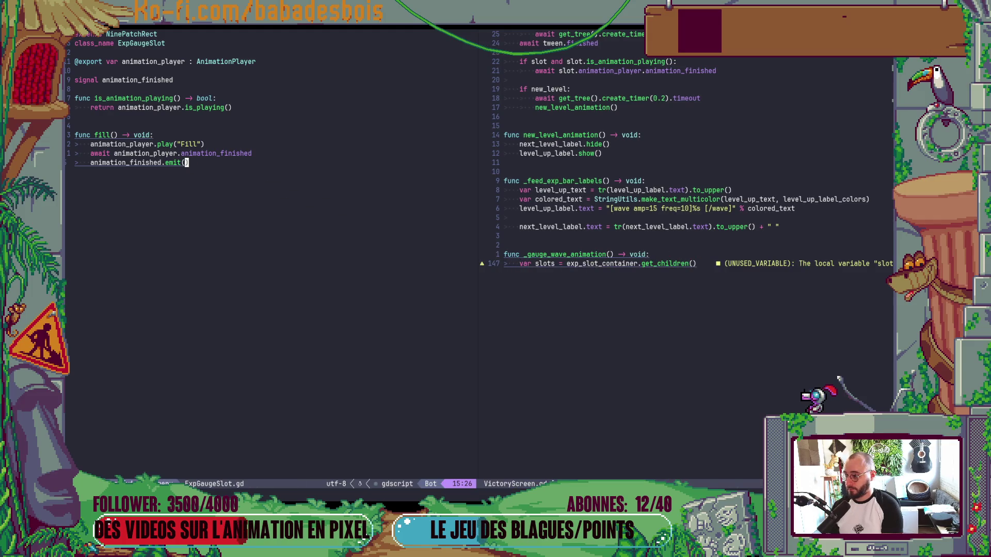
key(o)
key(Return)
key(Return)
text(func)
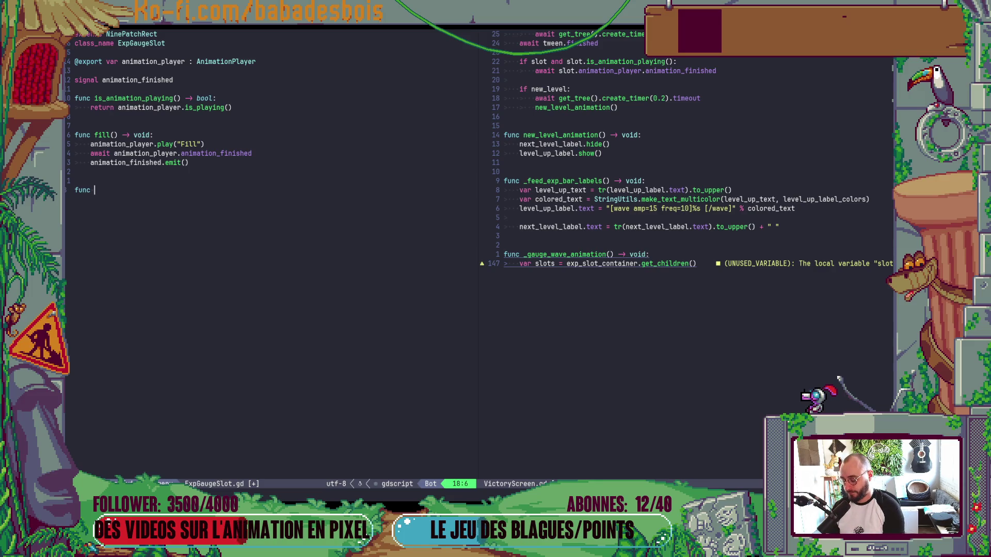
Declare wave() -> void: in ExpGaugeSlot.gd with a pass placeholder body.
text(wave() -)
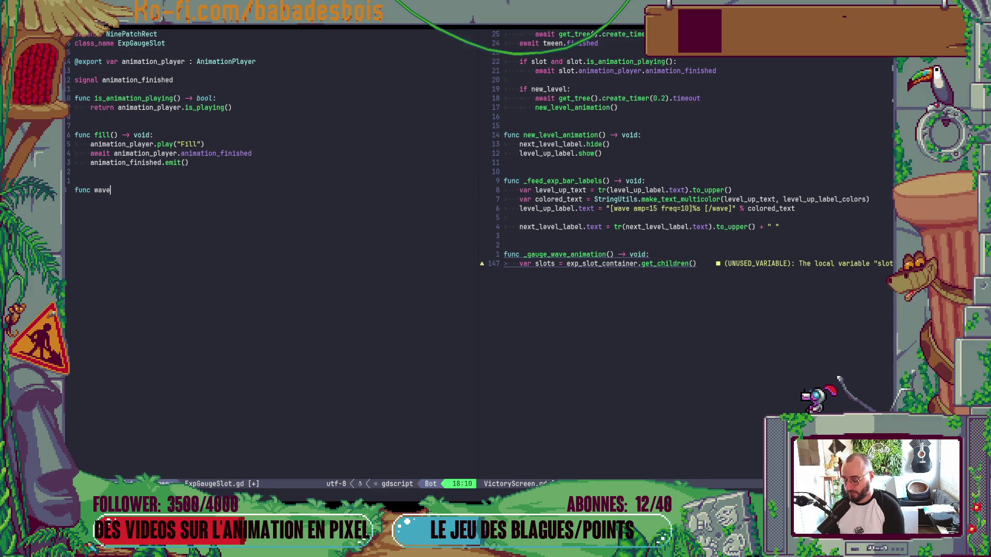
text(> void:)
key(Return)
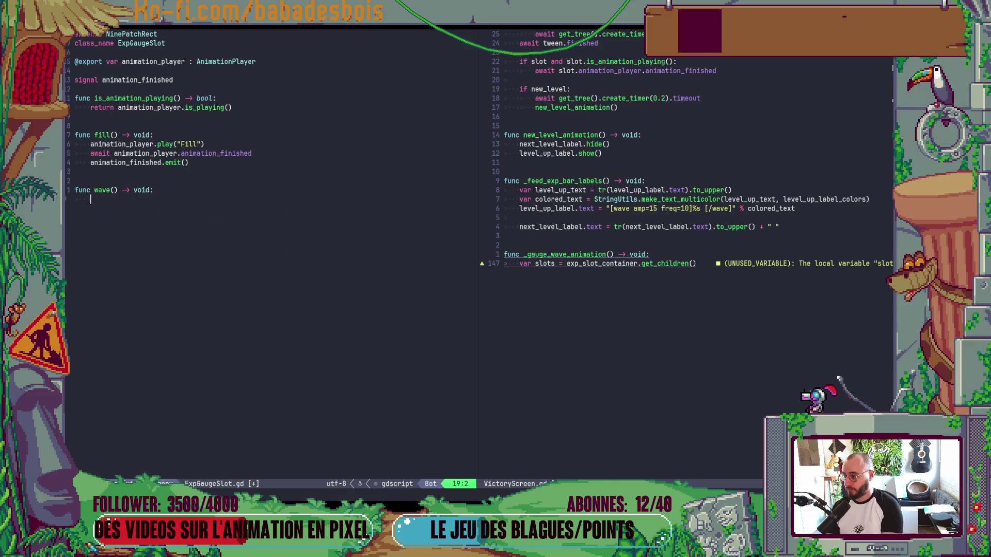
text(pa)
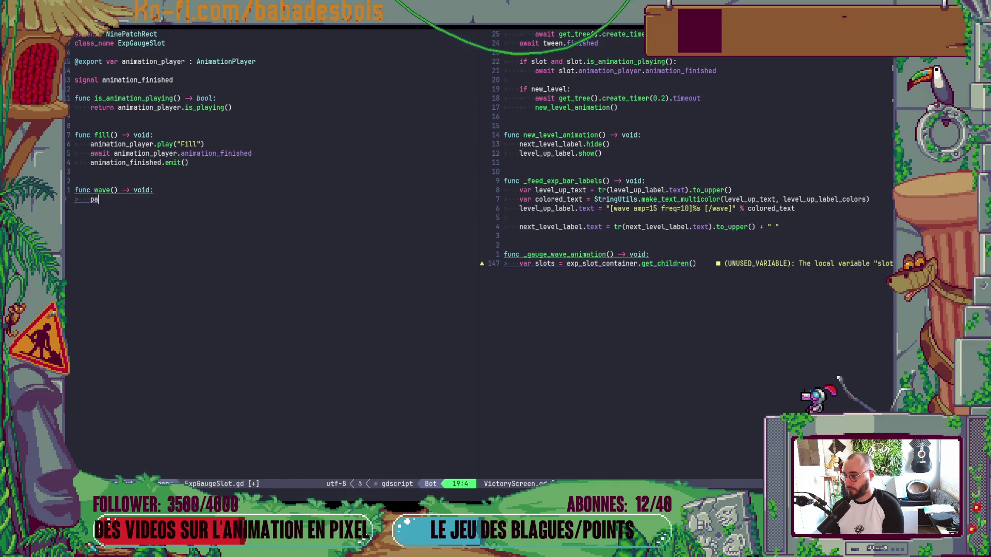
key(Escape)
text(as)
key(Escape)
Copy fill()'s play and await lines into wave() in place of pass.
key(k)
key(k)
key(k)
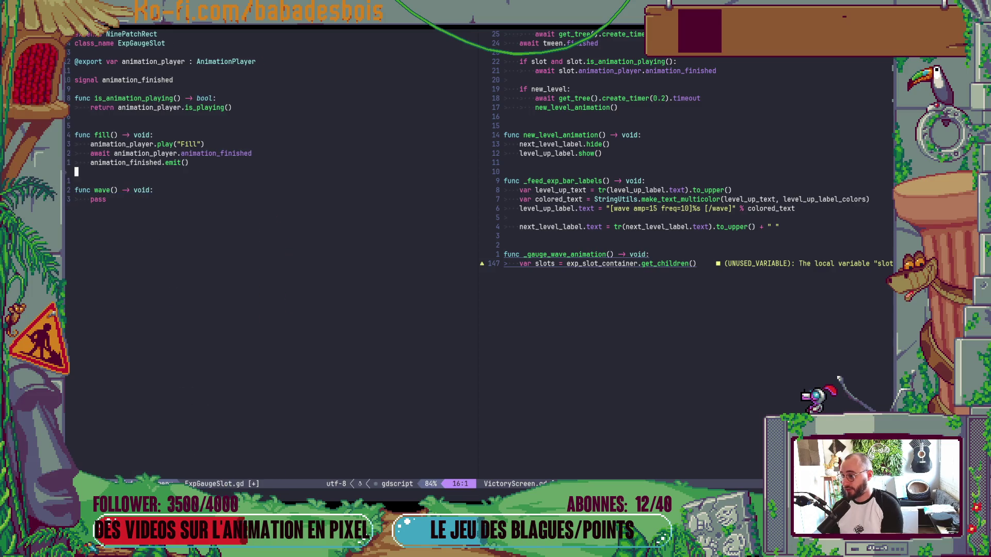
key(0)
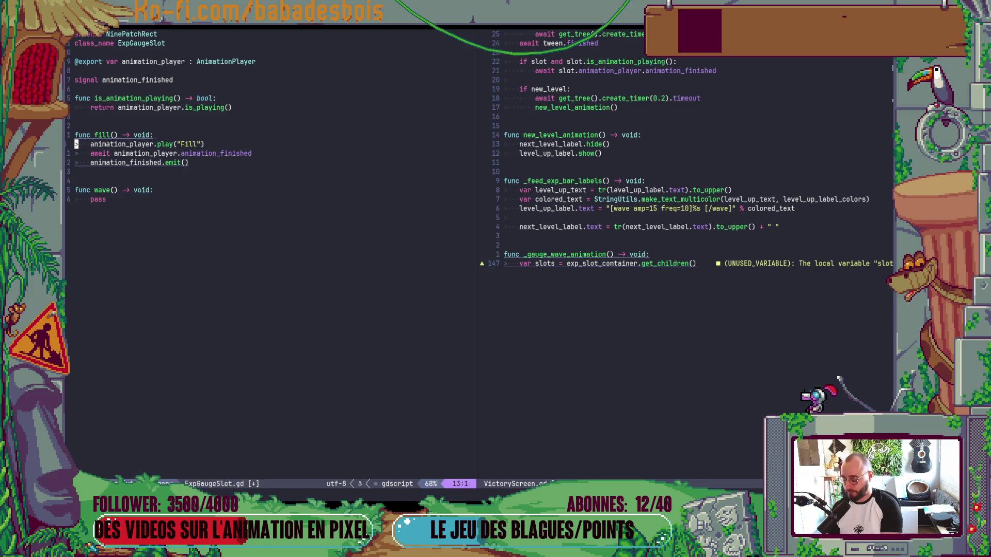
key(shift+v)
key(j)
key(y)
key(j)
key(j)
key(j)
key(shift+v)
key(p)
Change the animation name from "Fill" to "Wave" and save ExpGaugeSlot.gd.
key(dollar)
key(b)
key(b)
key(c)
key(i)
key(quotedbl)
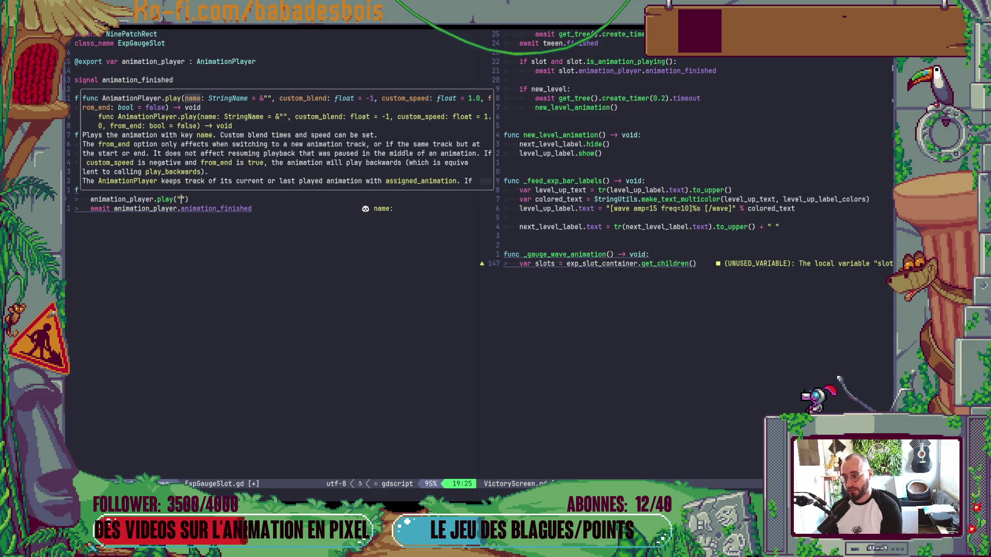
text(Wave)
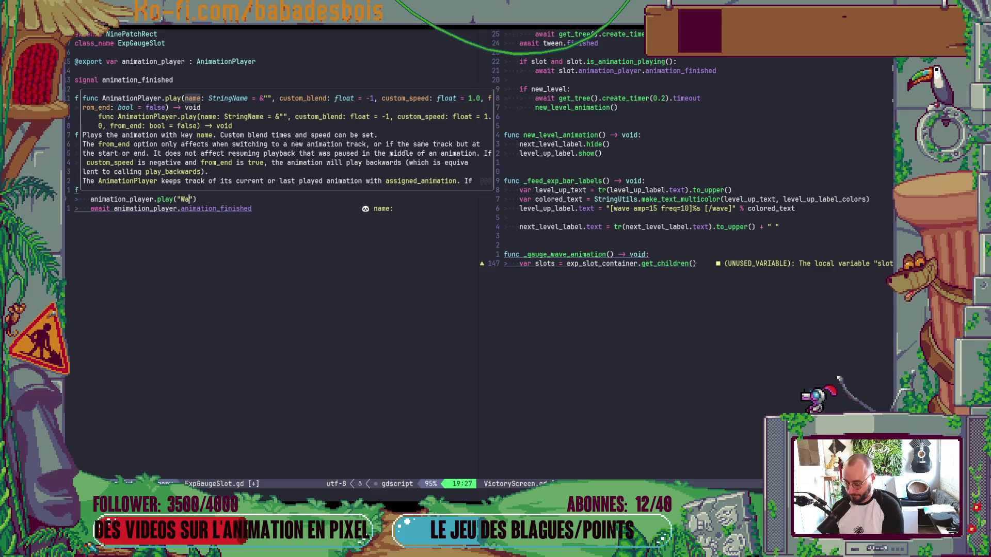
key(Escape)
text(:w)
key(Return)
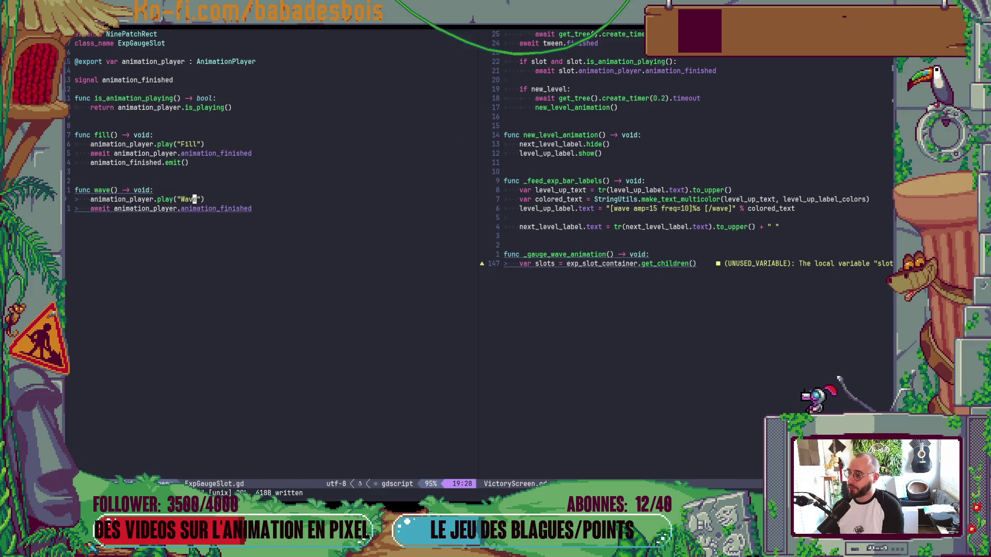
Open new lines below the slots variable in _gauge_wave_animation for a loop.
click(521, 263)
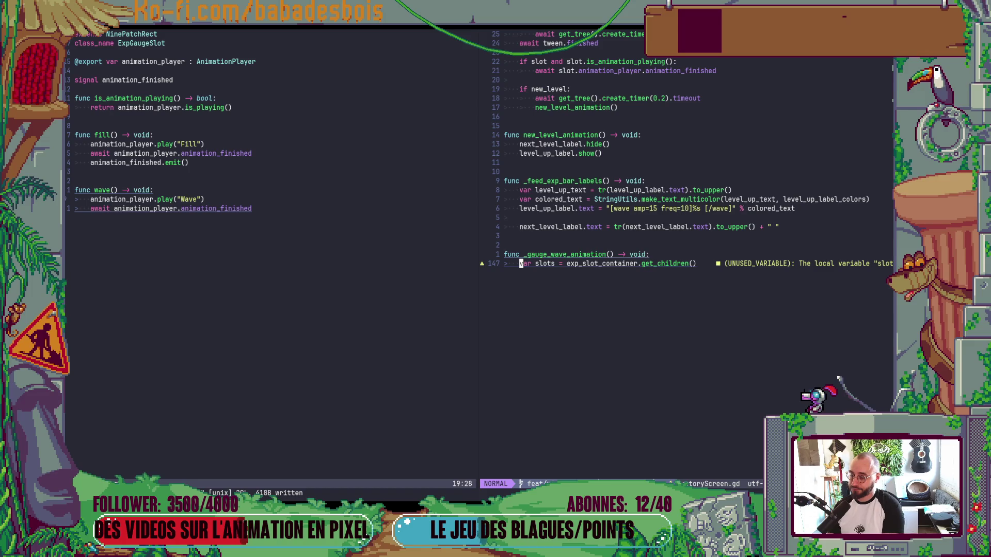
key(o)
key(Return)
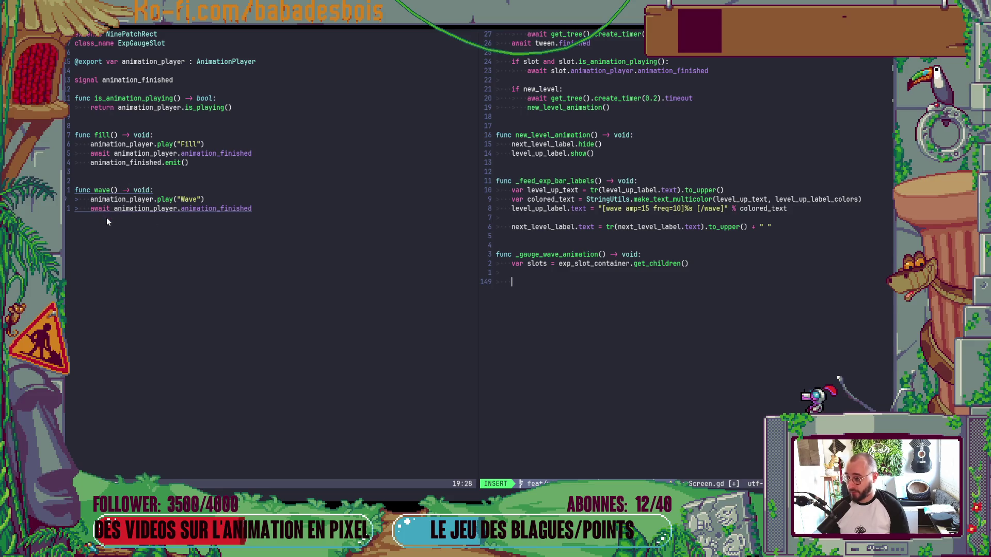
Type a while() line after var slots in _gauge_wave_animation and save.
click(205, 209)
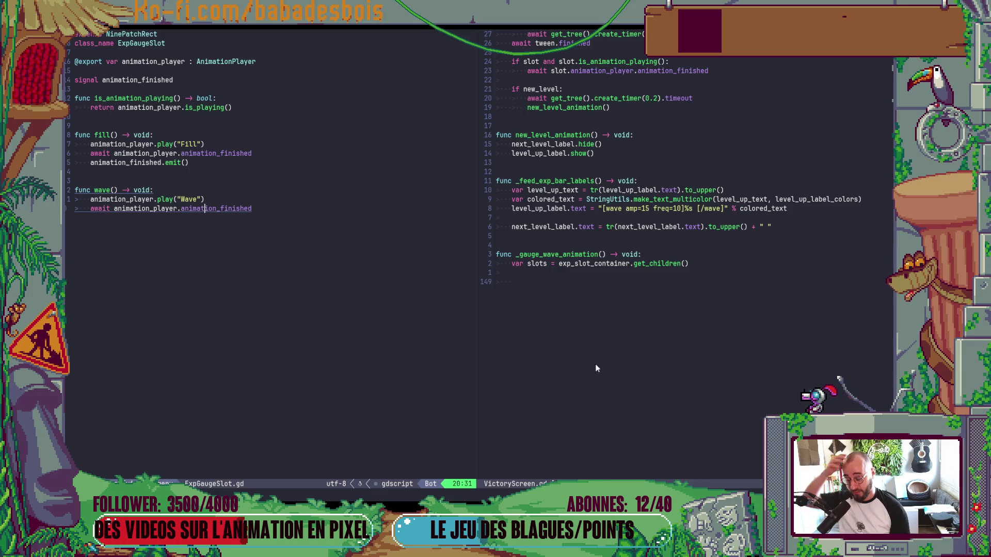
click(601, 293)
key(A)
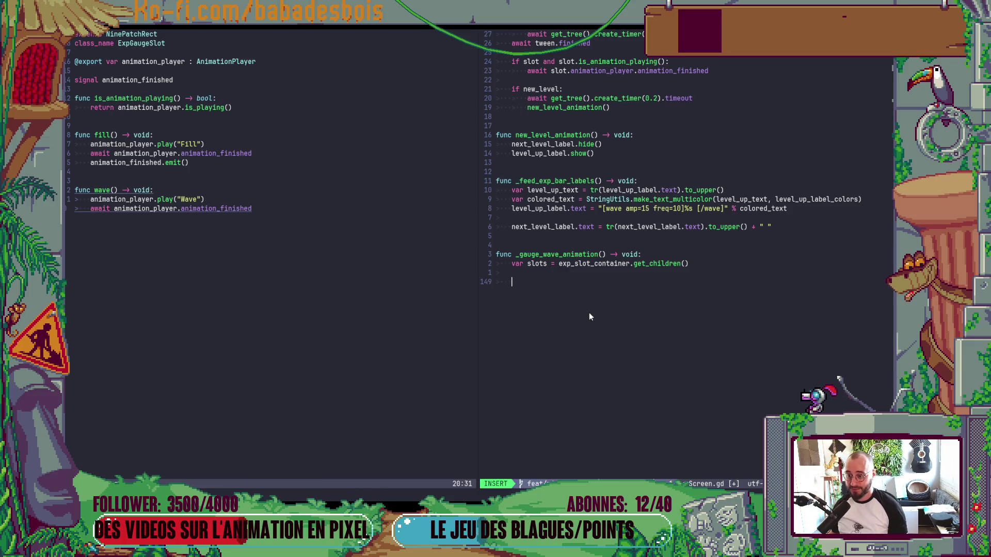
text(while)
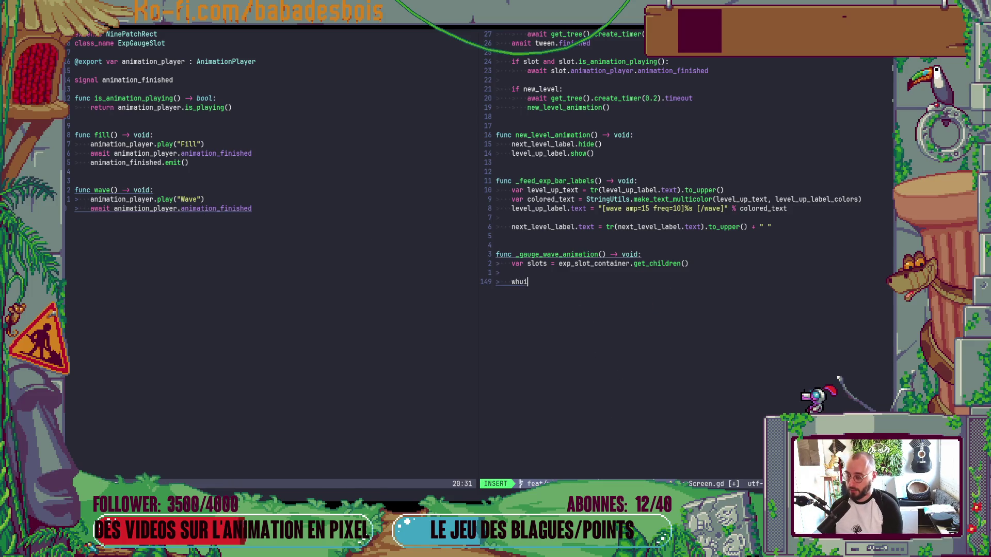
text(())
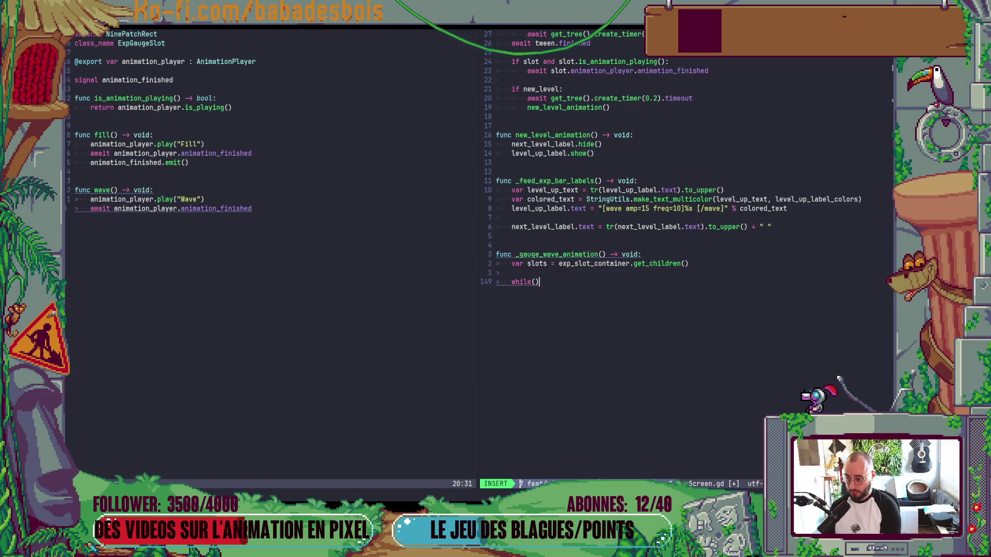
key(Escape)
text(w)
key(Return)
Review fill() in ExpGaugeSlot, then start entering the while loop's condition.
key(ctrl+w)
key(h)
key(k)
key(k)
key(k)
key(k)
key(V)
key(j)
key(j)
key(j)
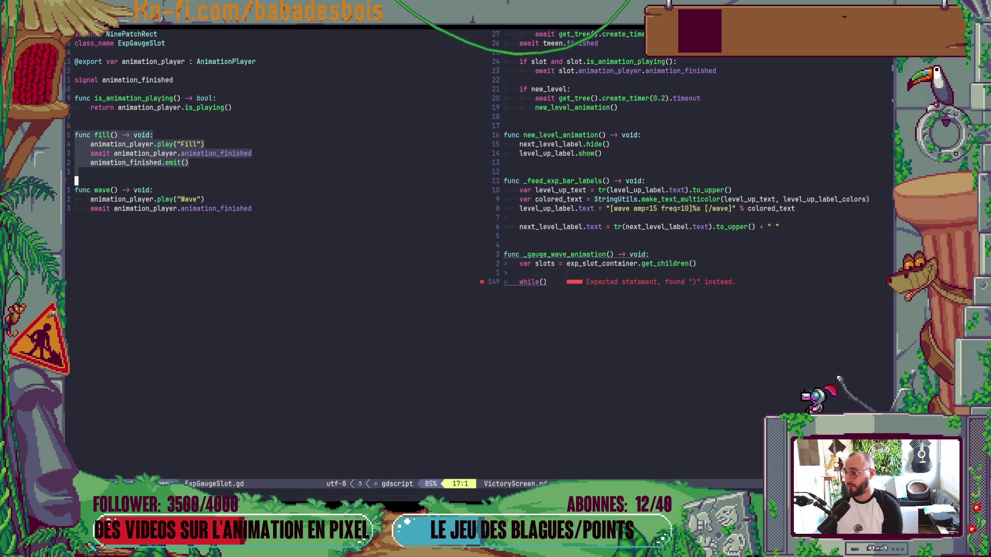
key(Escape)
key(k)
key(k)
key(ctrl+w)
key(l)
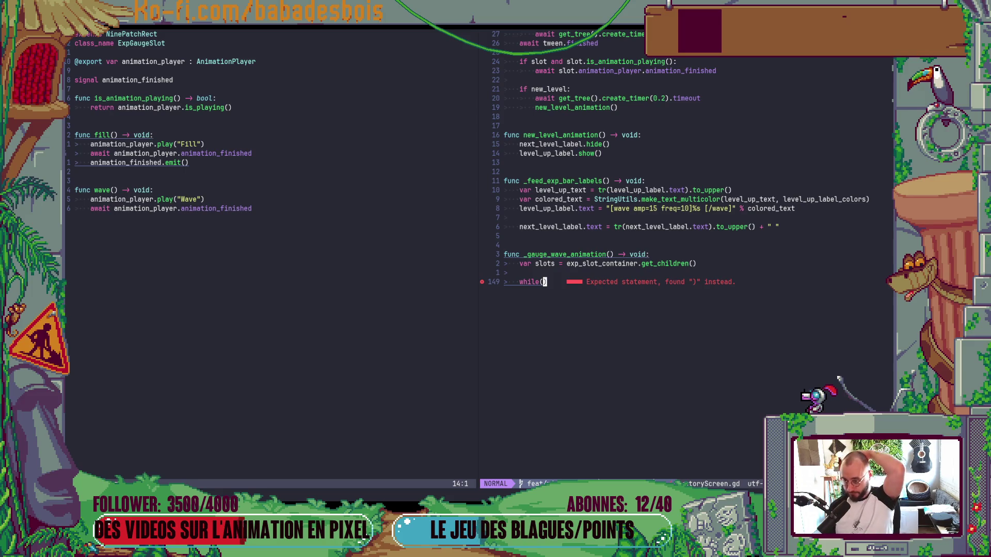
key(i)
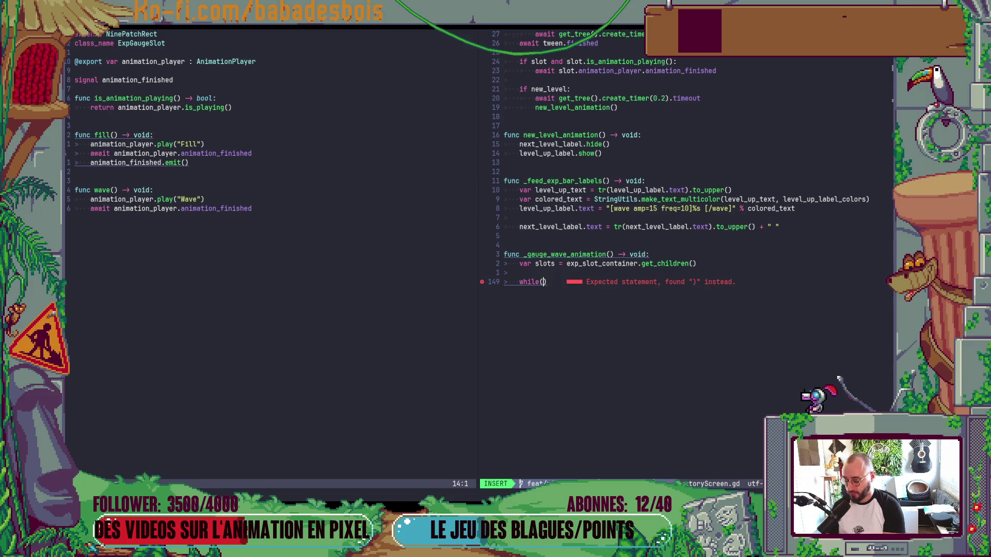